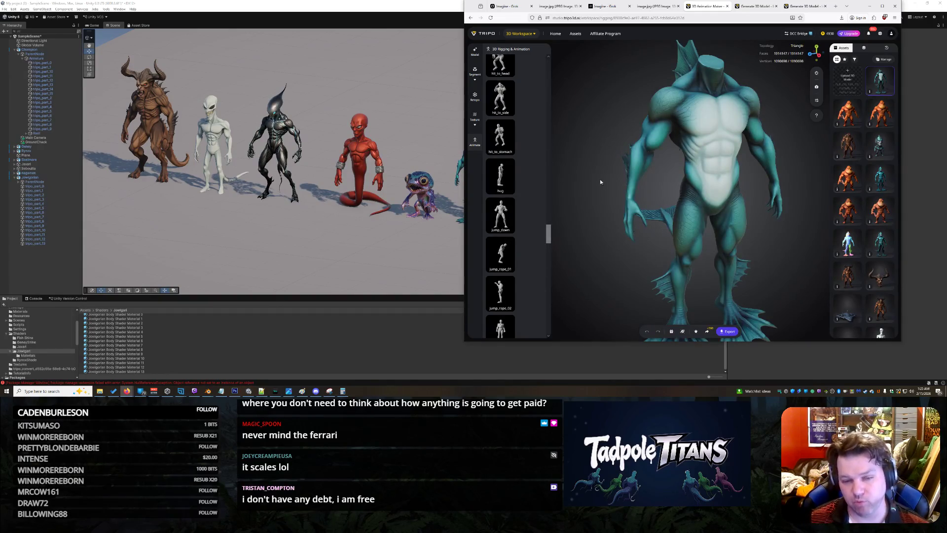
Inspect the rigged creature's fins from all sides, then start retargeting the dance_03 animation onto it
mouse_move(601, 179)
mouse_down()
mouse_move(622, 232)
mouse_move(704, 140)
mouse_up()
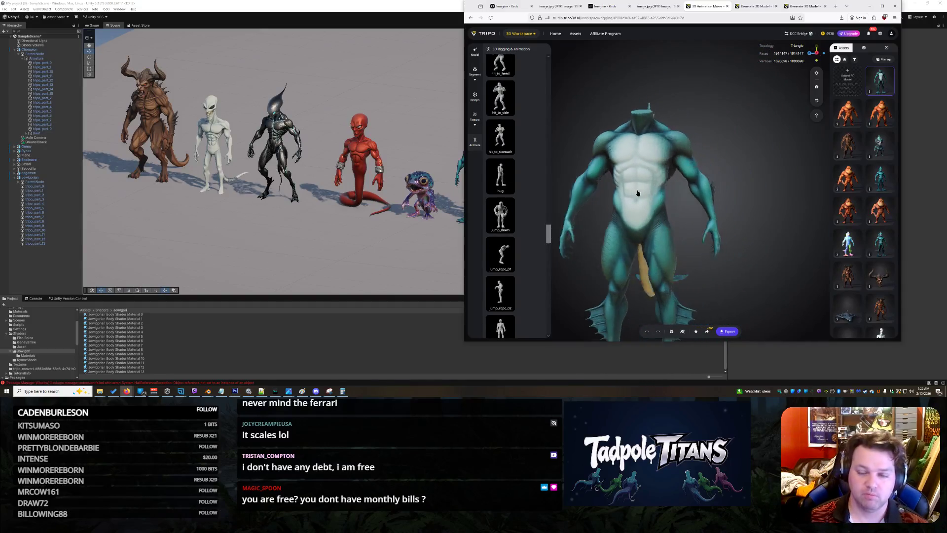
mouse_move(705, 140)
mouse_down()
mouse_move(604, 211)
mouse_move(672, 194)
mouse_up()
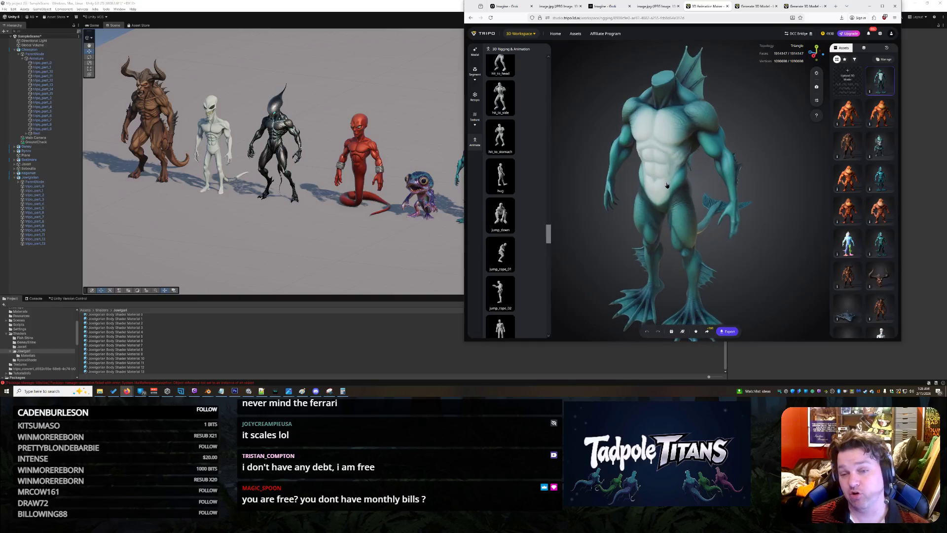
drag(671, 193, 666, 215)
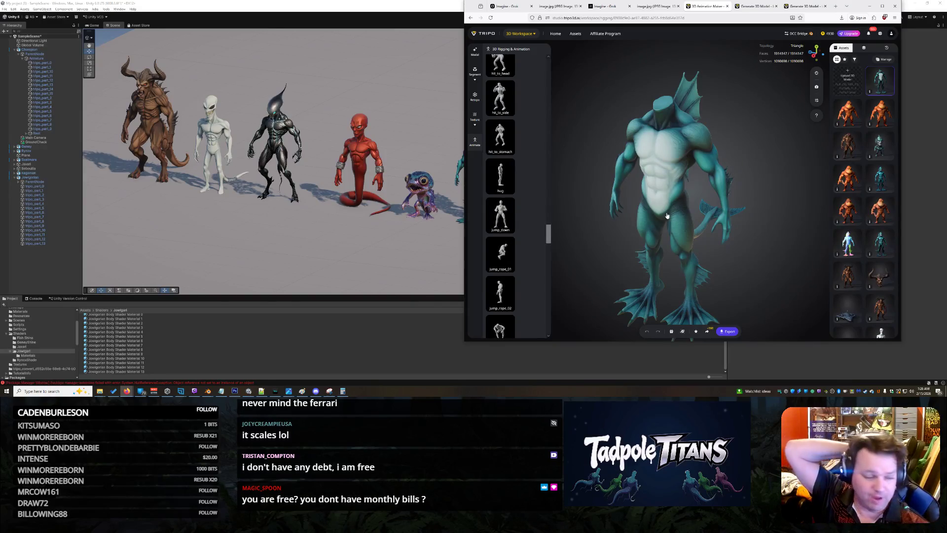
scroll(667, 217, up, 2)
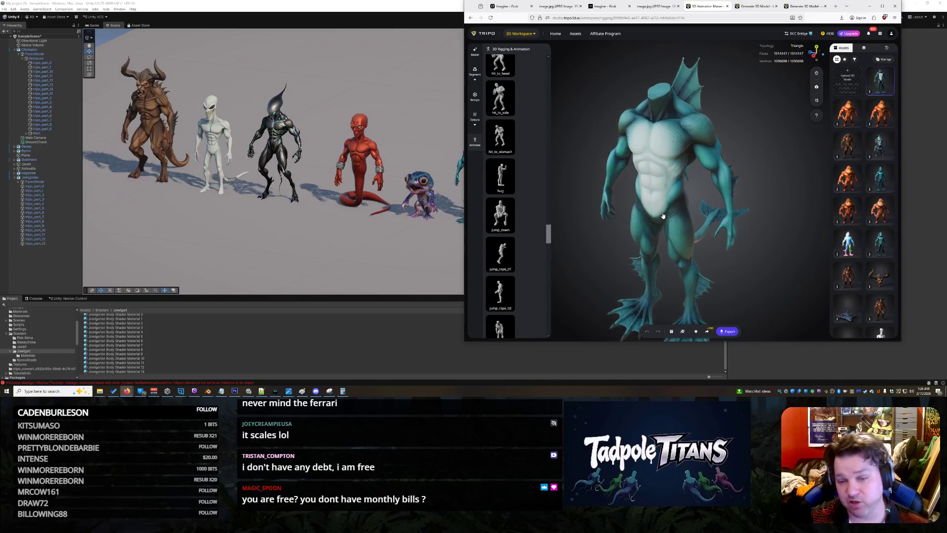
scroll(669, 211, up, 2)
scroll(677, 200, up, 2)
drag(677, 200, 711, 218)
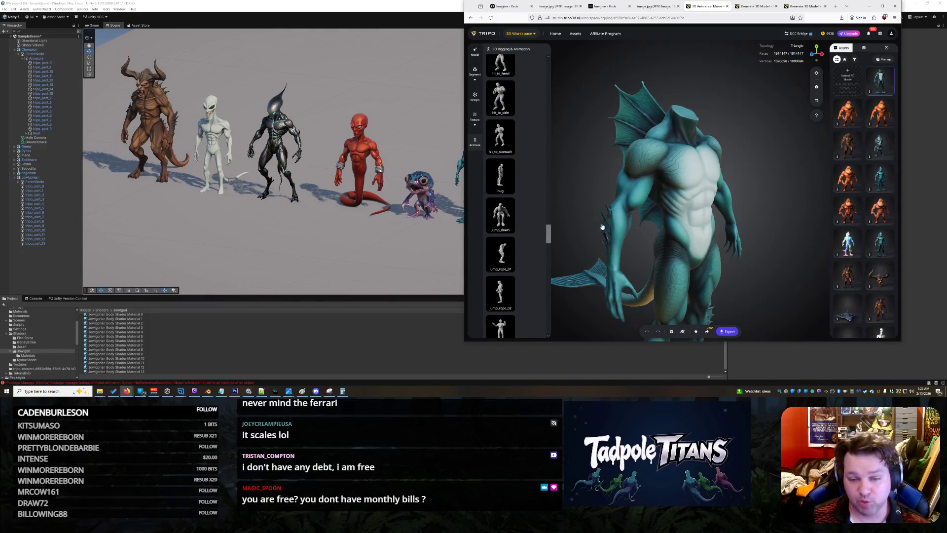
mouse_move(548, 237)
mouse_down()
mouse_move(563, 81)
mouse_move(556, 137)
mouse_up()
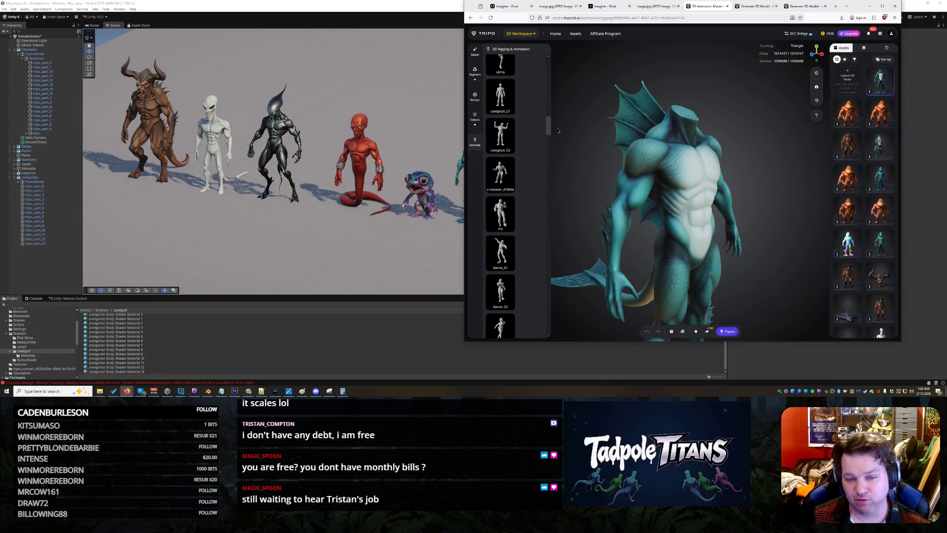
scroll(522, 162, down, 1)
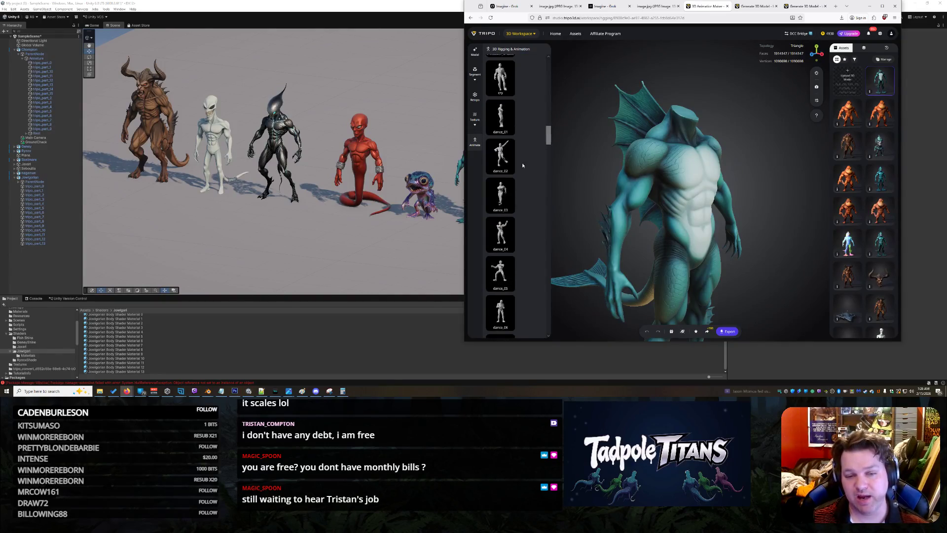
click(500, 194)
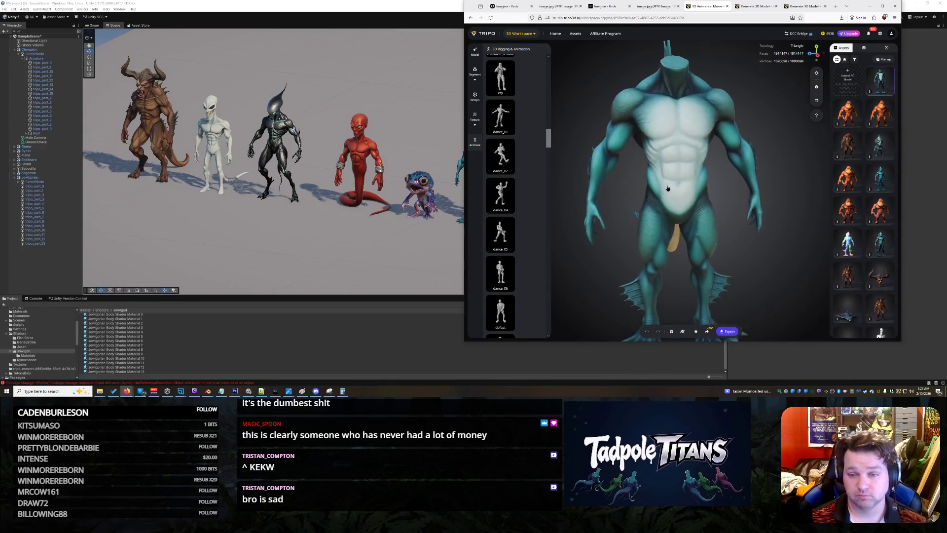
scroll(665, 186, down, 5)
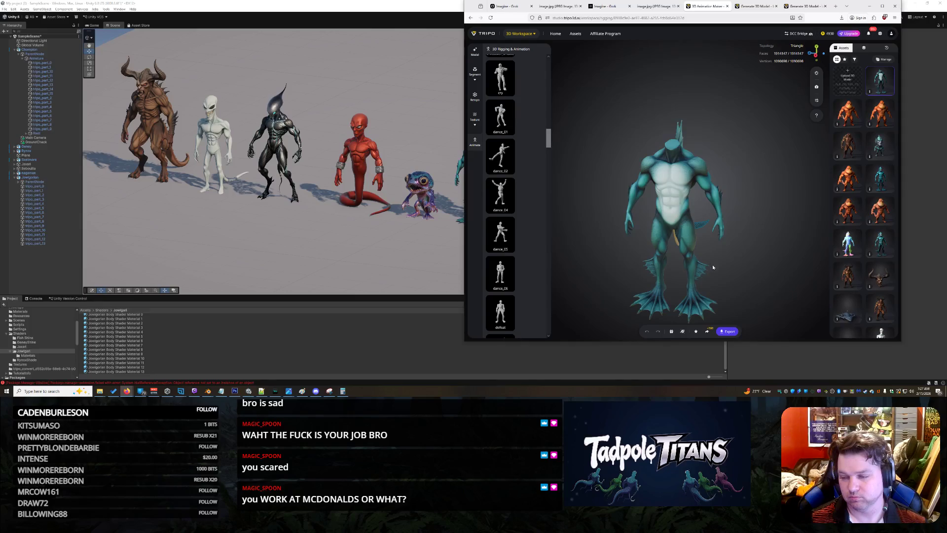
scroll(690, 238, up, 2)
scroll(680, 206, up, 2)
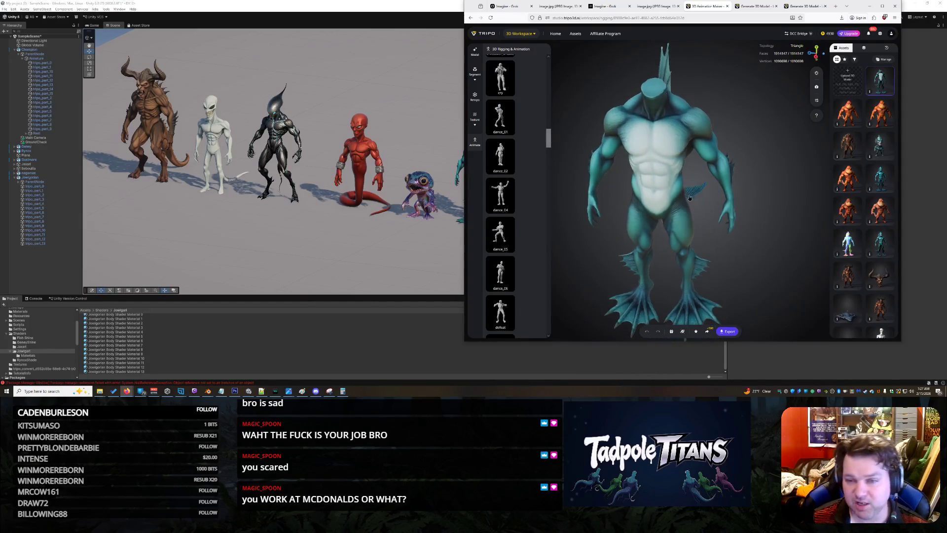
mouse_move(690, 198)
mouse_down()
mouse_move(773, 193)
mouse_move(711, 187)
mouse_up()
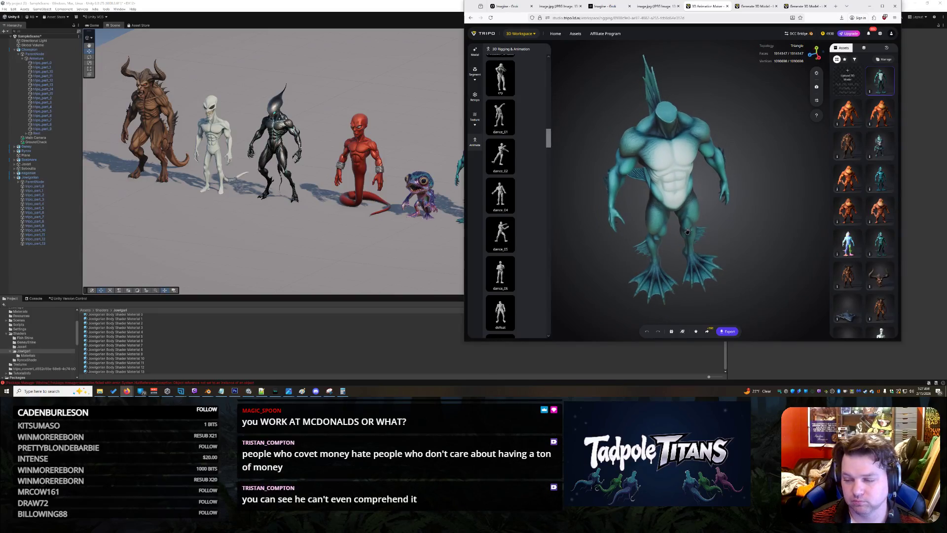
mouse_move(687, 232)
mouse_down()
mouse_move(740, 218)
mouse_move(670, 222)
mouse_move(686, 223)
mouse_up()
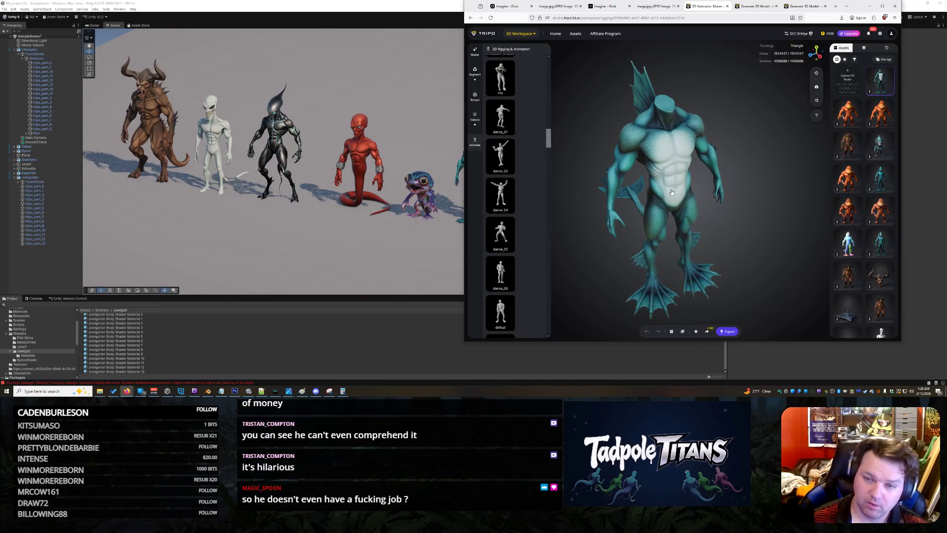
mouse_move(672, 193)
mouse_down()
mouse_move(682, 213)
mouse_move(635, 222)
mouse_move(690, 219)
mouse_move(707, 202)
mouse_move(661, 204)
mouse_move(692, 204)
mouse_up()
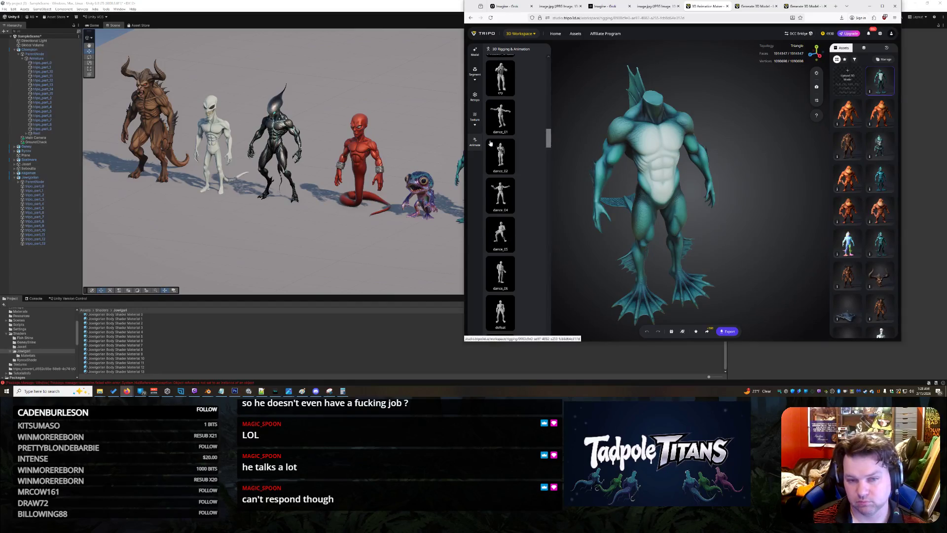
scroll(515, 135, up, 5)
scroll(515, 135, up, 3)
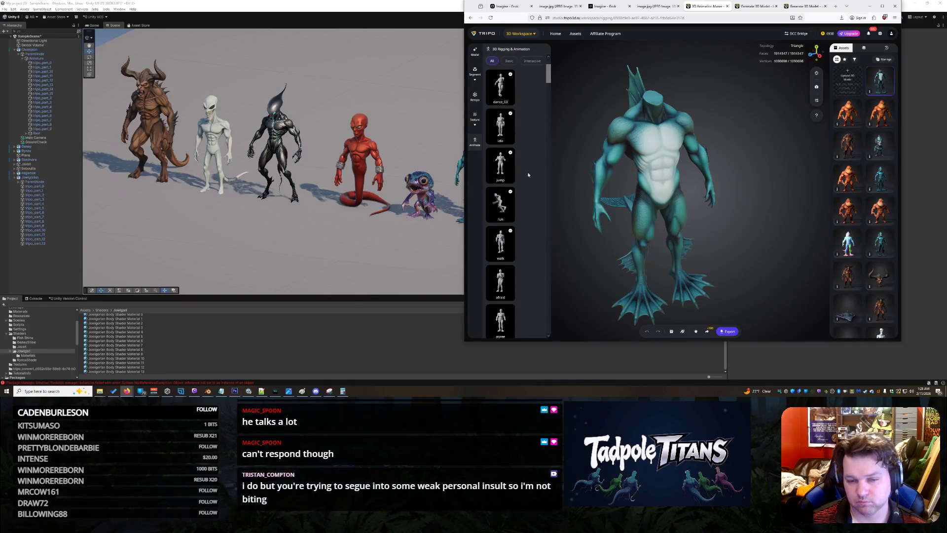
Play the walk, run, idle and dance_03 previews on the creature, pausing mid-dance
click(501, 241)
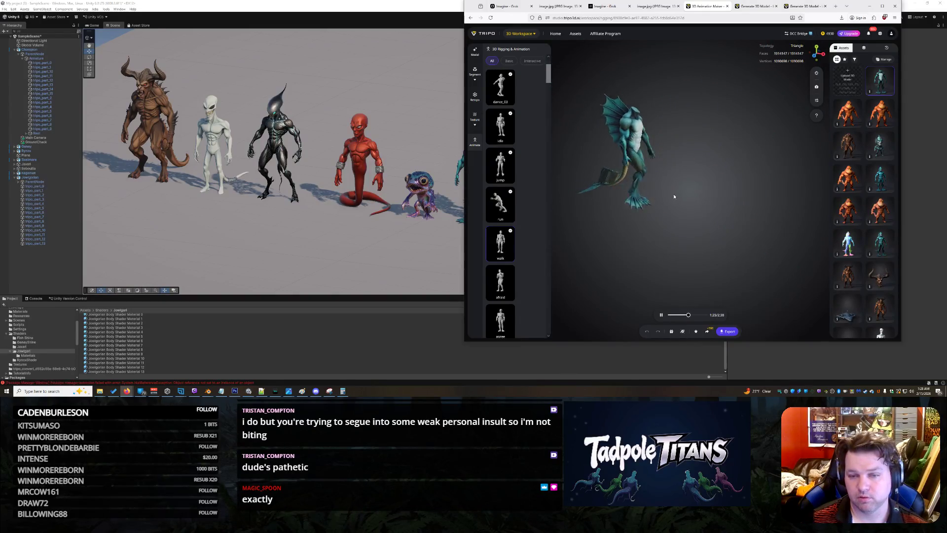
click(504, 207)
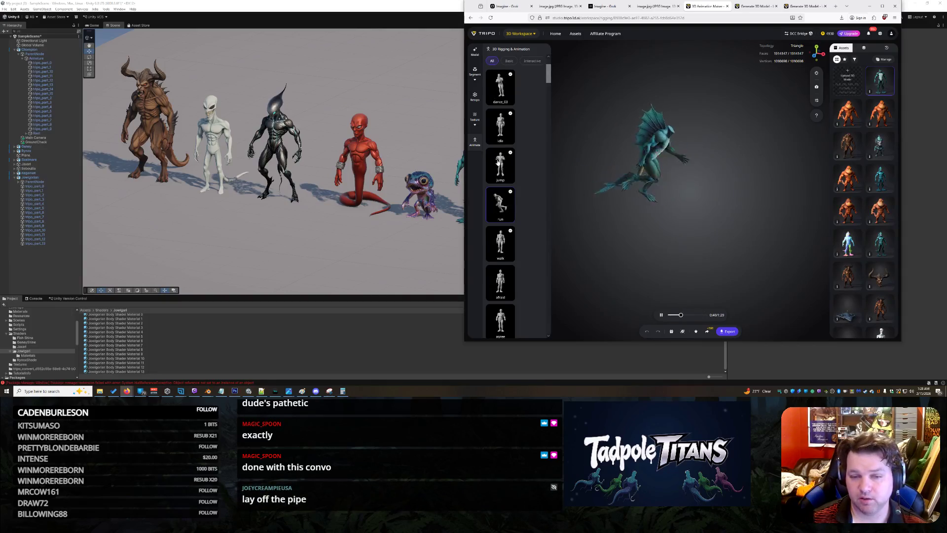
click(502, 129)
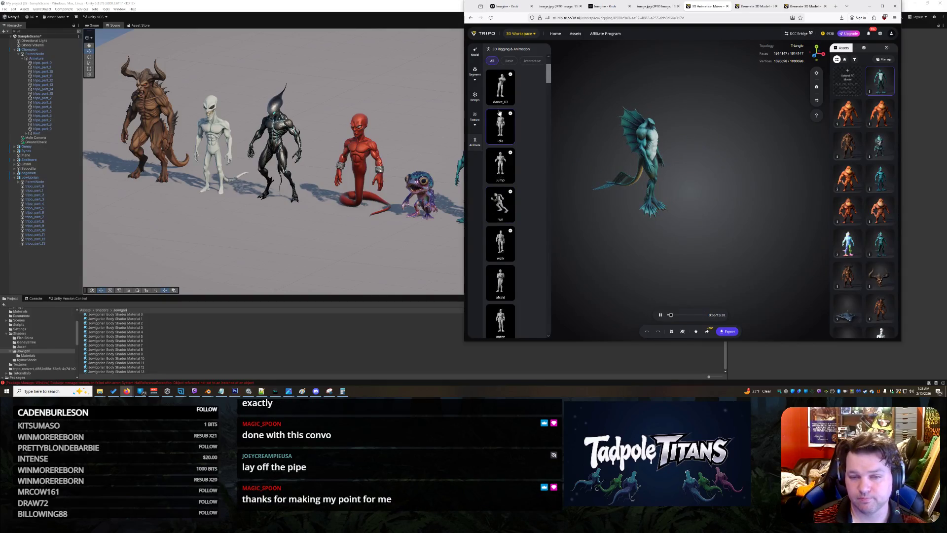
click(495, 90)
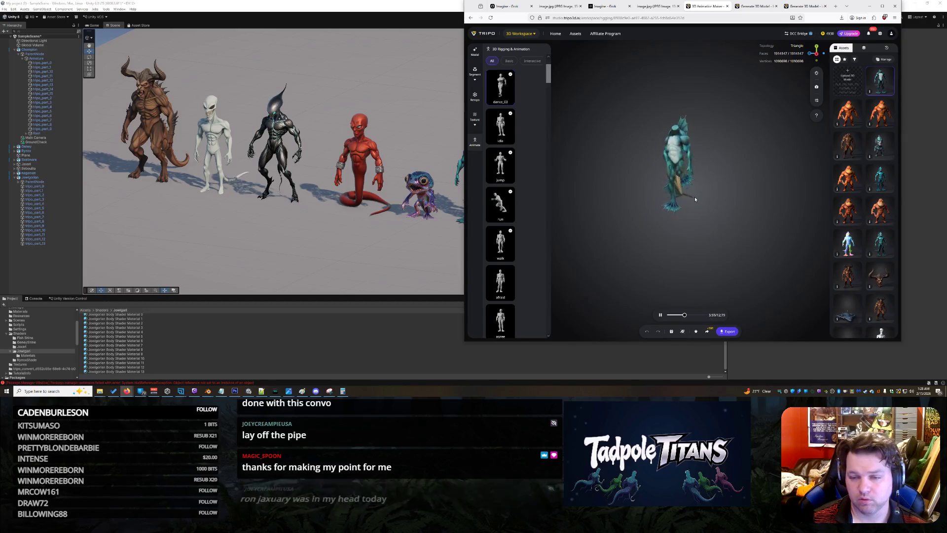
click(660, 315)
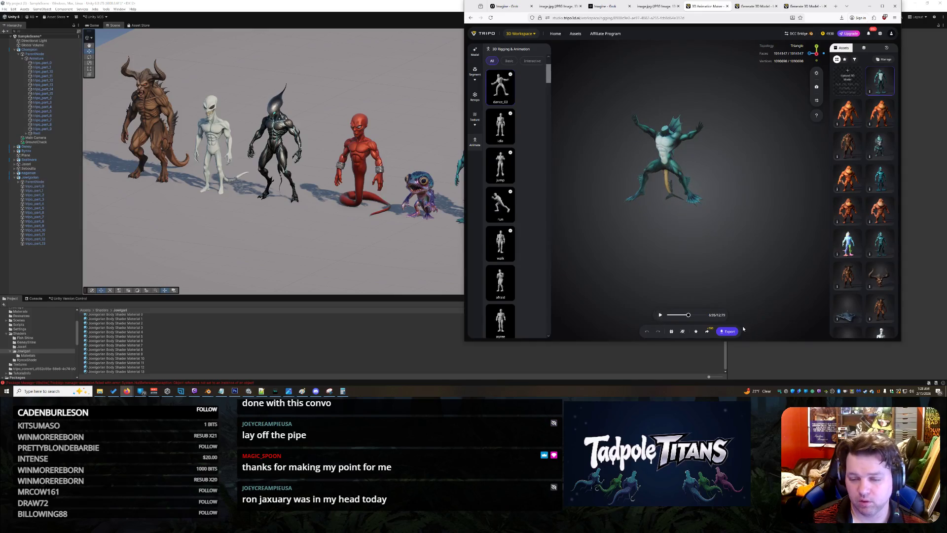
Set the creature's export format to FBX with Export Skeleton enabled
click(728, 331)
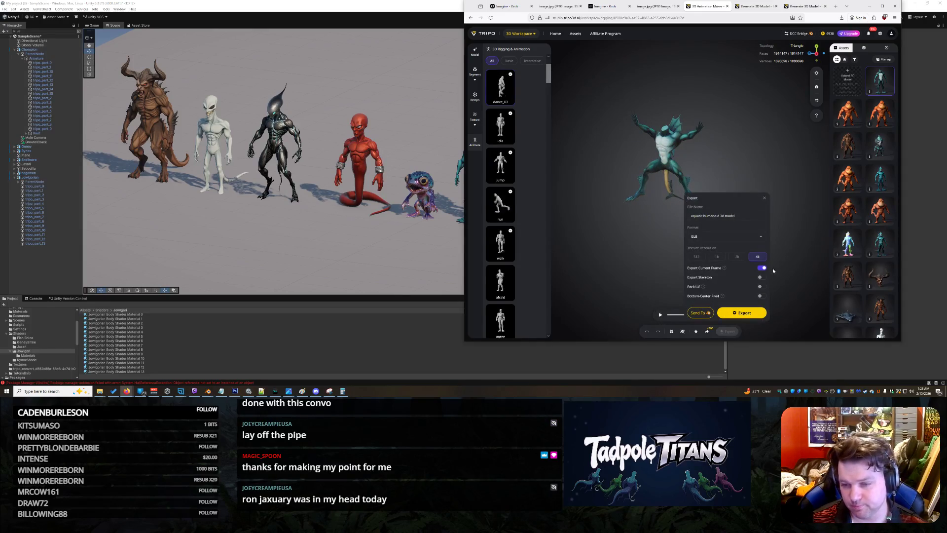
click(755, 236)
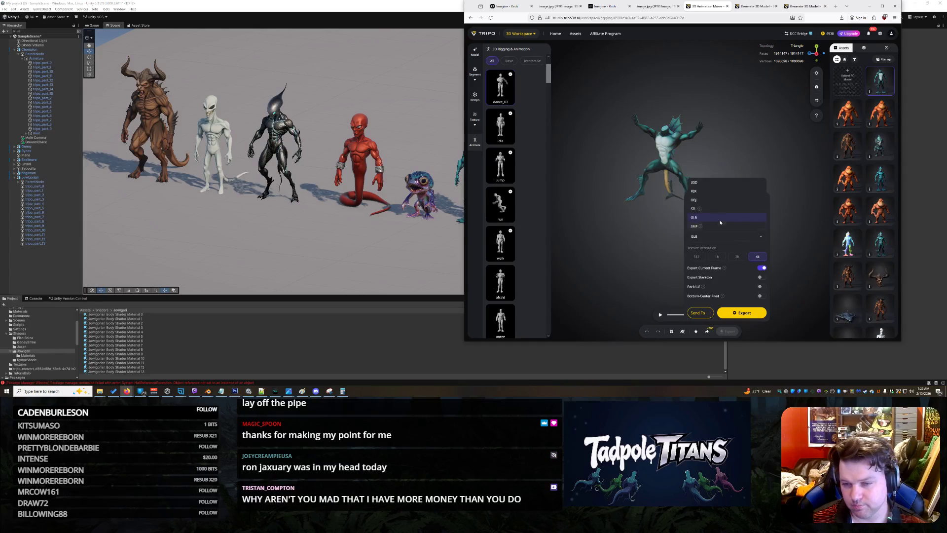
click(751, 192)
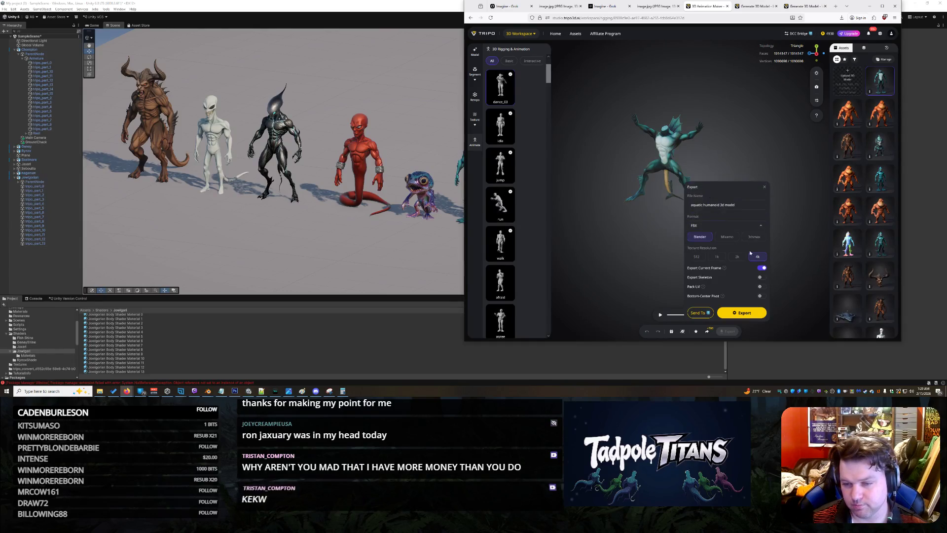
click(760, 277)
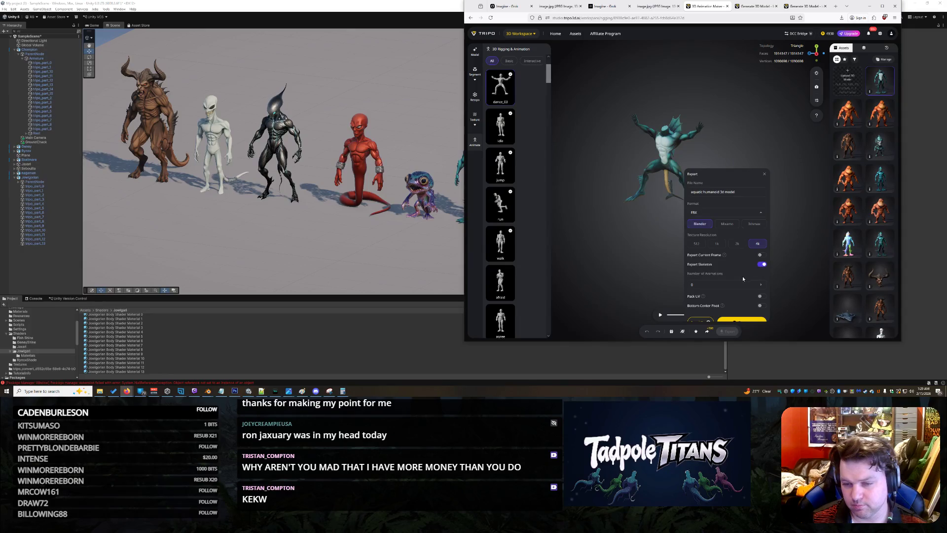
Include all five animations, export the rigged creature, and return to the Model workspace
click(759, 286)
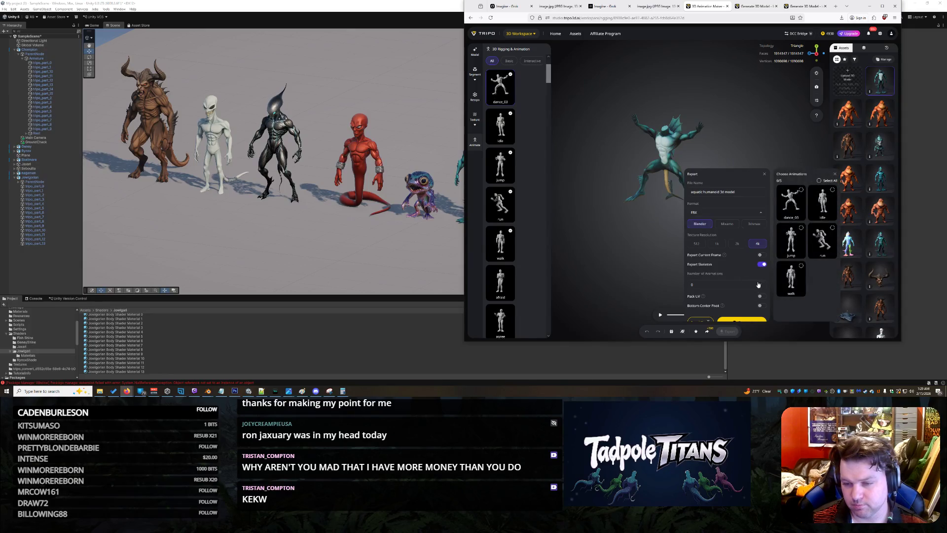
click(818, 179)
click(756, 186)
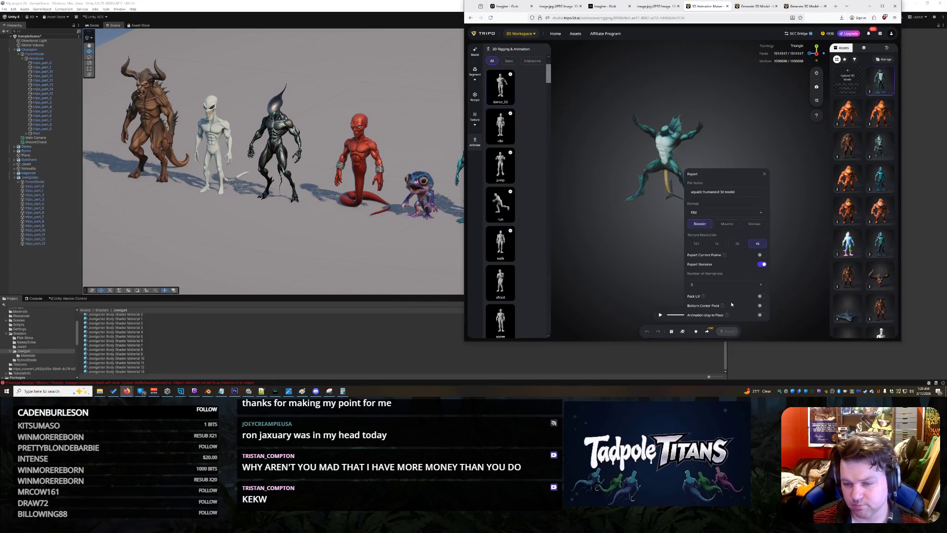
click(666, 282)
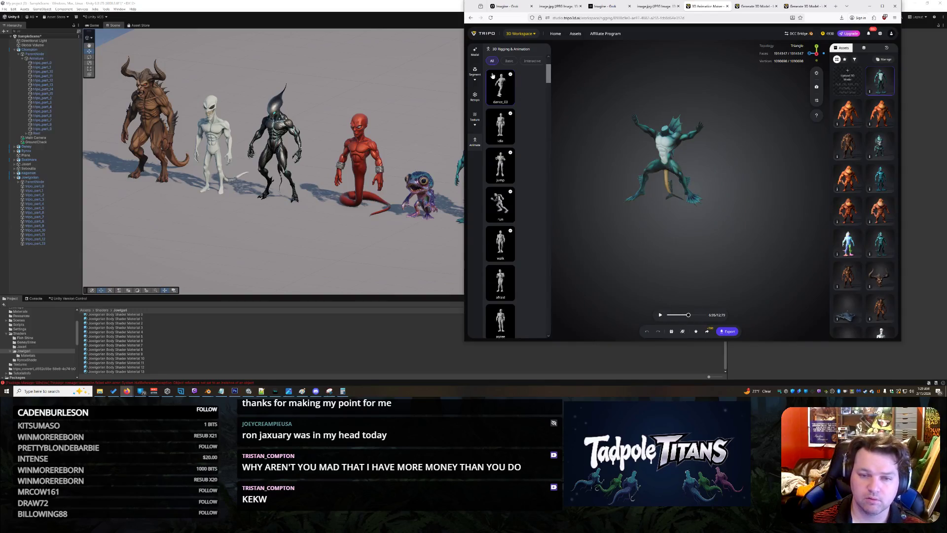
click(476, 52)
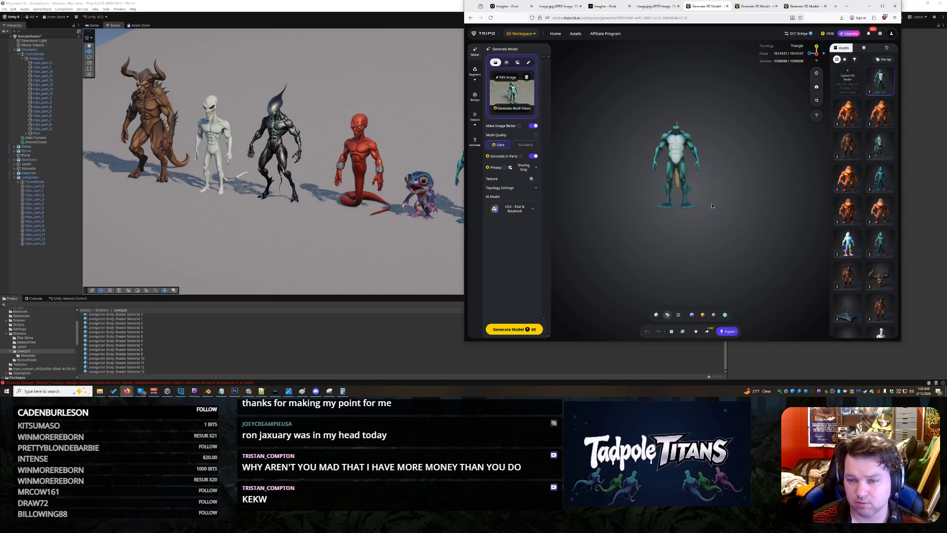
Set the static model's export to FBX, rename the file Jaxari Body, and include five animations
drag(711, 206, 707, 232)
click(733, 330)
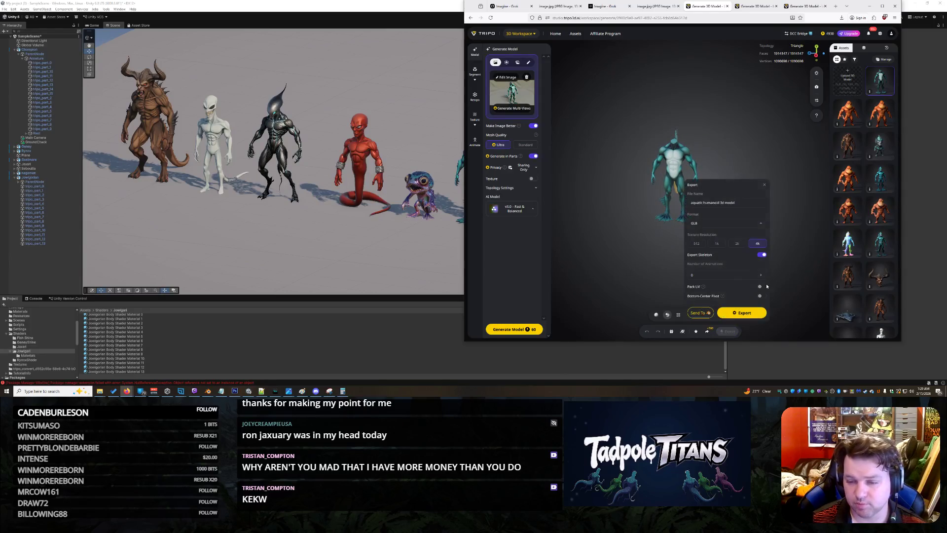
click(710, 224)
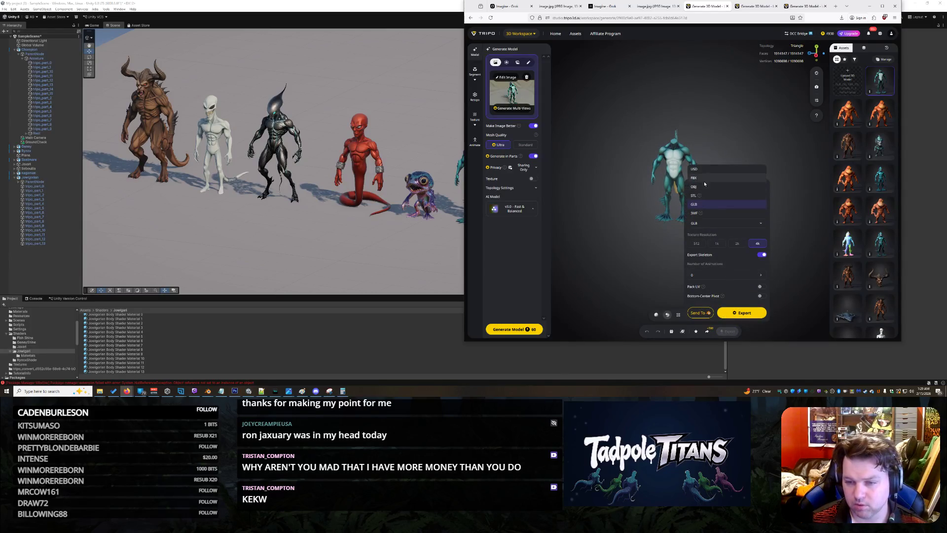
click(719, 202)
drag(748, 196, 682, 191)
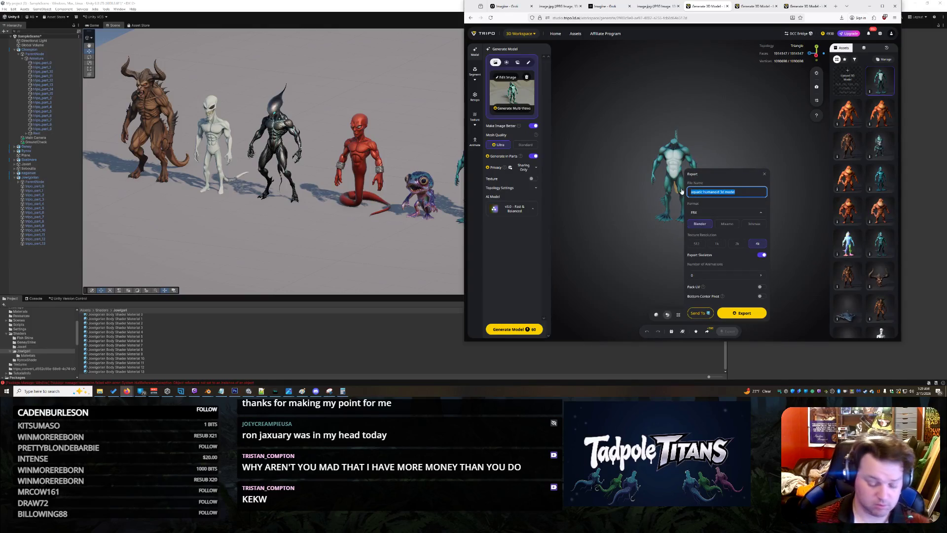
text(pearl)
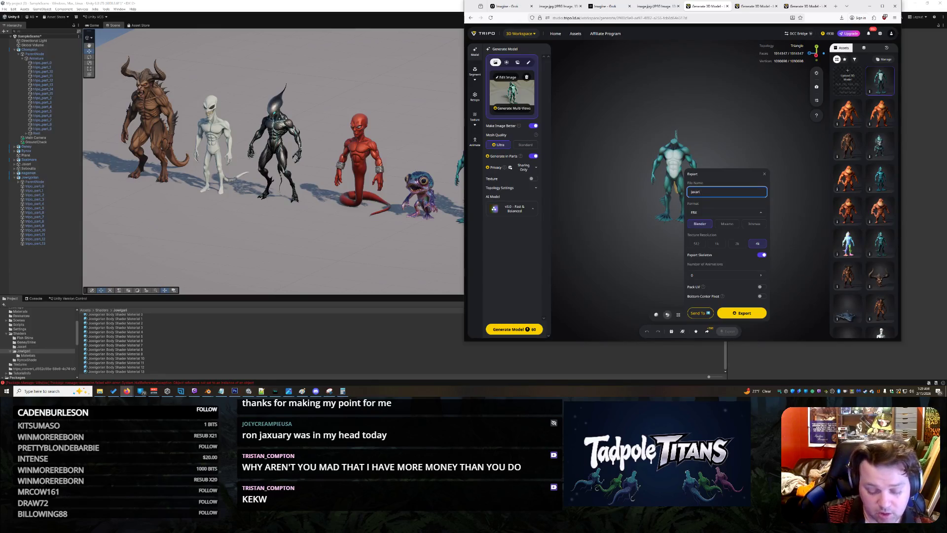
click(760, 277)
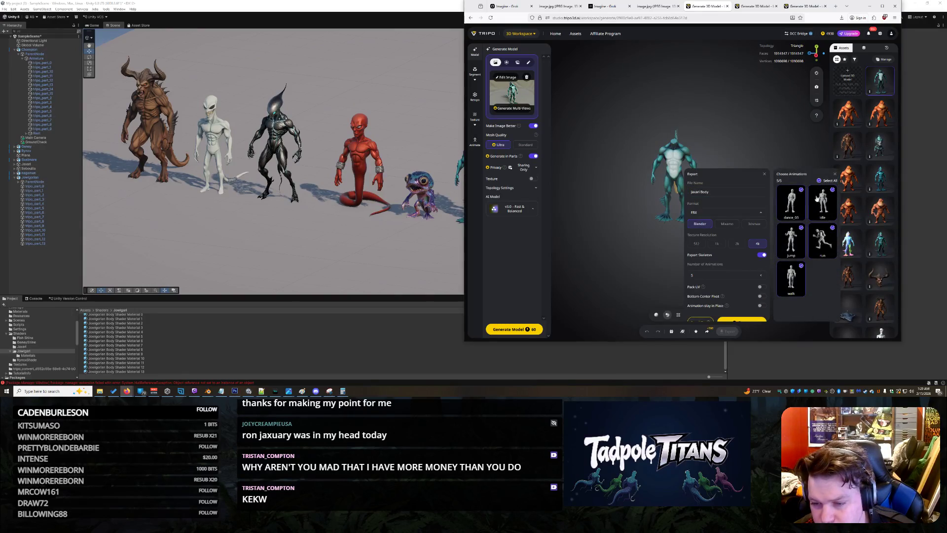
click(768, 215)
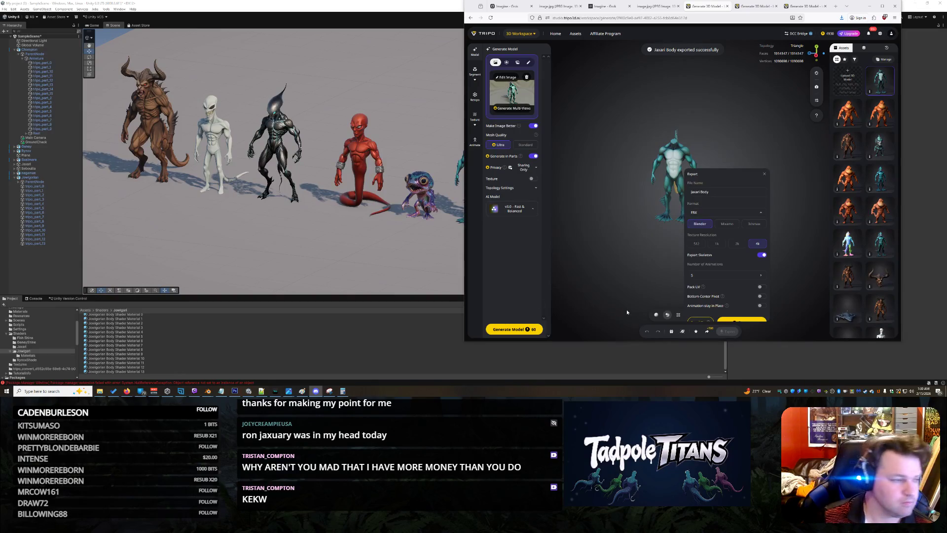
Bring the Unity window with the character lineup back to the front
click(261, 262)
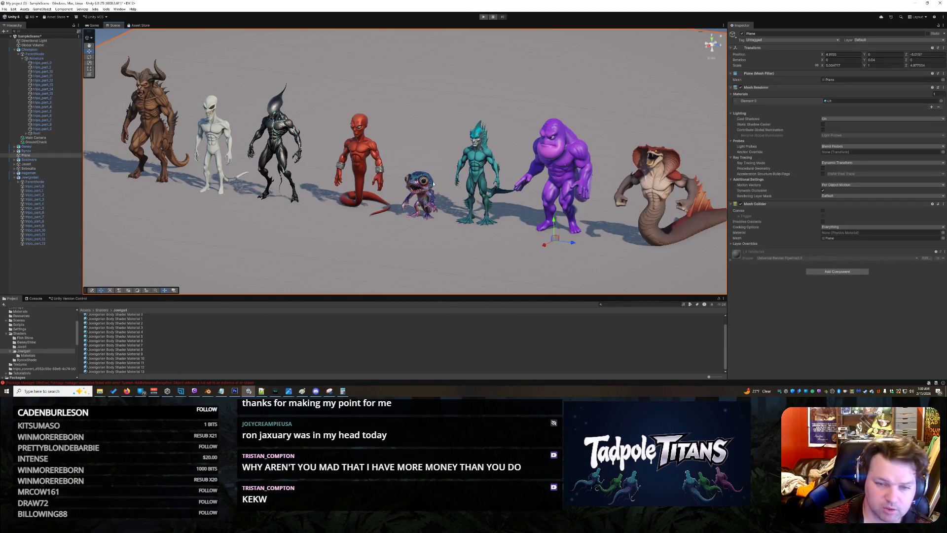
Delete the Jaxari Body object from the Hierarchy, leaving the floating head, and show the Jaxari folder's assets
click(481, 167)
scroll(527, 212, up, 3)
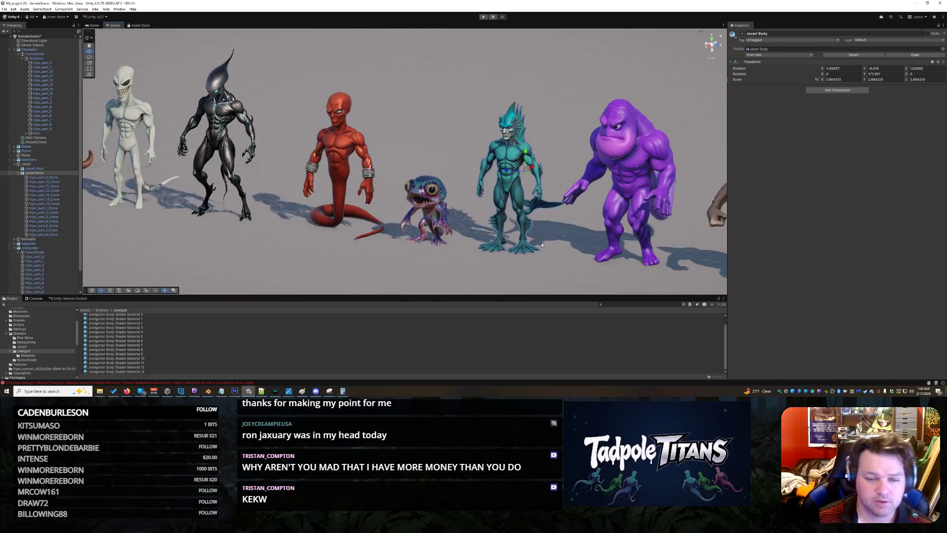
right_click(52, 173)
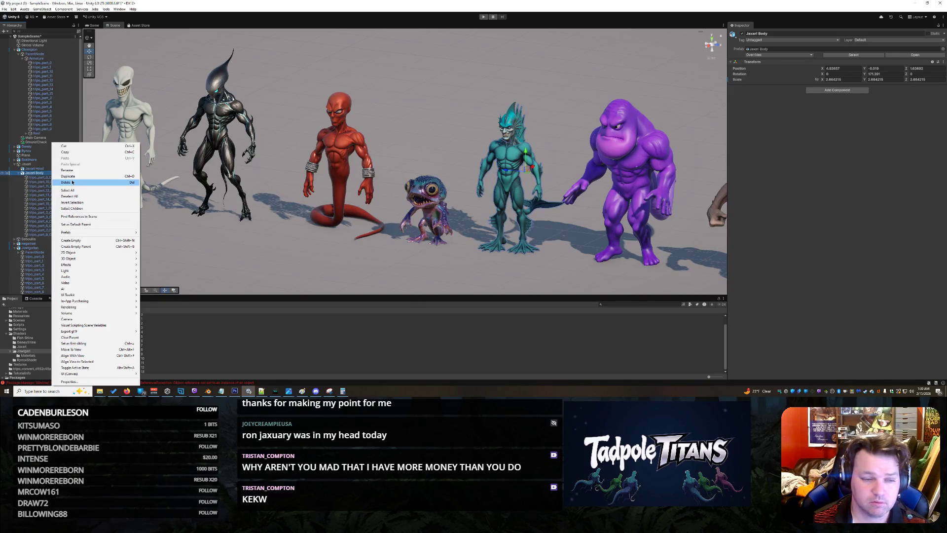
click(71, 183)
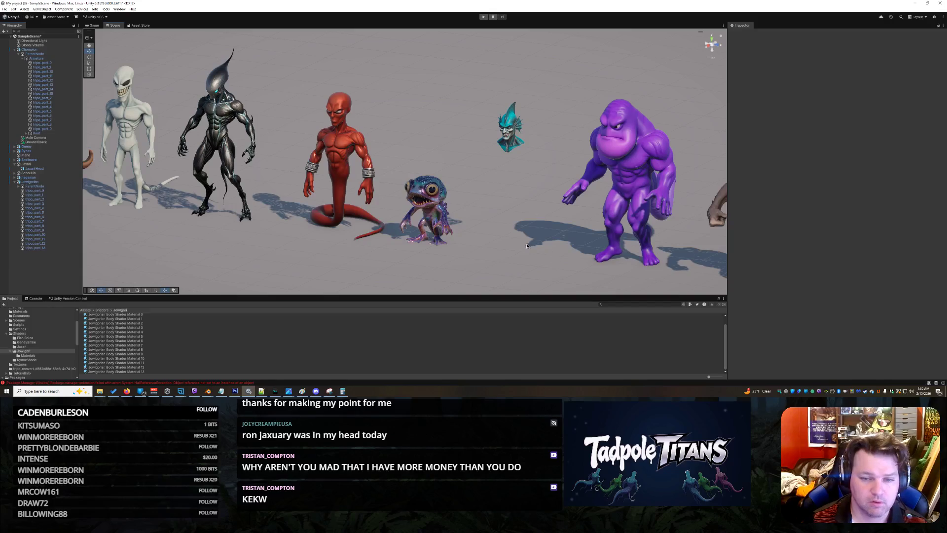
scroll(527, 245, up, 2)
scroll(544, 222, up, 2)
scroll(572, 184, up, 2)
scroll(587, 169, up, 2)
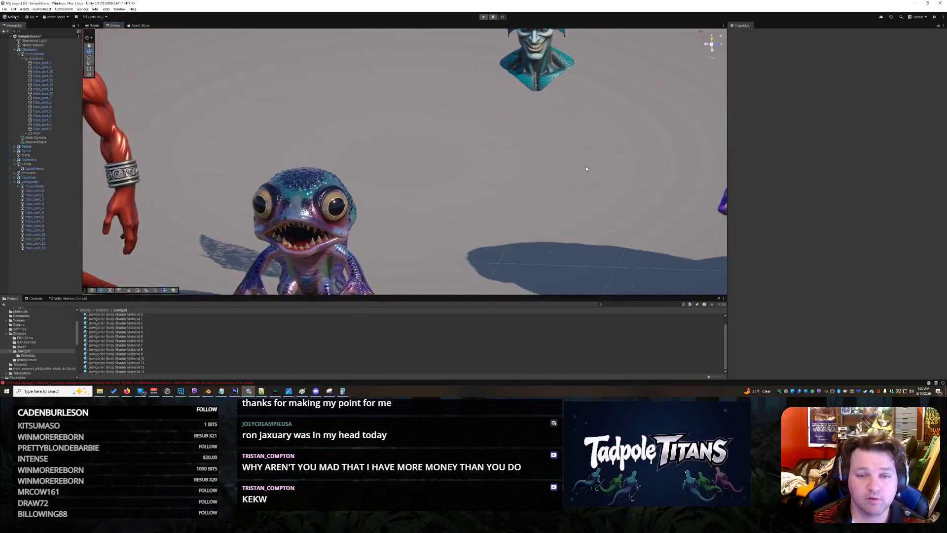
drag(586, 168, 593, 158)
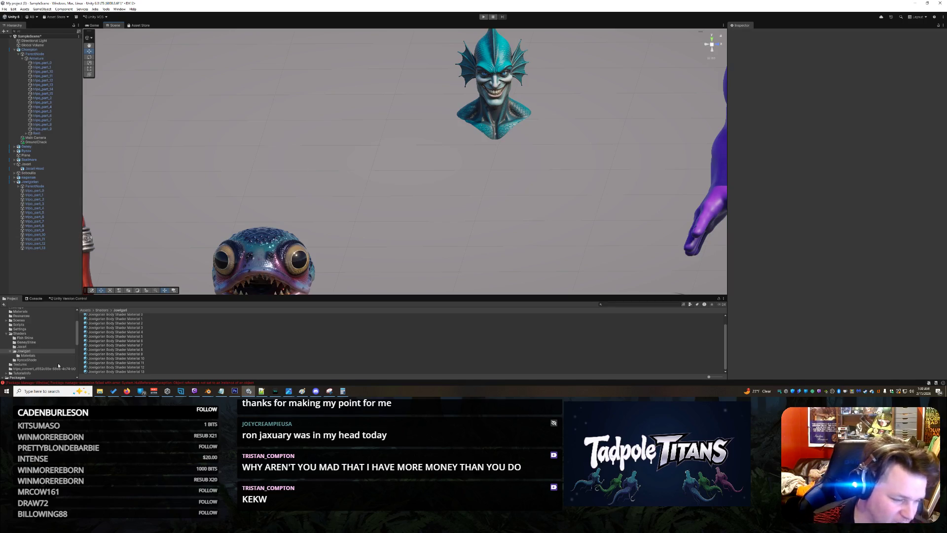
click(24, 346)
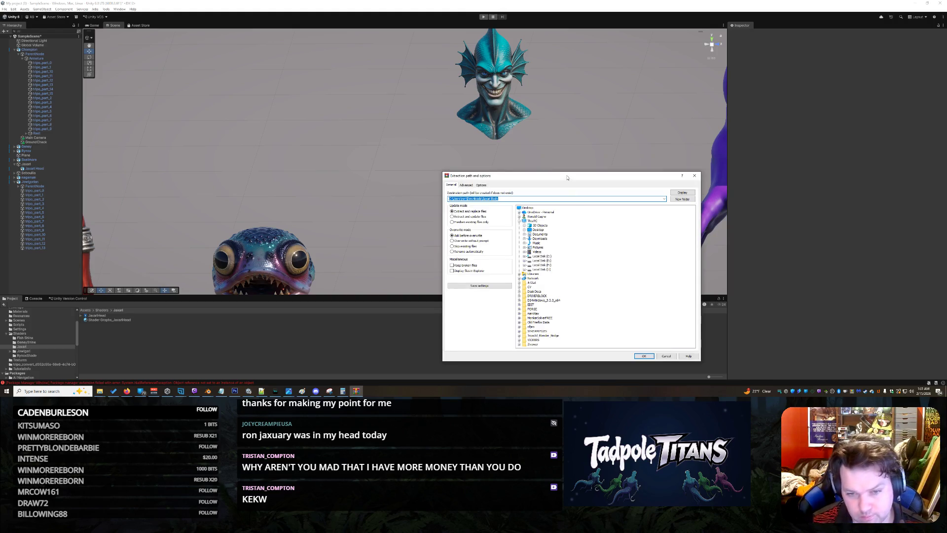
Extract the archive into Tadpole Titans > UNITY PROJECT > My project (3) > Assets
key(Return)
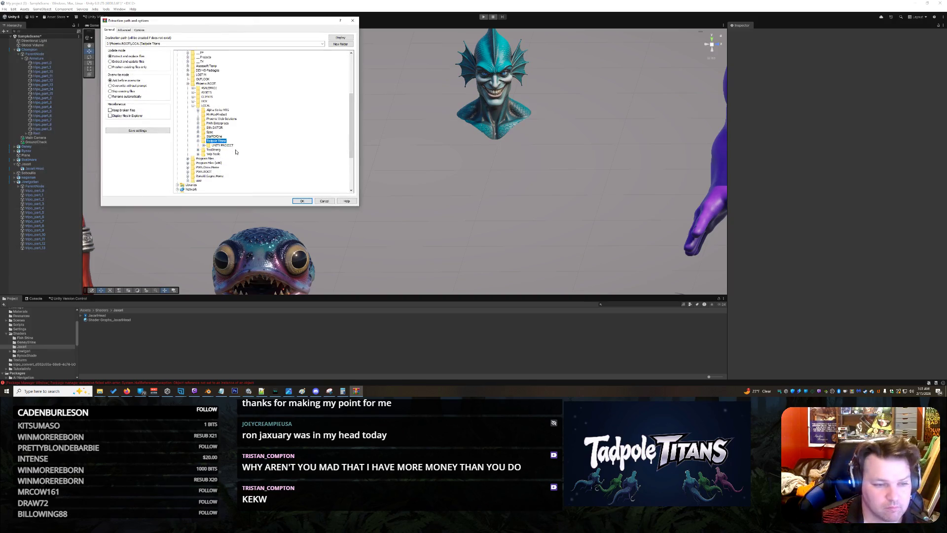
click(223, 145)
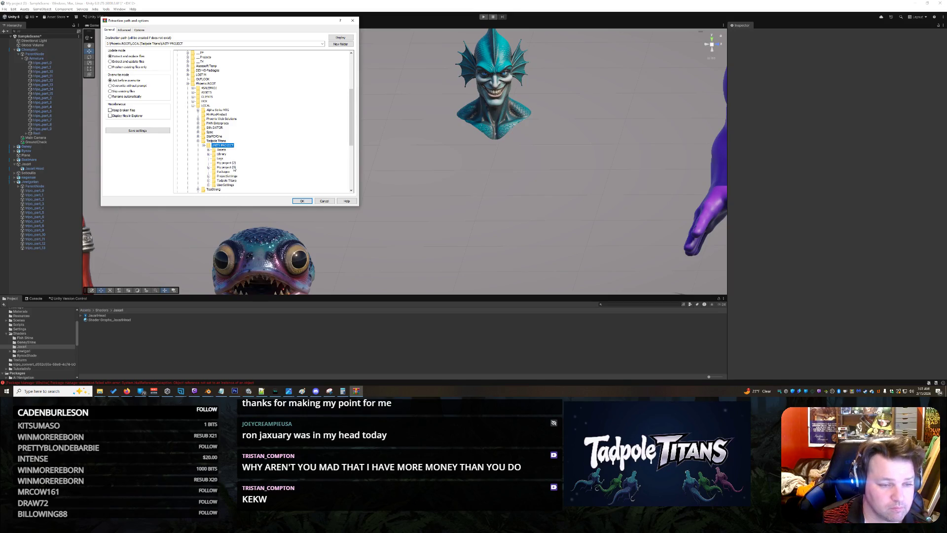
click(234, 169)
click(231, 163)
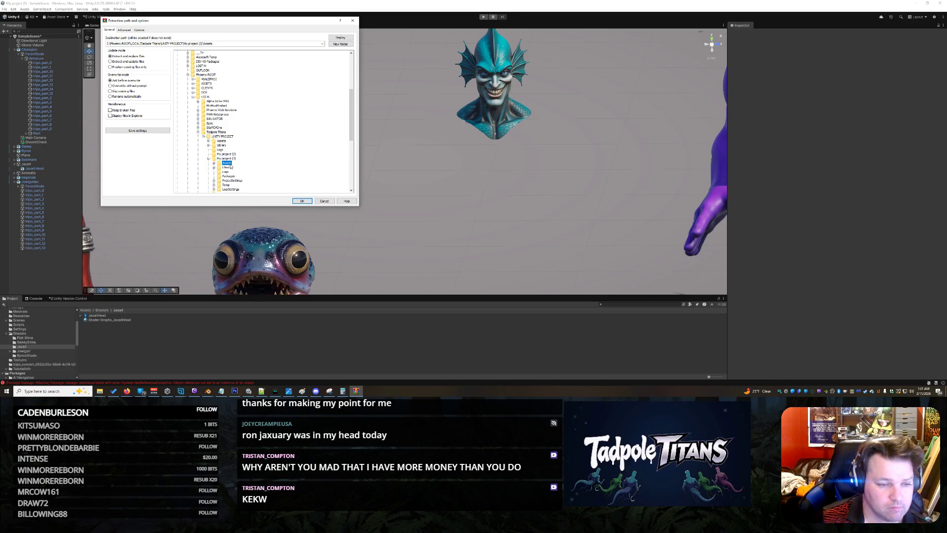
click(303, 201)
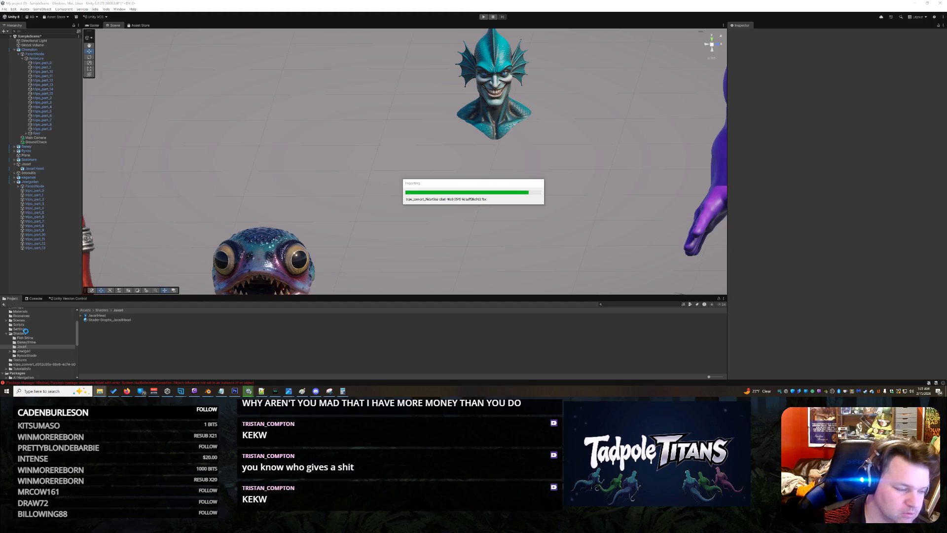
Browse the top-level Assets folder past the Jowigorian model and a basecolor texture to select the imported Jaxari Body
click(27, 332)
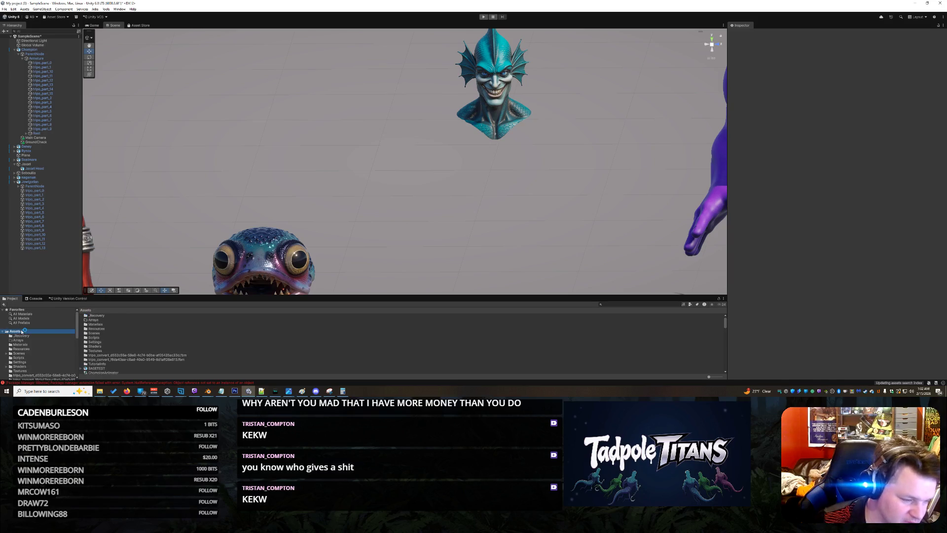
scroll(134, 361, down, 3)
scroll(133, 360, down, 3)
scroll(131, 361, down, 3)
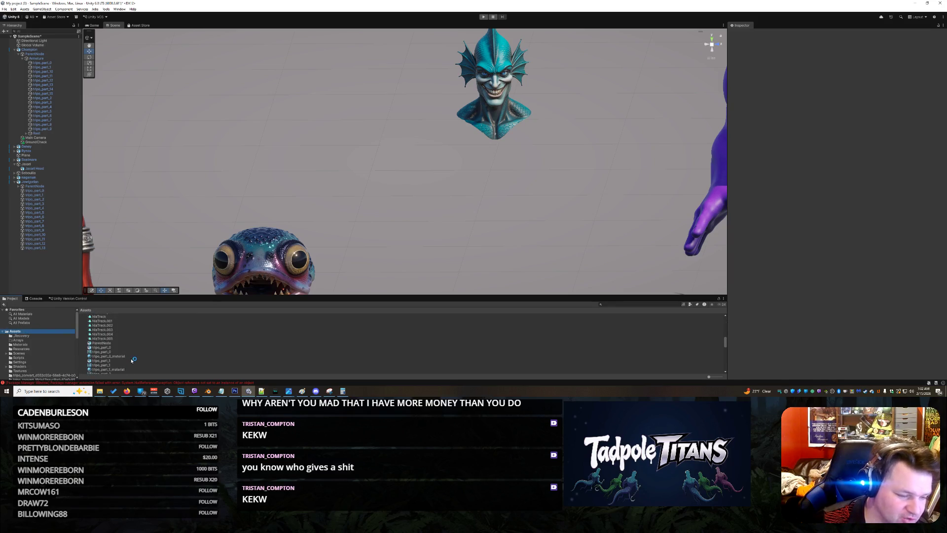
scroll(130, 361, down, 5)
scroll(106, 358, down, 5)
scroll(100, 352, up, 2)
click(84, 330)
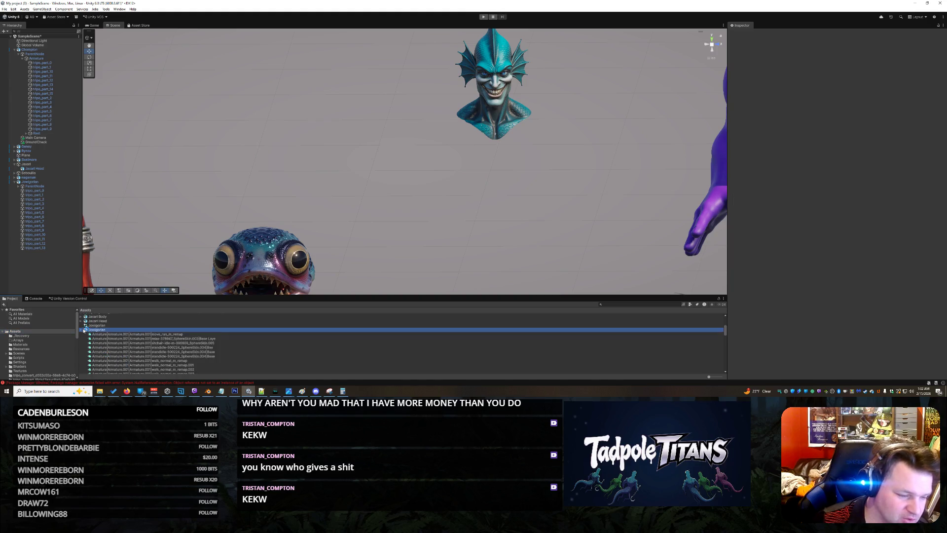
click(81, 330)
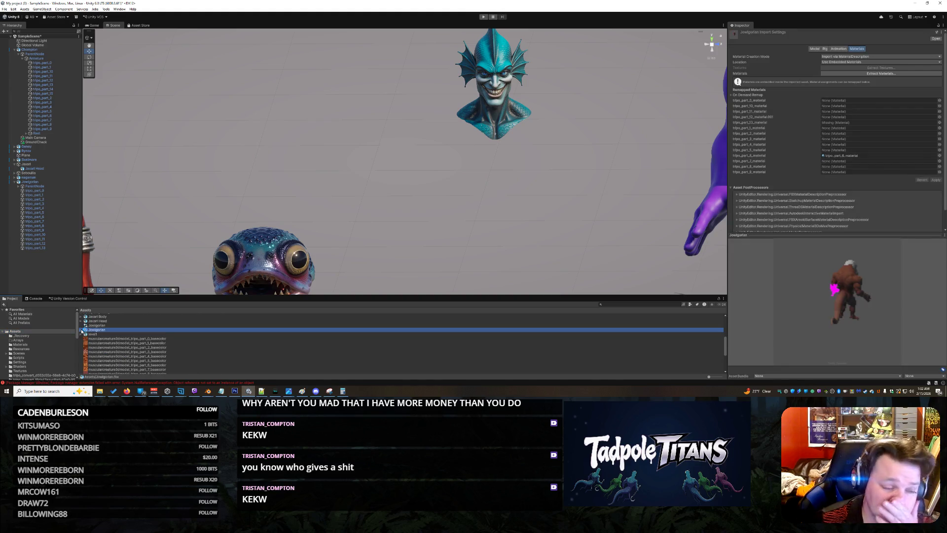
click(108, 340)
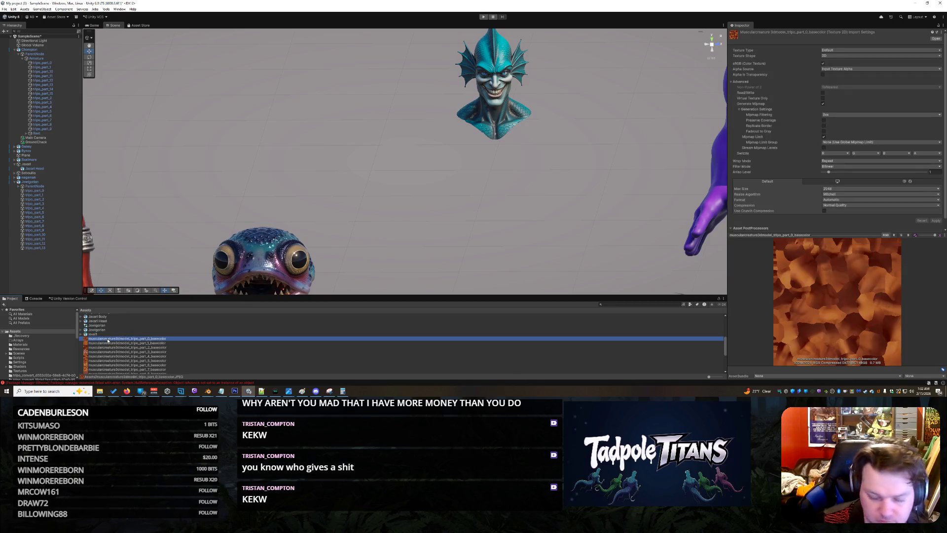
scroll(110, 342, down, 1)
scroll(113, 348, down, 1)
scroll(113, 347, up, 3)
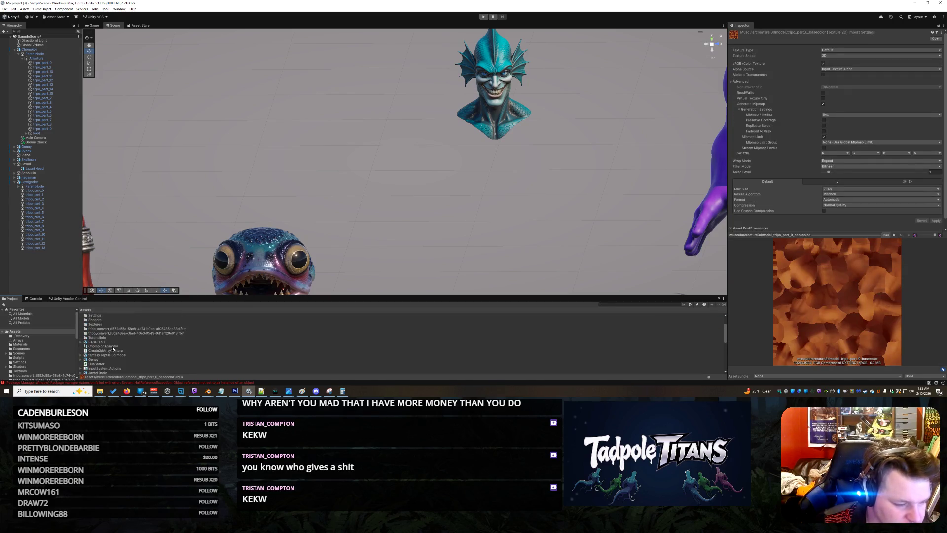
scroll(113, 348, down, 1)
scroll(113, 349, down, 1)
scroll(113, 351, down, 1)
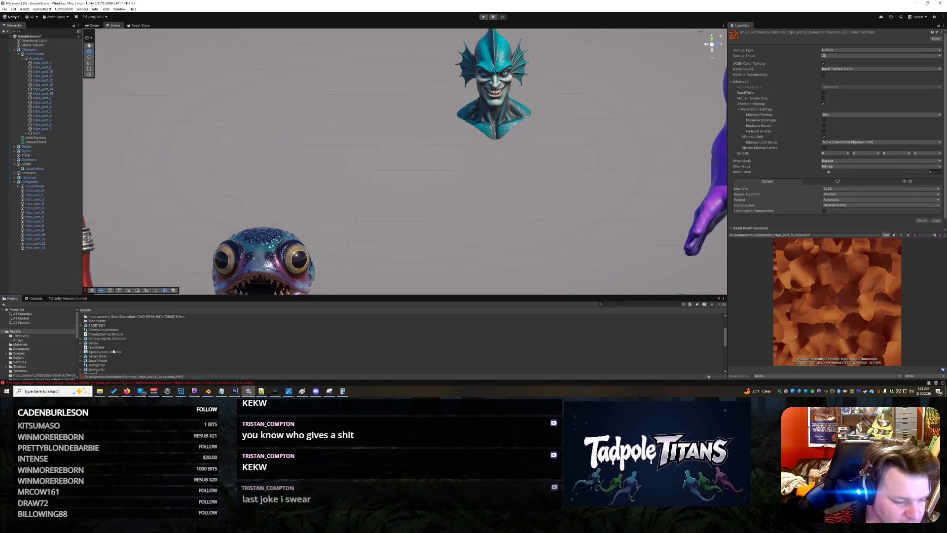
click(105, 358)
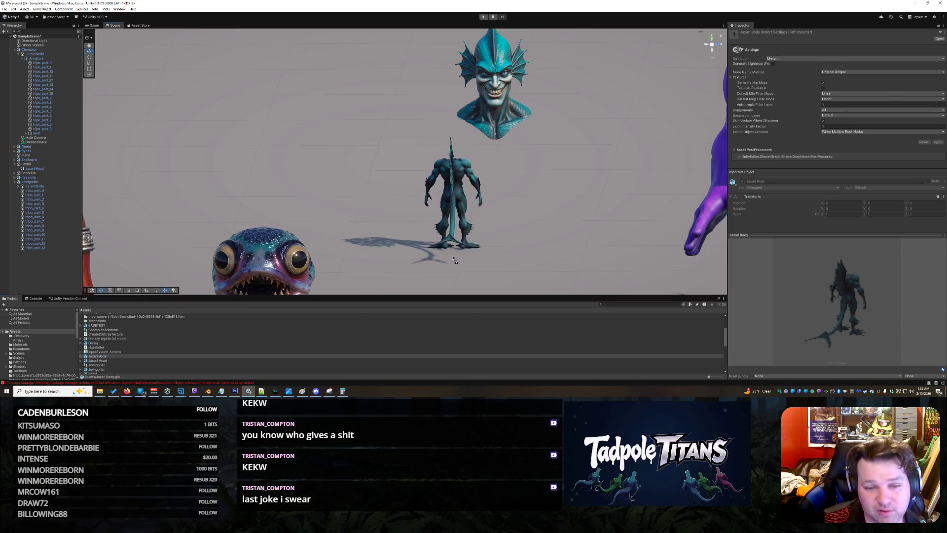
Drop the Jaxari Body into the scene and move it into line between the frog and the purple brute
mouse_move(178, 353)
mouse_down()
mouse_move(495, 239)
mouse_move(524, 240)
mouse_up()
scroll(508, 242, down, 2)
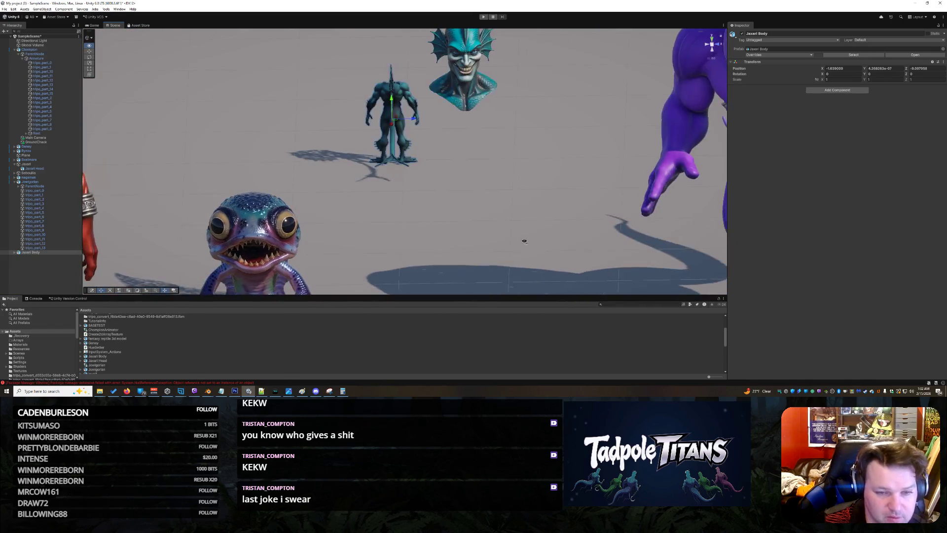
scroll(524, 240, up, 1)
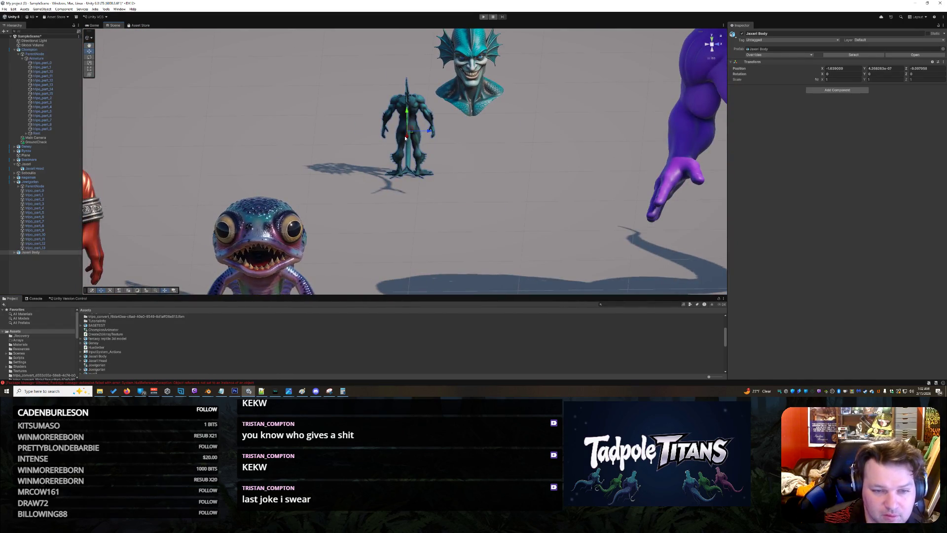
drag(405, 136, 392, 248)
scroll(454, 258, down, 4)
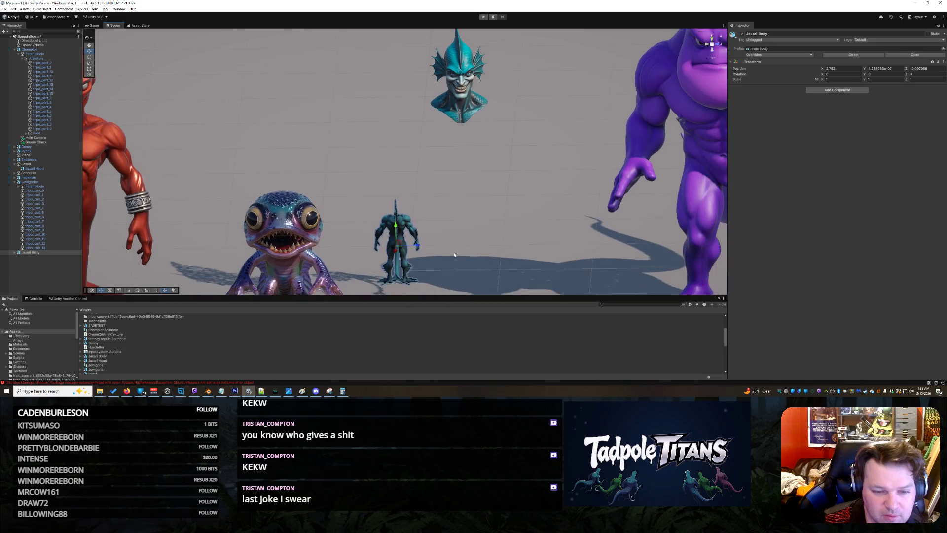
scroll(411, 238, down, 1)
drag(399, 218, 405, 243)
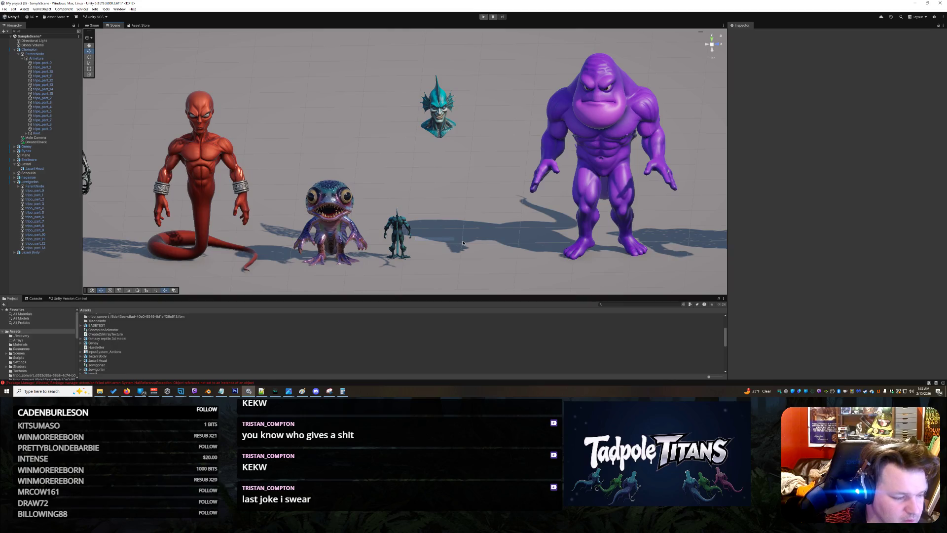
drag(418, 236, 542, 213)
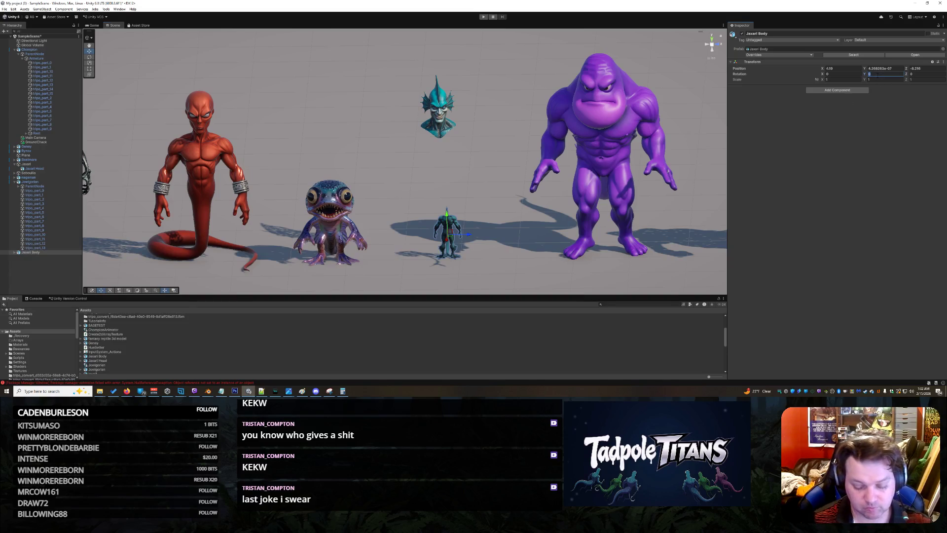
text(18)
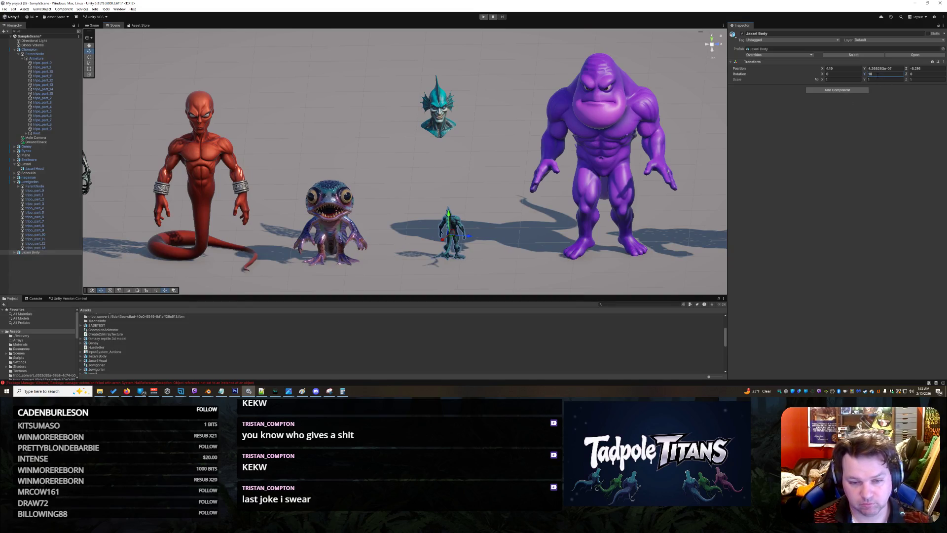
text(0)
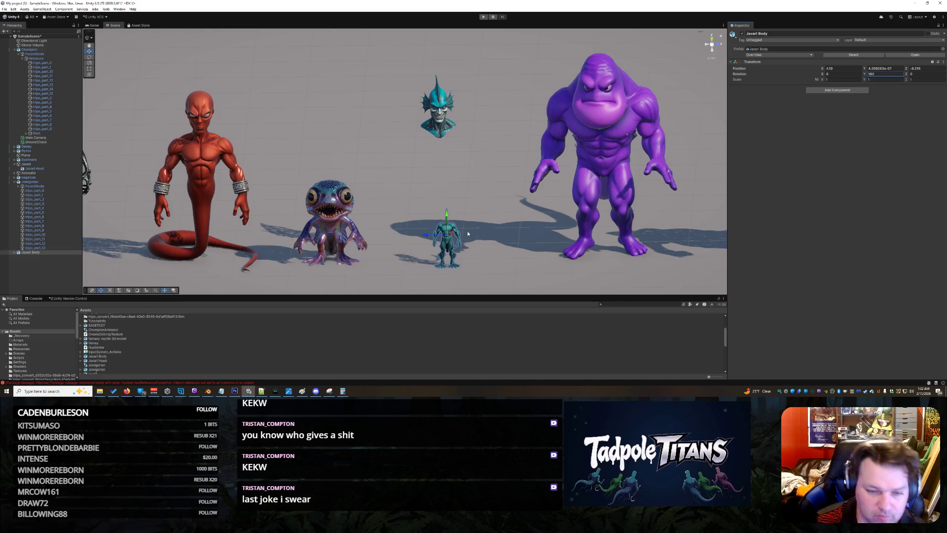
click(483, 244)
scroll(478, 260, up, 1)
scroll(478, 261, up, 1)
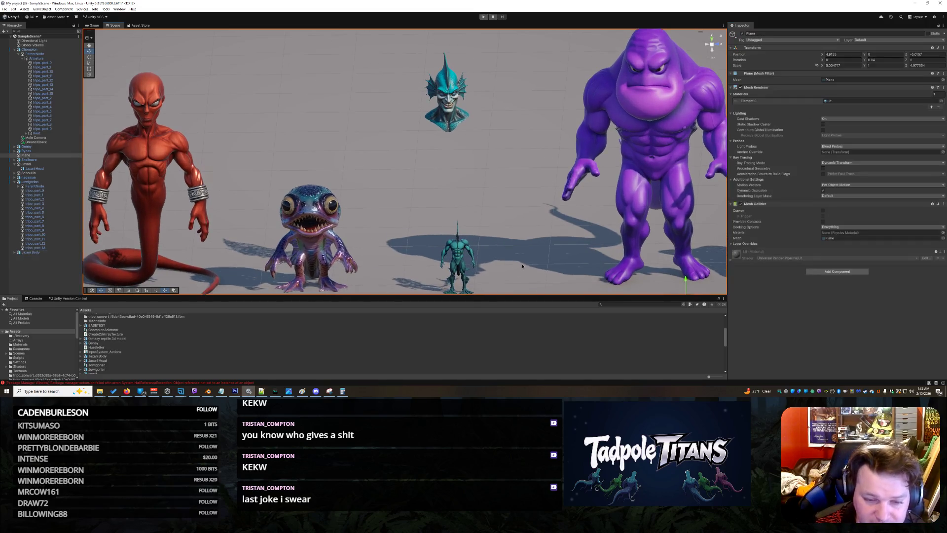
scroll(522, 265, up, 2)
scroll(511, 252, up, 2)
scroll(495, 237, up, 2)
scroll(475, 220, up, 2)
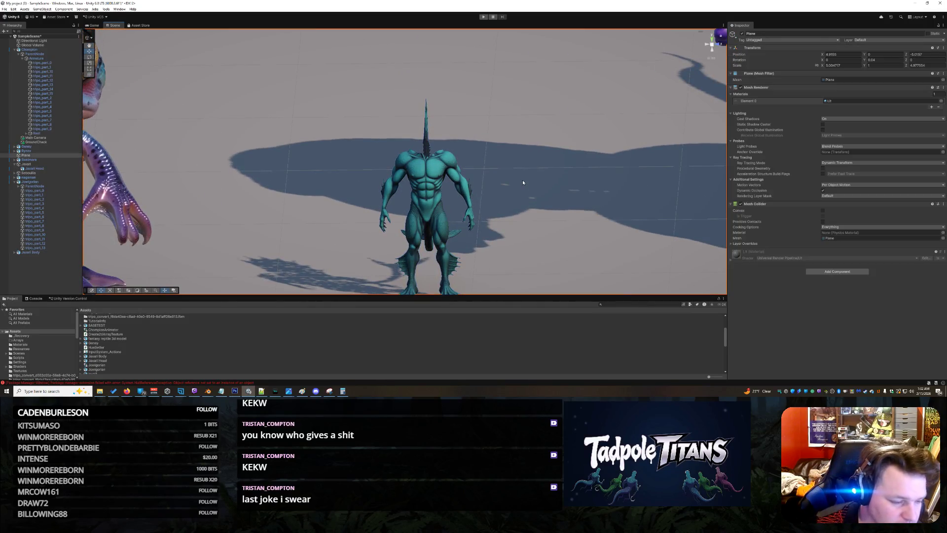
Undo twice so the body model returns to its earlier position away from the lineup centre
key(ctrl+z)
key(ctrl+z)
key(ctrl+z)
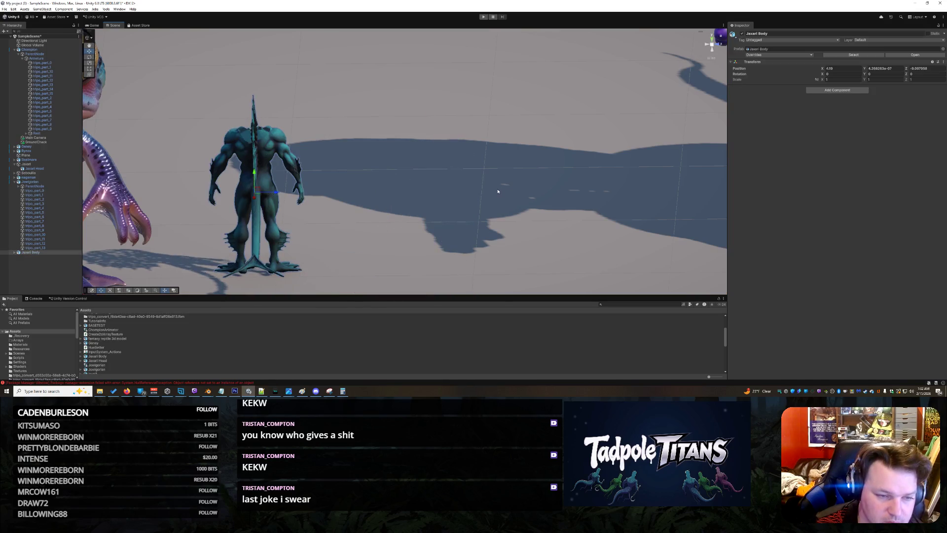
key(ctrl+z)
key(ctrl+z)
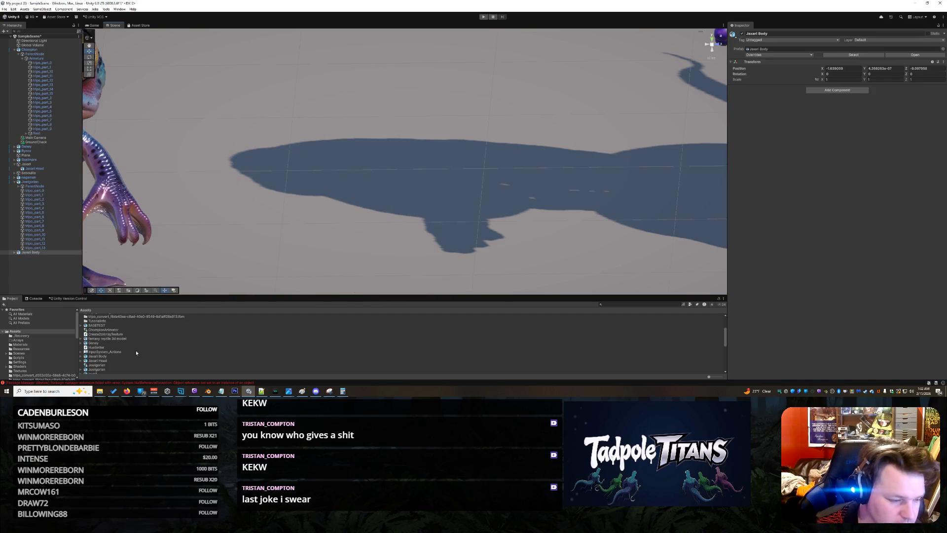
scroll(157, 337, down, 2)
scroll(163, 335, down, 5)
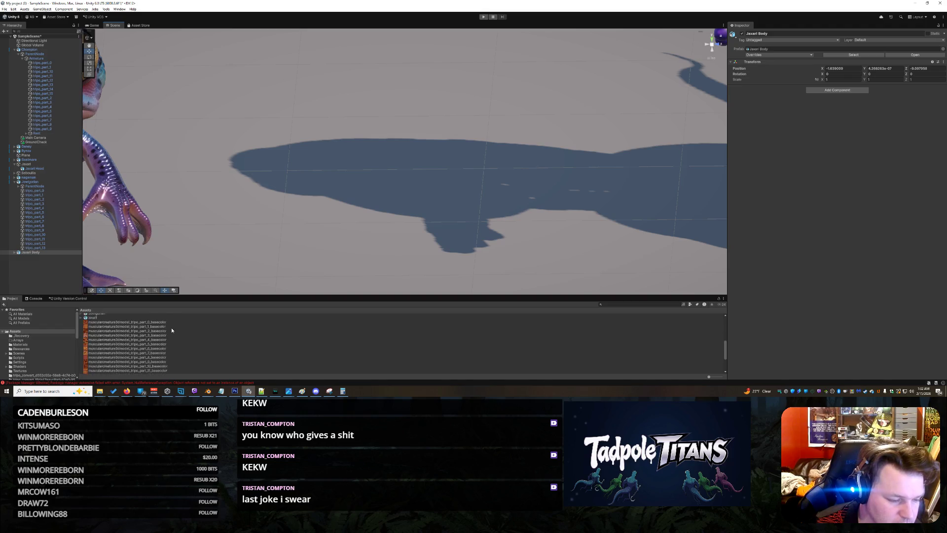
scroll(172, 330, down, 5)
scroll(172, 328, up, 2)
scroll(172, 328, up, 1)
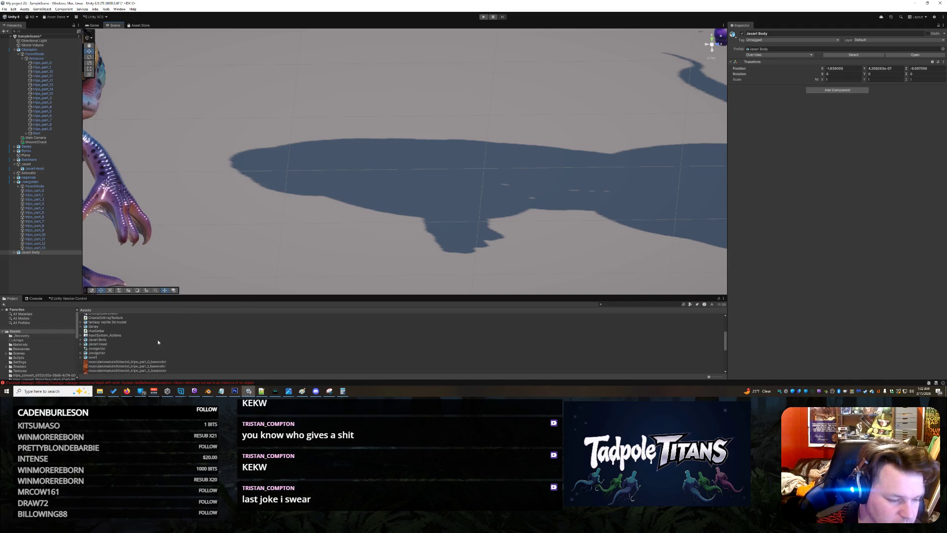
Refresh the body asset's folder, copy the tripo_convert model's file path, then clear the selection
right_click(158, 339)
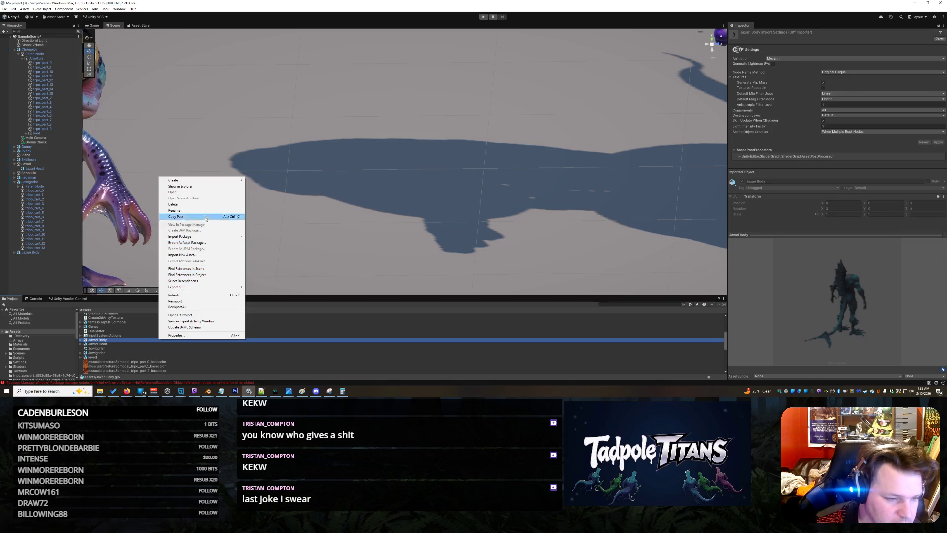
click(198, 294)
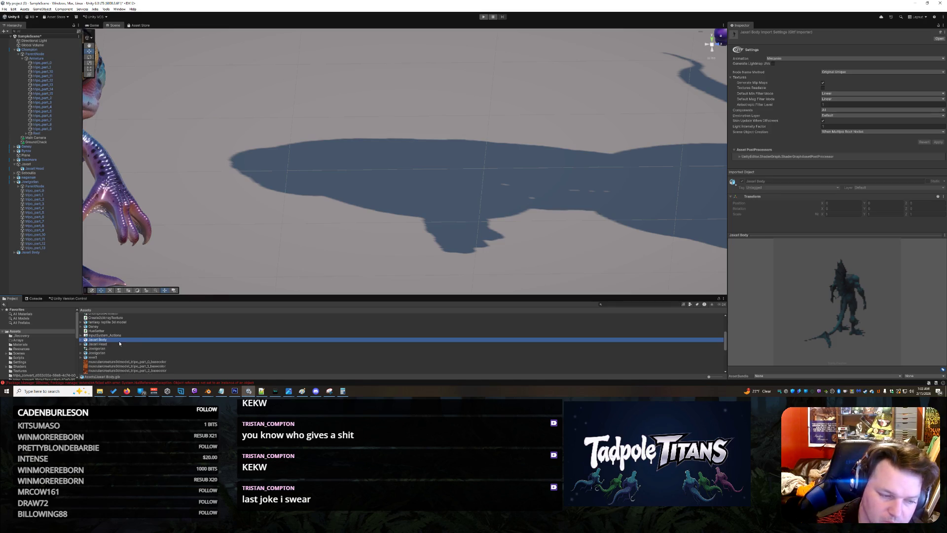
scroll(119, 342, down, 2)
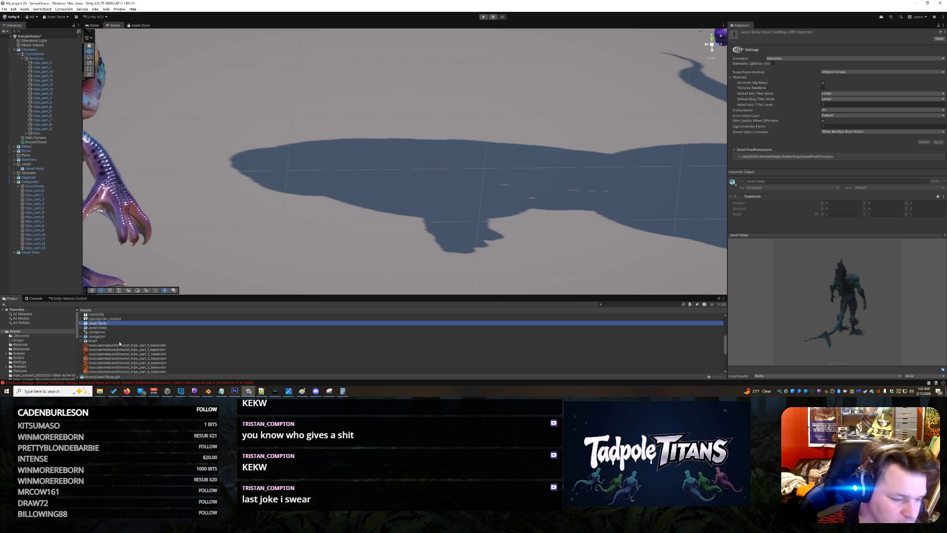
scroll(120, 343, down, 2)
click(125, 366)
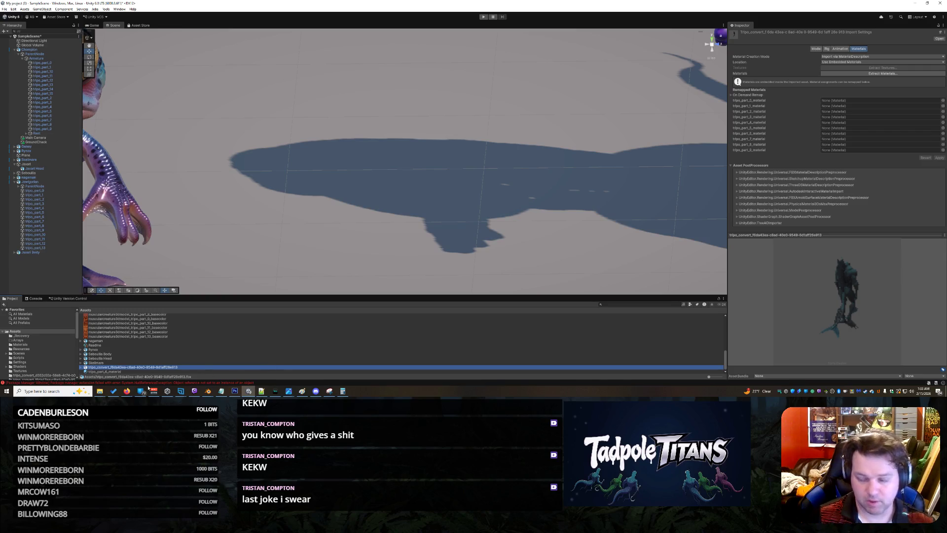
right_click(180, 361)
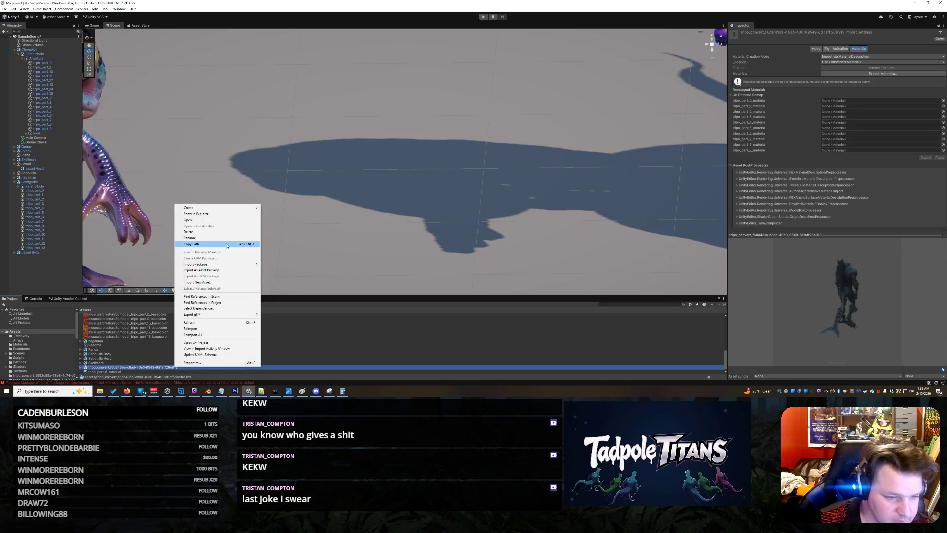
click(226, 244)
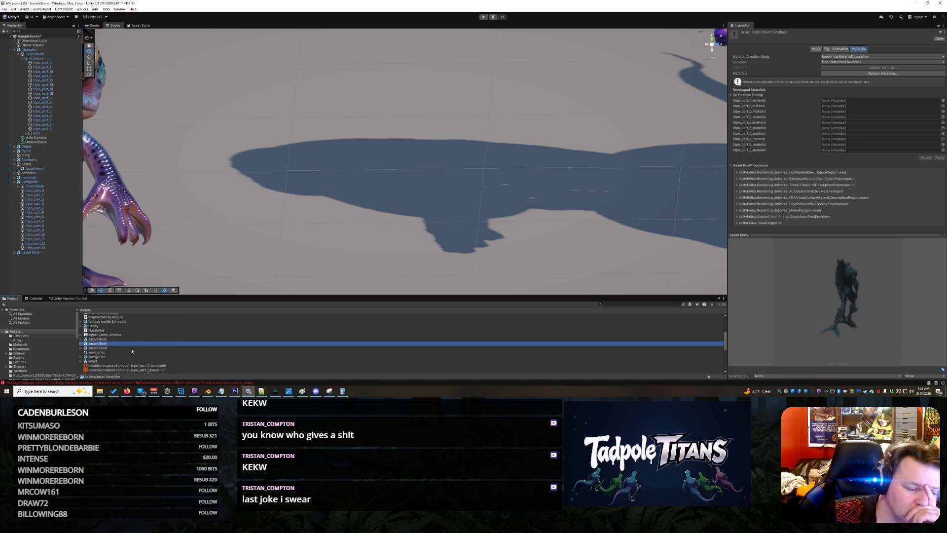
scroll(300, 239, down, 5)
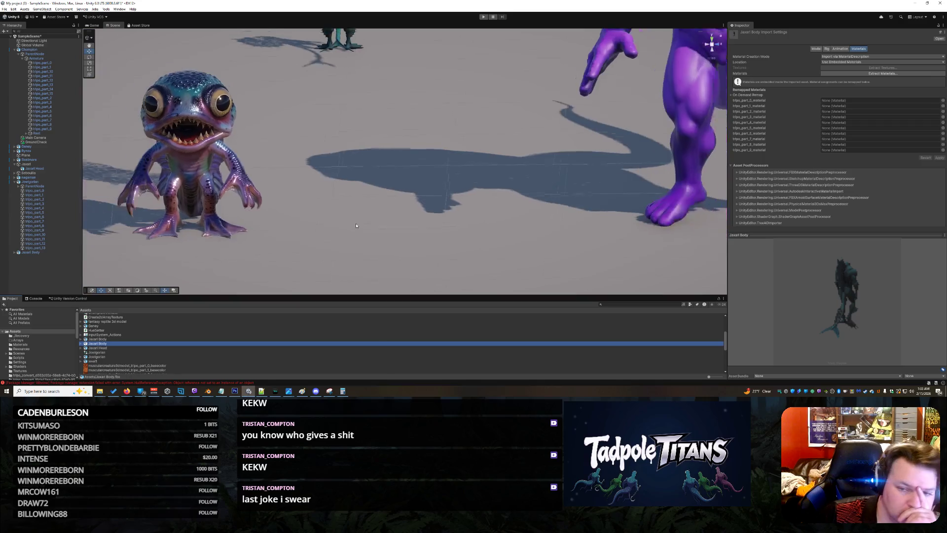
scroll(336, 148, down, 3)
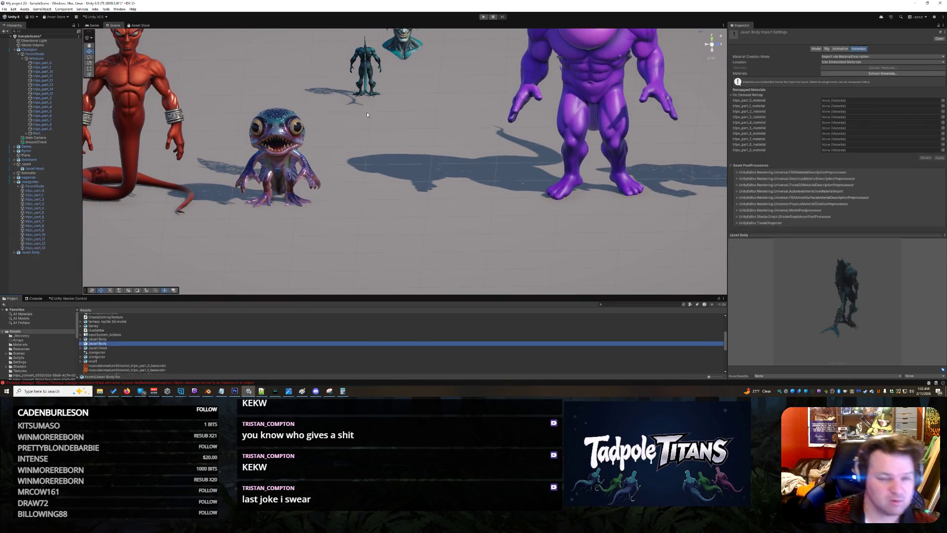
click(328, 238)
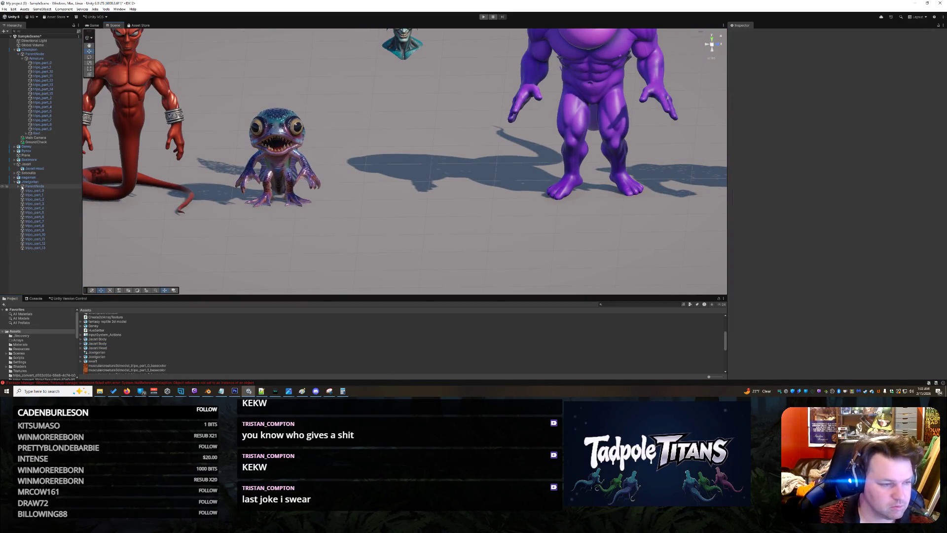
Drag the Jaxari Body asset into the scene and turn it 180° to face forward
click(15, 182)
click(101, 344)
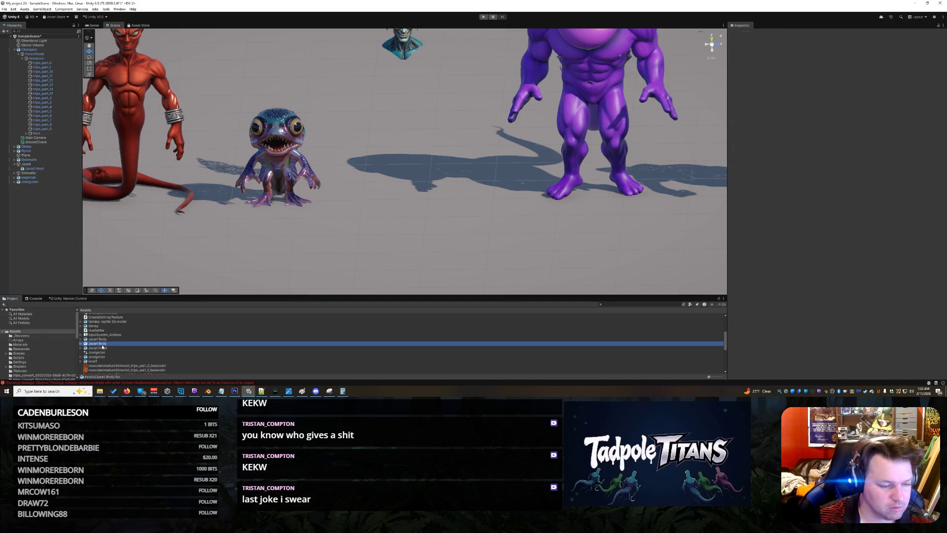
drag(102, 343, 385, 185)
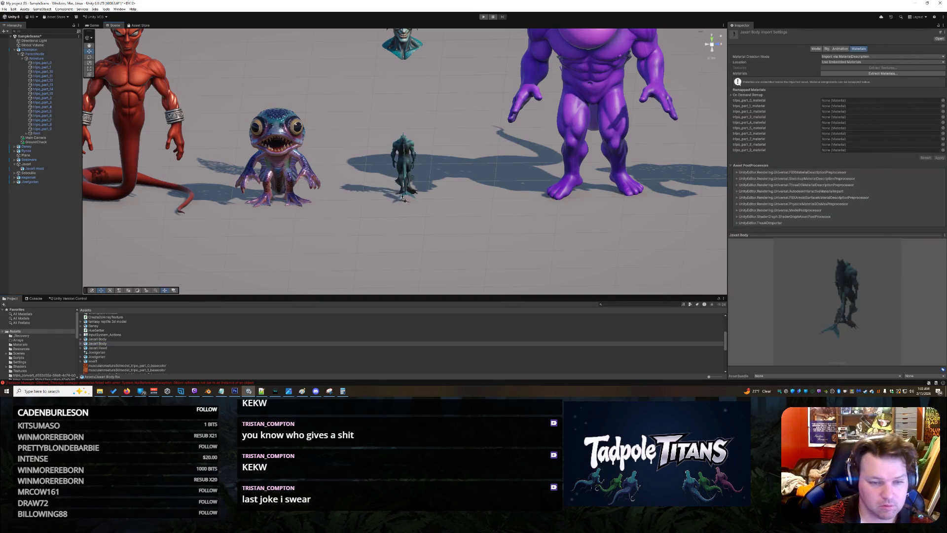
key(f)
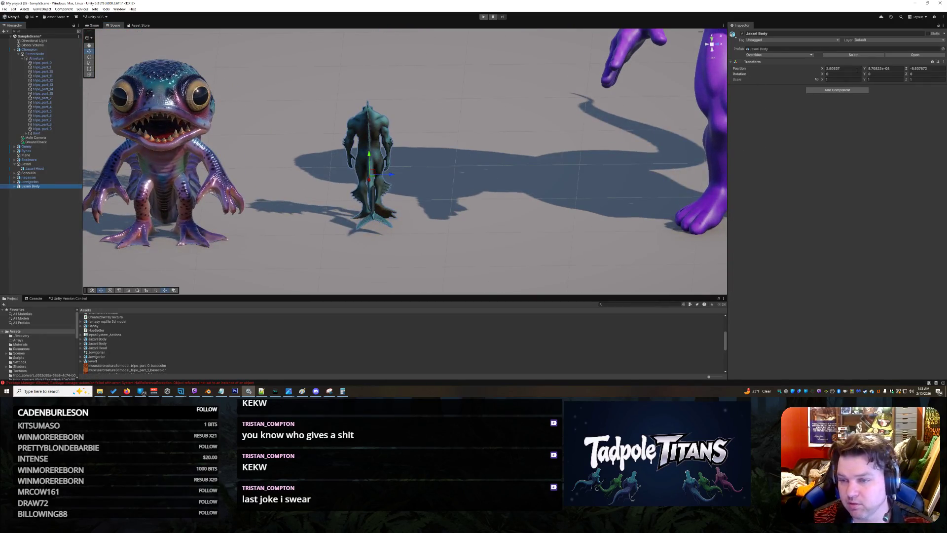
text(180)
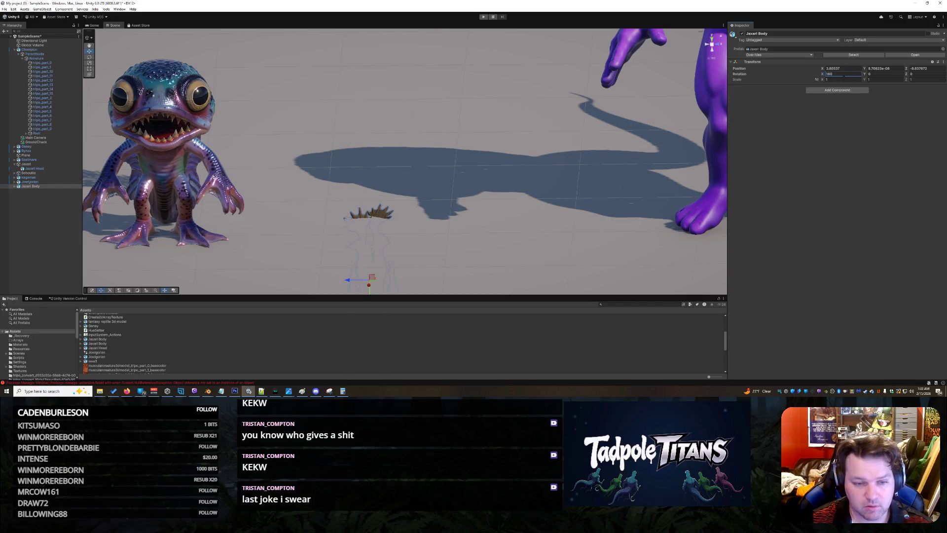
text(0)
key(Tab)
text(180)
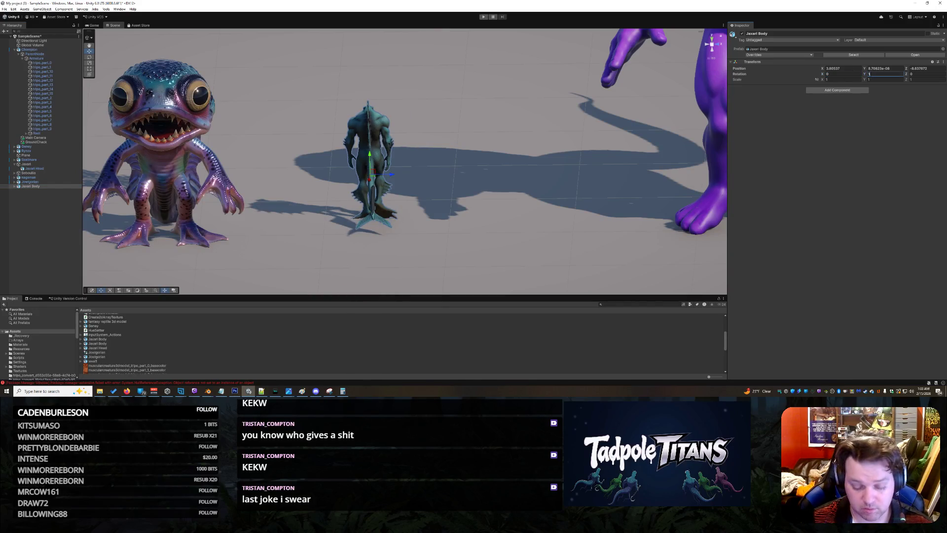
key(Return)
scroll(396, 182, up, 5)
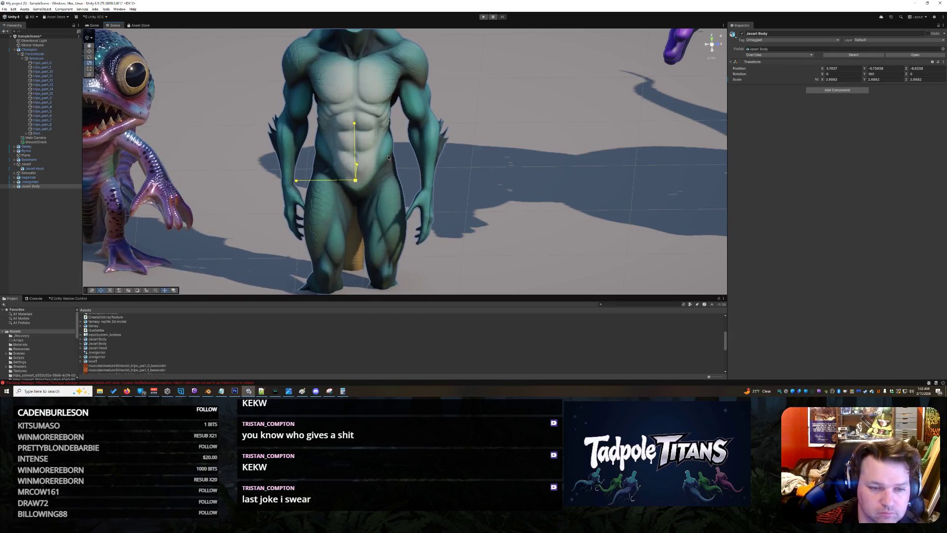
Scale the Jaxari Body up and raise it onto the floor toward the floating head
drag(356, 182, 336, 147)
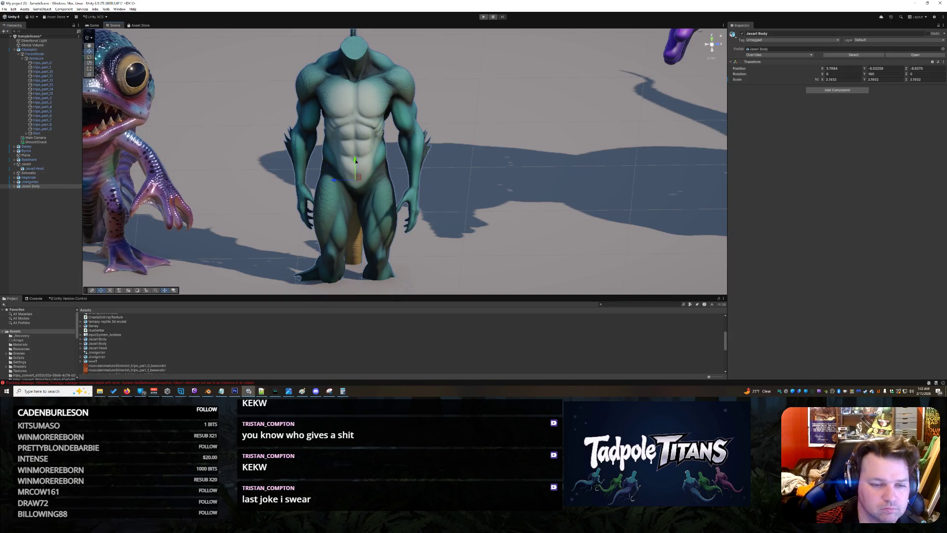
drag(356, 160, 369, 67)
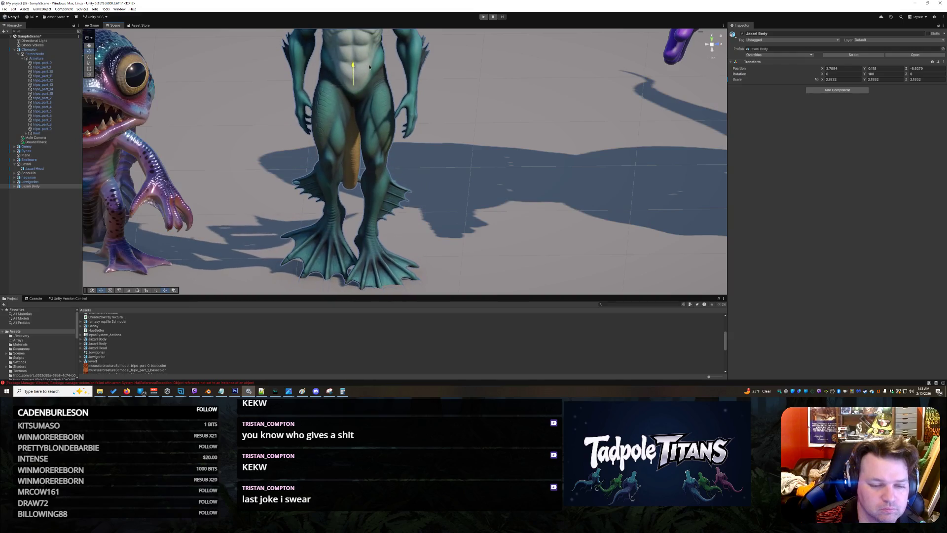
scroll(427, 184, down, 3)
scroll(429, 181, down, 2)
scroll(431, 179, down, 2)
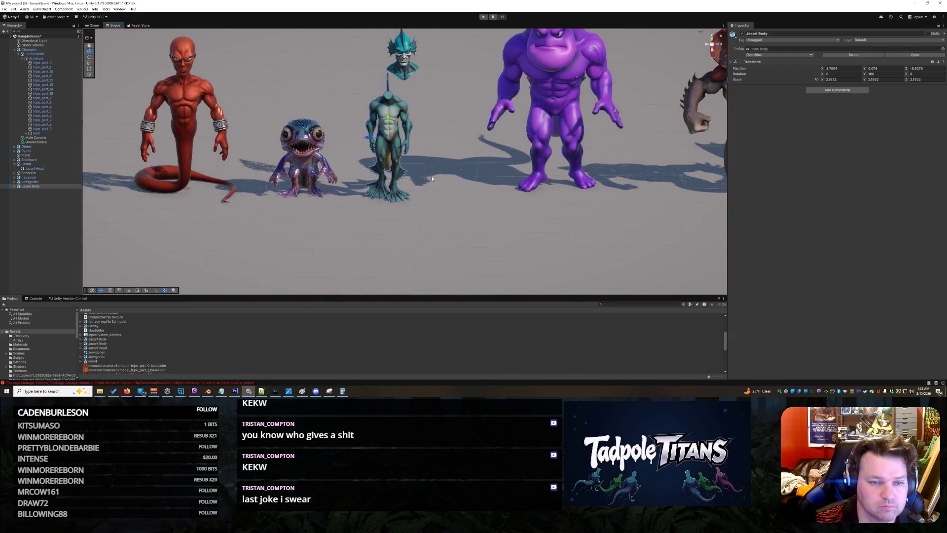
scroll(404, 132, down, 2)
scroll(420, 156, down, 2)
scroll(100, 115, down, 1)
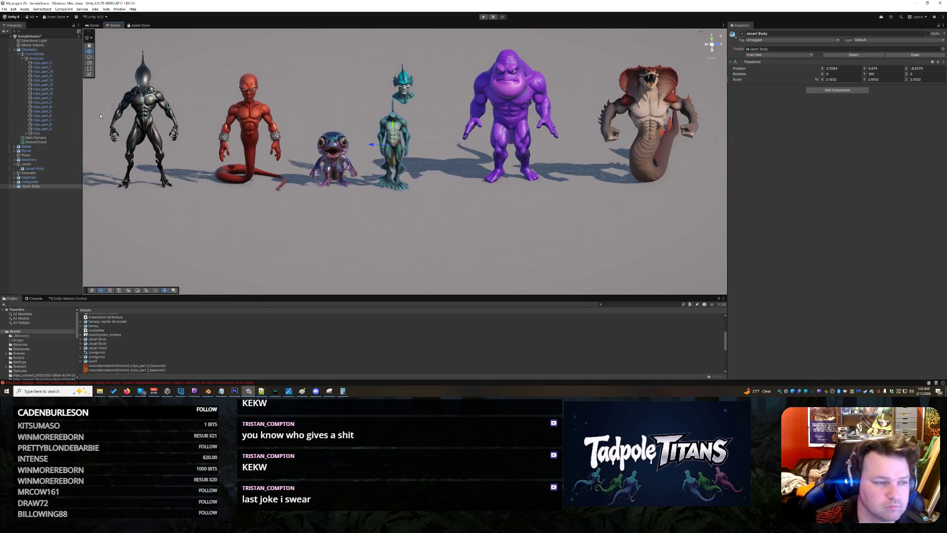
click(90, 64)
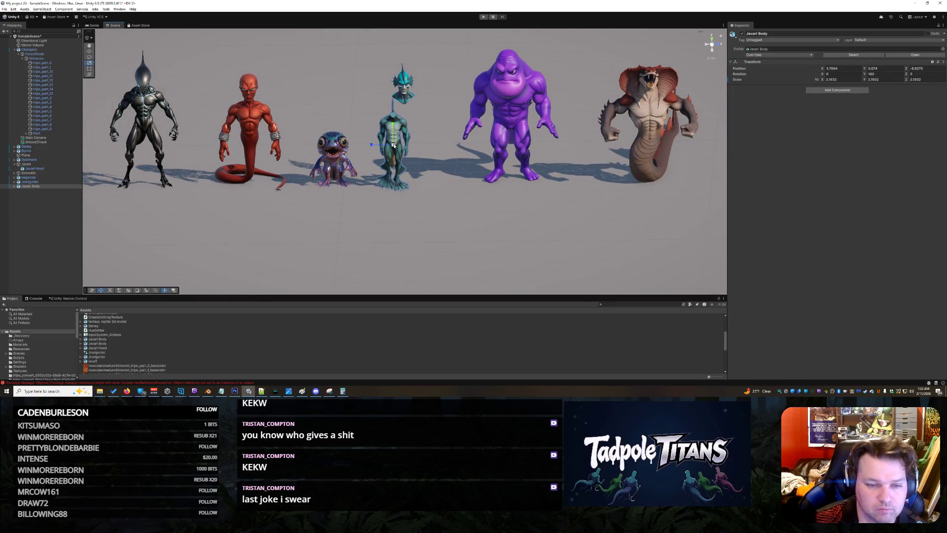
drag(394, 145, 373, 144)
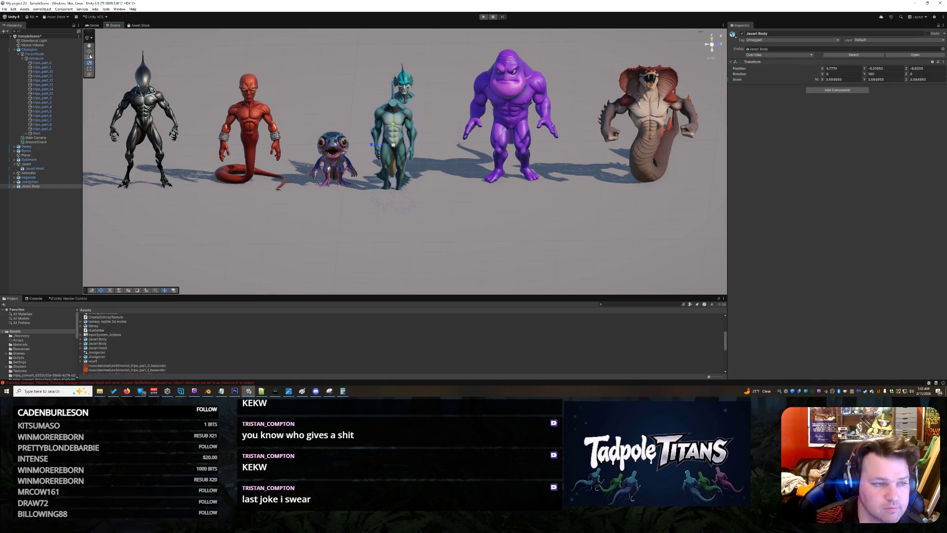
drag(394, 127, 401, 109)
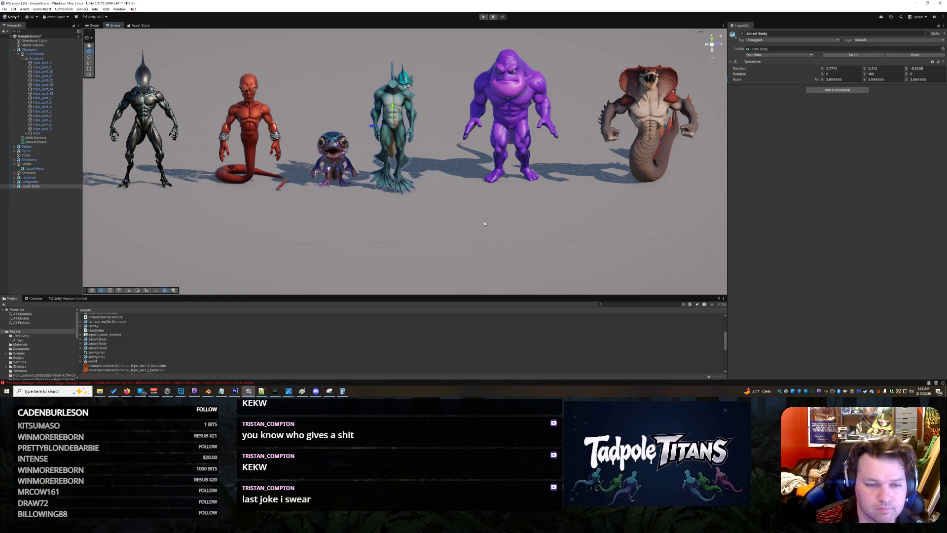
With the Move tool, lower the teal body so it sits directly beneath its head
click(460, 176)
scroll(461, 175, up, 3)
click(392, 126)
scroll(443, 148, up, 1)
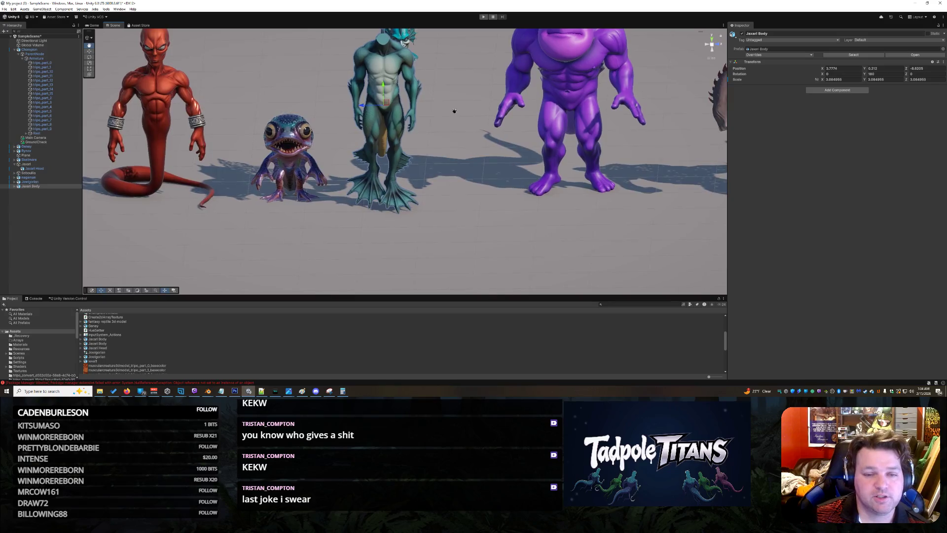
drag(453, 98, 429, 193)
scroll(428, 194, up, 2)
scroll(429, 193, up, 2)
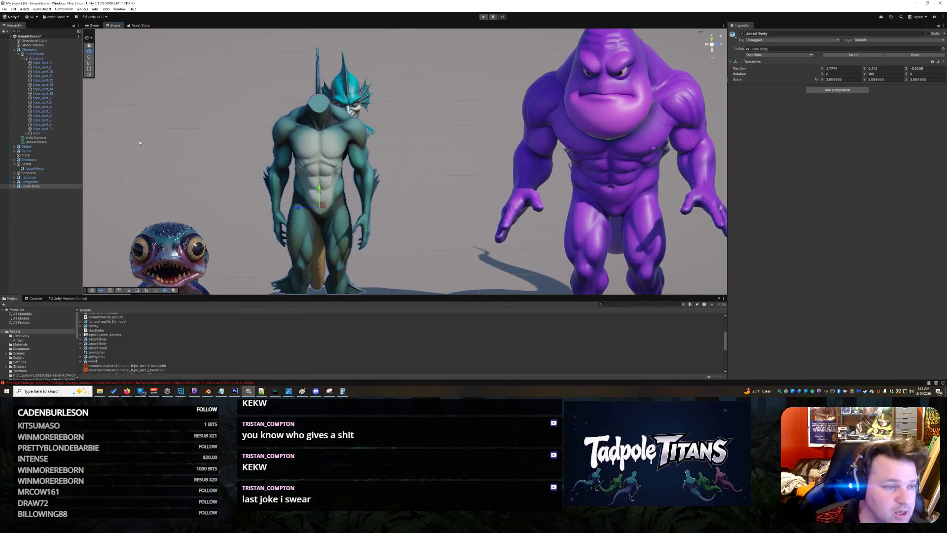
click(89, 63)
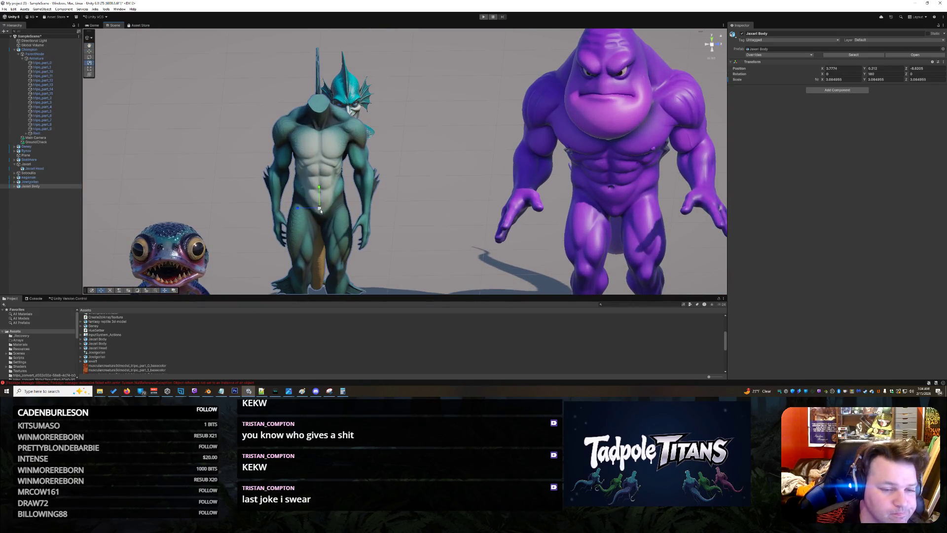
drag(320, 208, 320, 223)
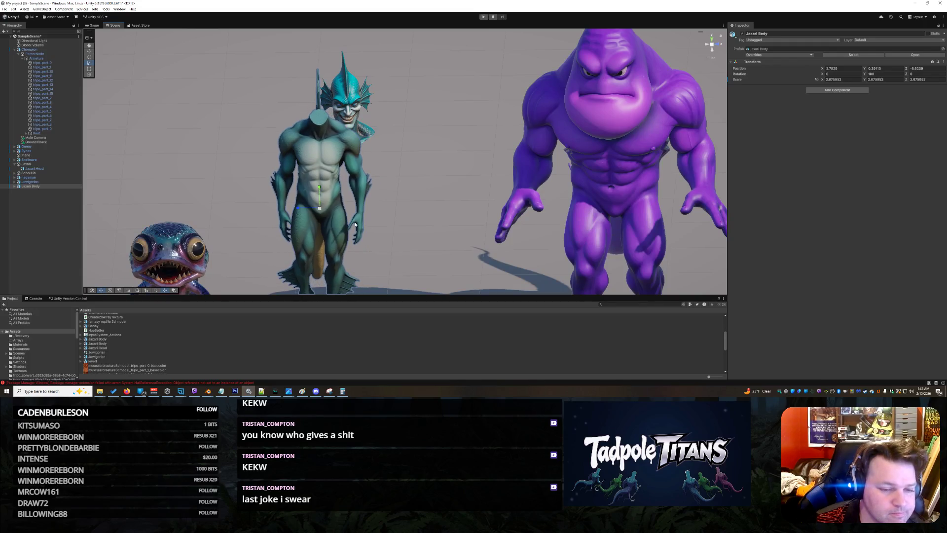
click(388, 242)
scroll(388, 241, down, 3)
click(305, 194)
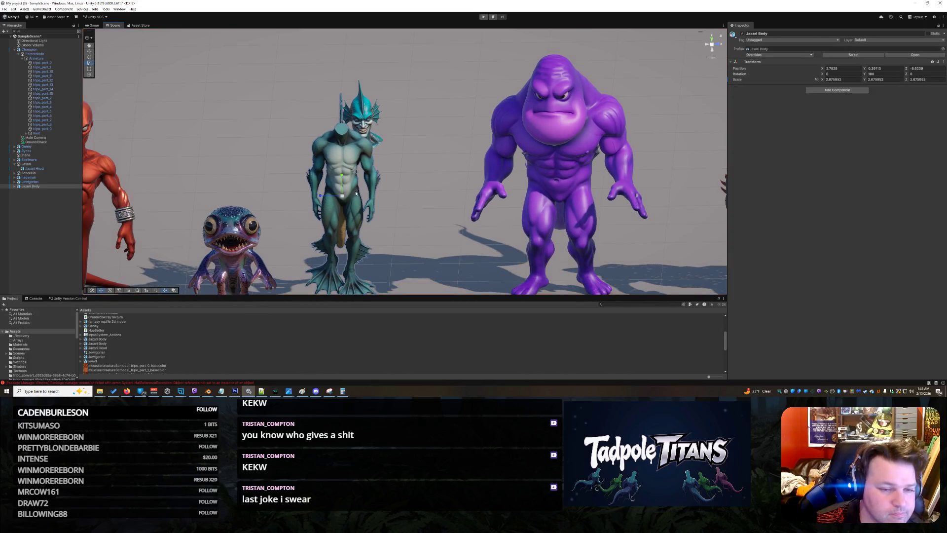
scroll(390, 205, down, 2)
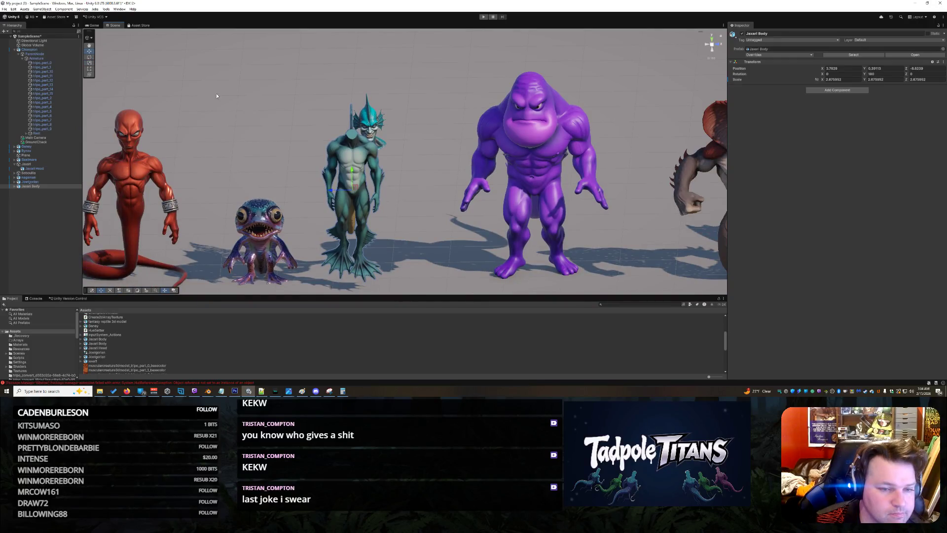
drag(351, 170, 352, 181)
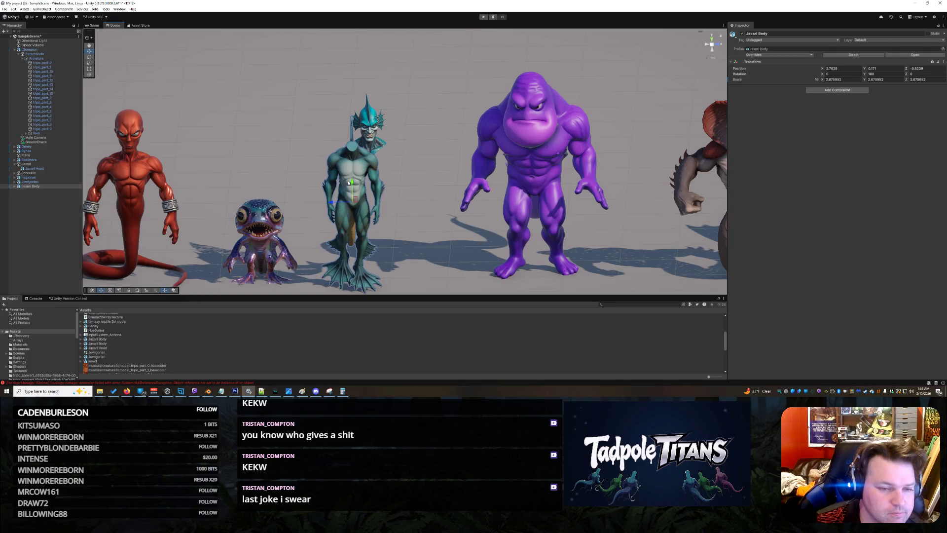
click(368, 124)
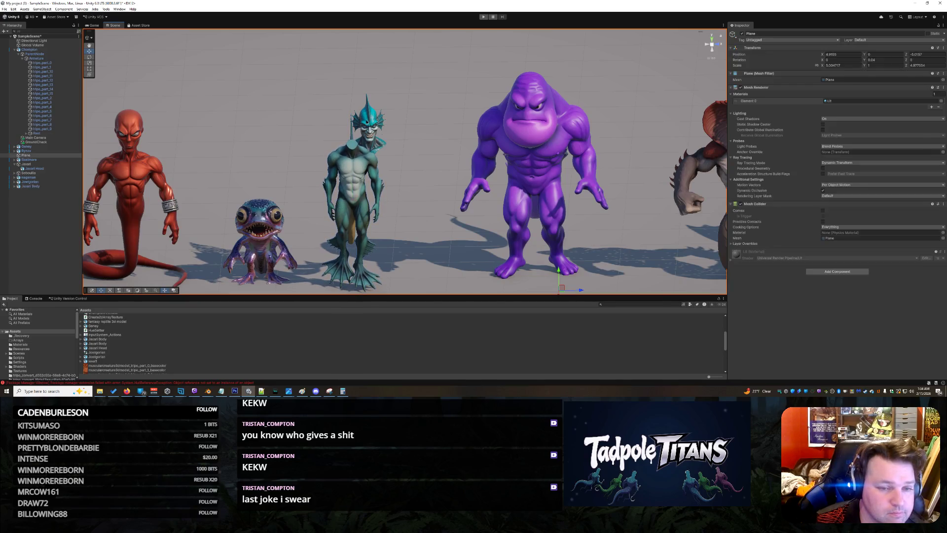
scroll(397, 166, up, 3)
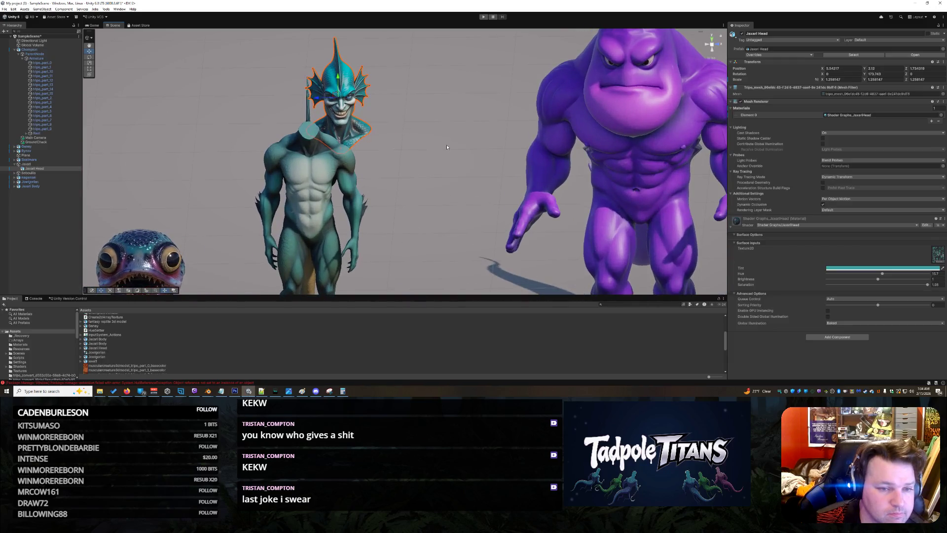
Drop the Jaxari Head onto the body and slide it left and right until centered, checking from several angles
mouse_move(446, 147)
mouse_down()
mouse_move(383, 148)
mouse_move(444, 152)
mouse_move(336, 85)
mouse_move(302, 85)
mouse_up()
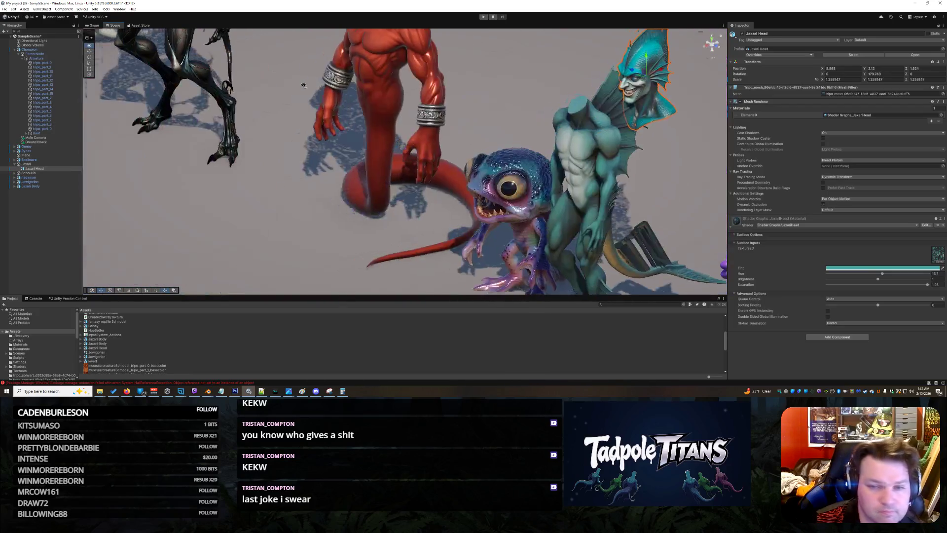
mouse_move(652, 66)
mouse_down()
mouse_move(582, 97)
mouse_move(605, 88)
mouse_up()
drag(564, 230, 570, 208)
scroll(577, 223, down, 3)
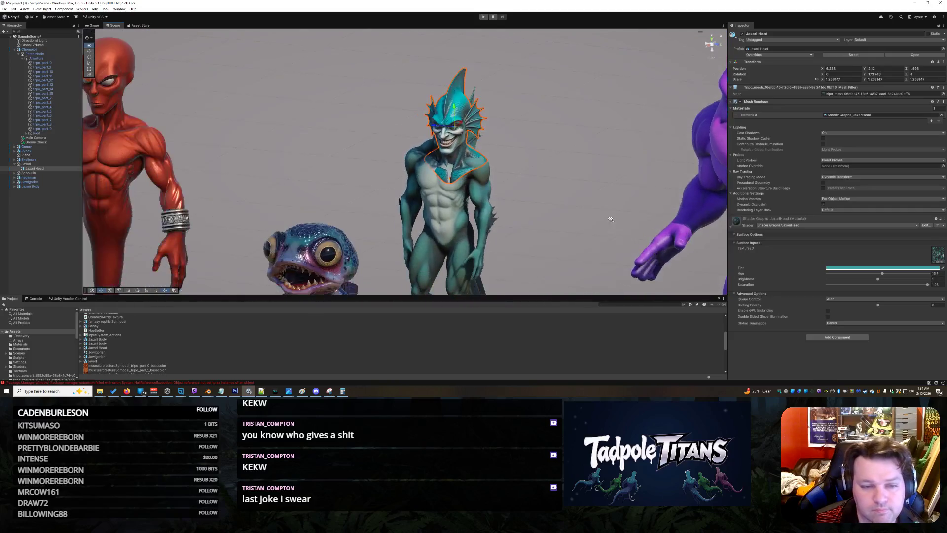
scroll(585, 226, up, 3)
scroll(595, 231, up, 3)
key(f)
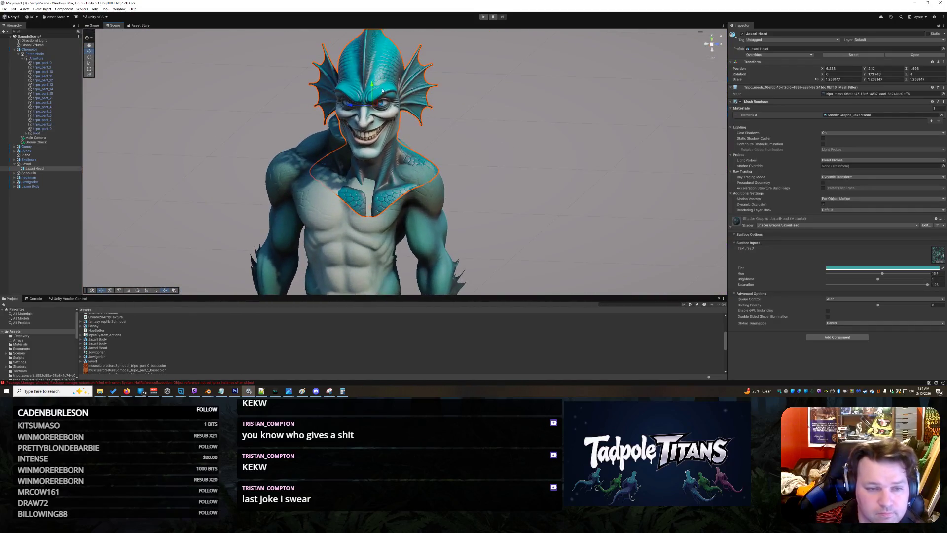
drag(350, 106, 330, 104)
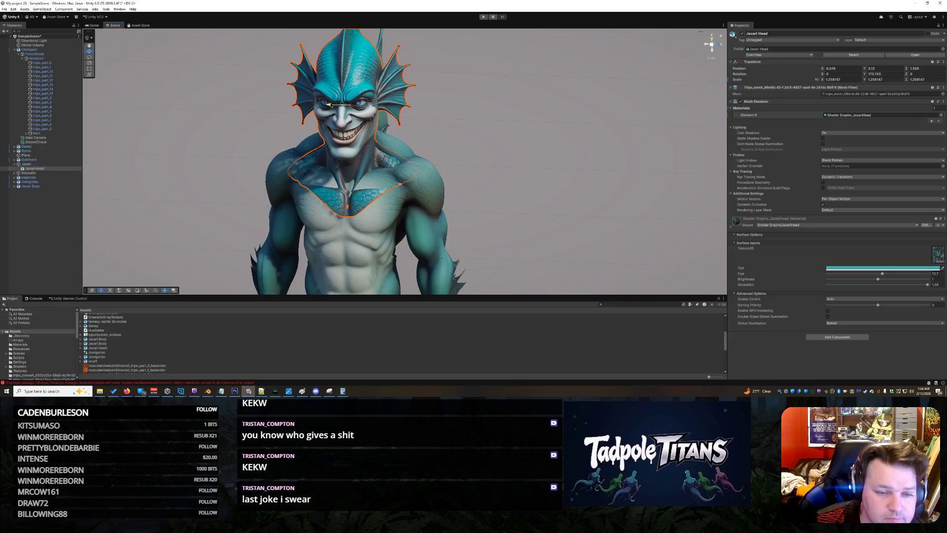
drag(462, 127, 513, 140)
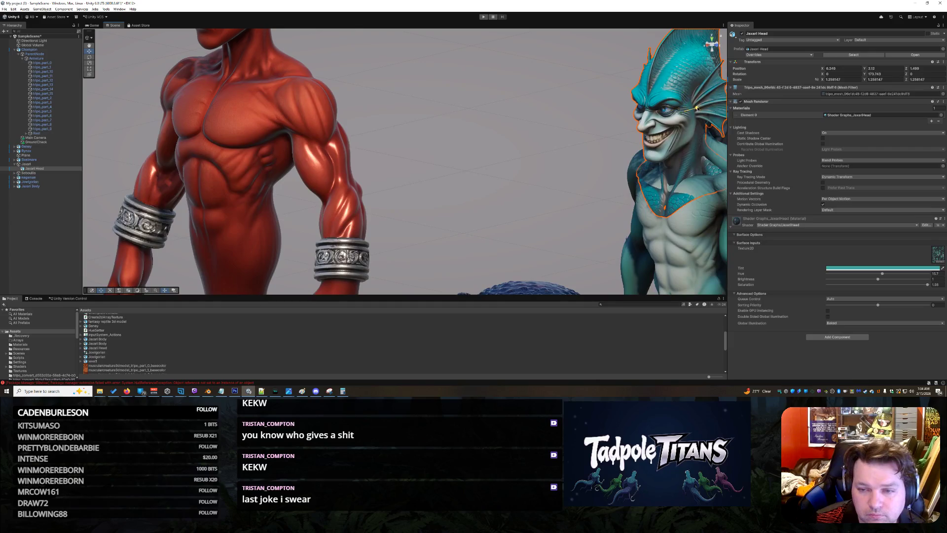
drag(696, 108, 703, 106)
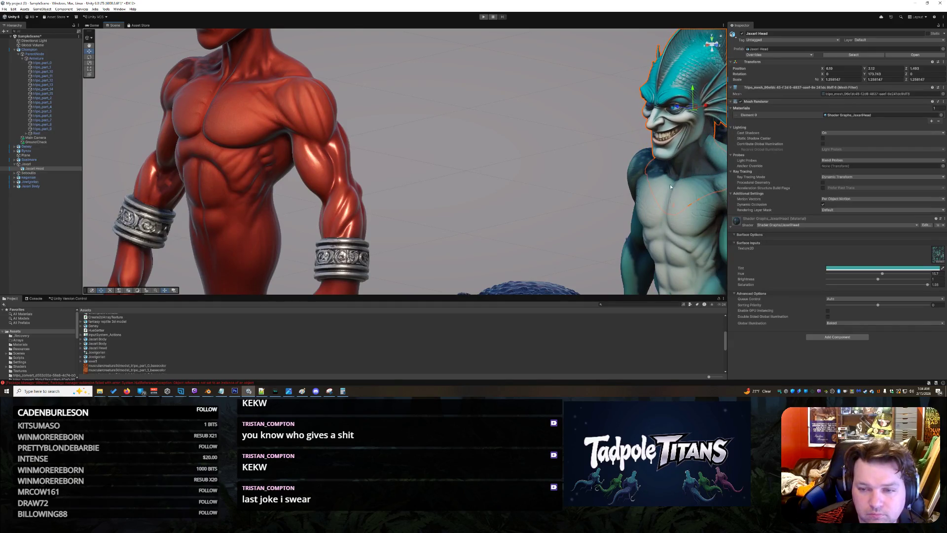
scroll(670, 187, down, 3)
scroll(658, 192, down, 3)
scroll(644, 199, down, 3)
scroll(631, 205, down, 2)
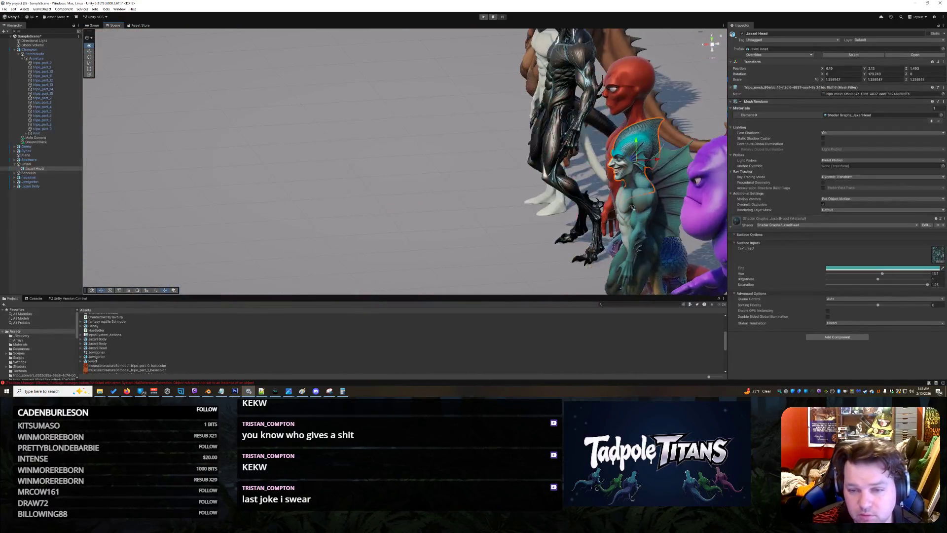
key(f)
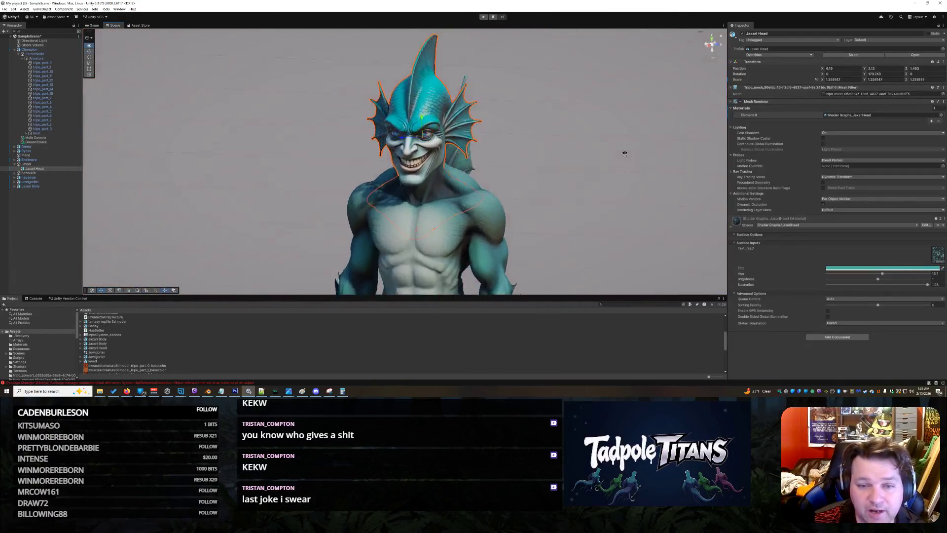
mouse_move(624, 154)
mouse_down()
mouse_move(485, 211)
mouse_move(653, 106)
mouse_up()
mouse_move(522, 148)
mouse_down()
mouse_move(364, 196)
mouse_move(454, 177)
mouse_up()
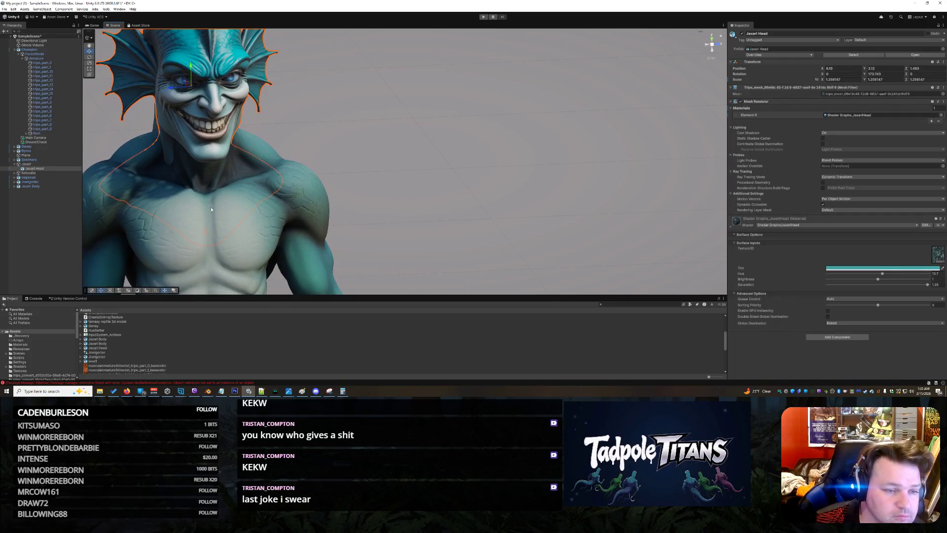
From a profile view, shift the Jaxari Head sideways so it fits the neck
drag(299, 205, 330, 187)
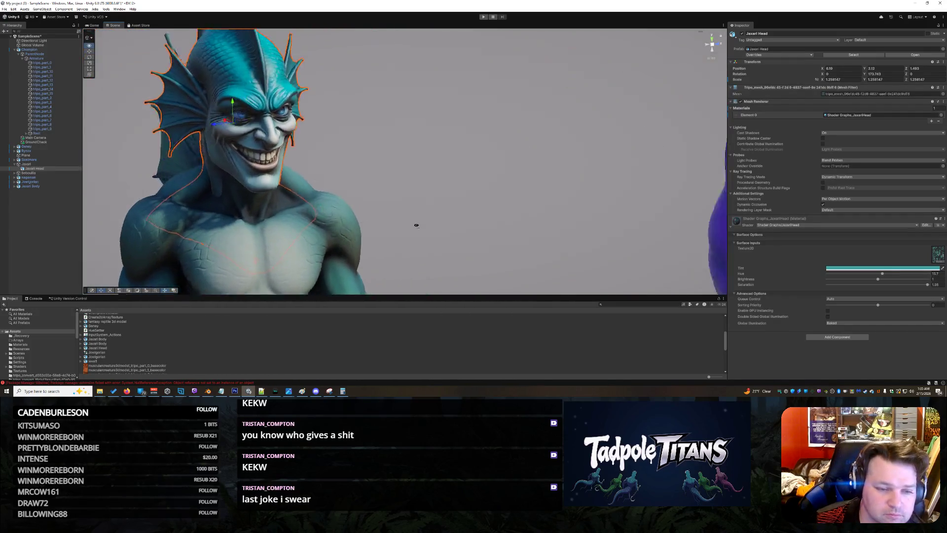
mouse_move(487, 206)
mouse_down()
mouse_move(322, 193)
mouse_move(360, 218)
mouse_up()
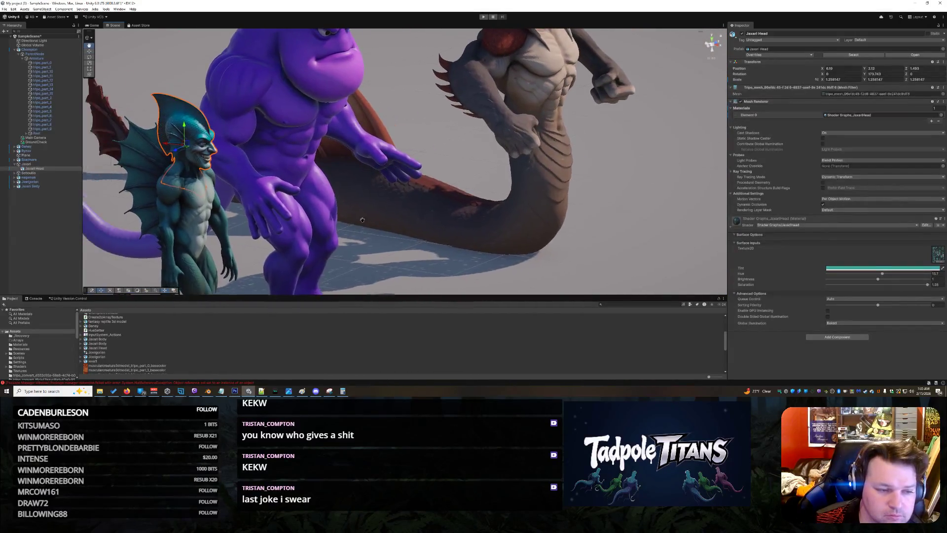
mouse_move(360, 218)
mouse_down()
mouse_move(352, 220)
mouse_move(554, 223)
mouse_up()
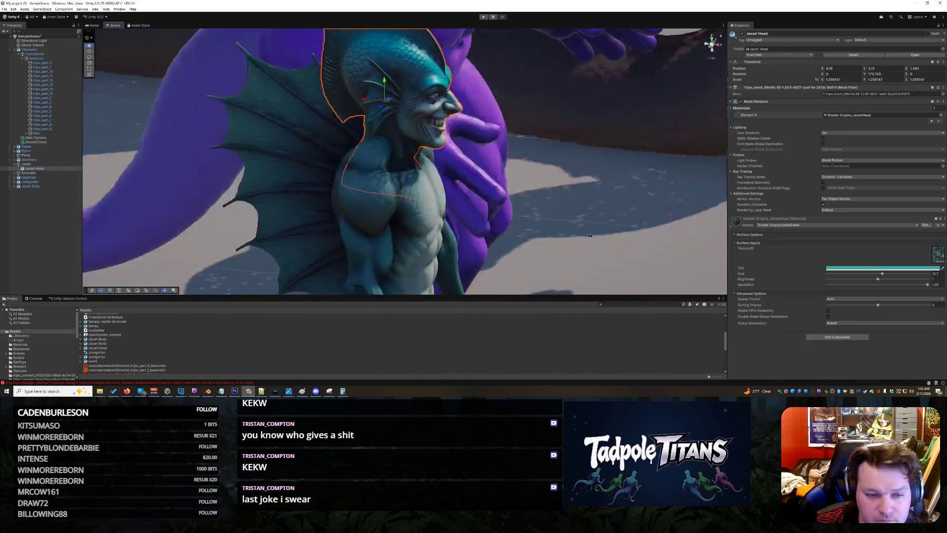
drag(553, 224, 484, 208)
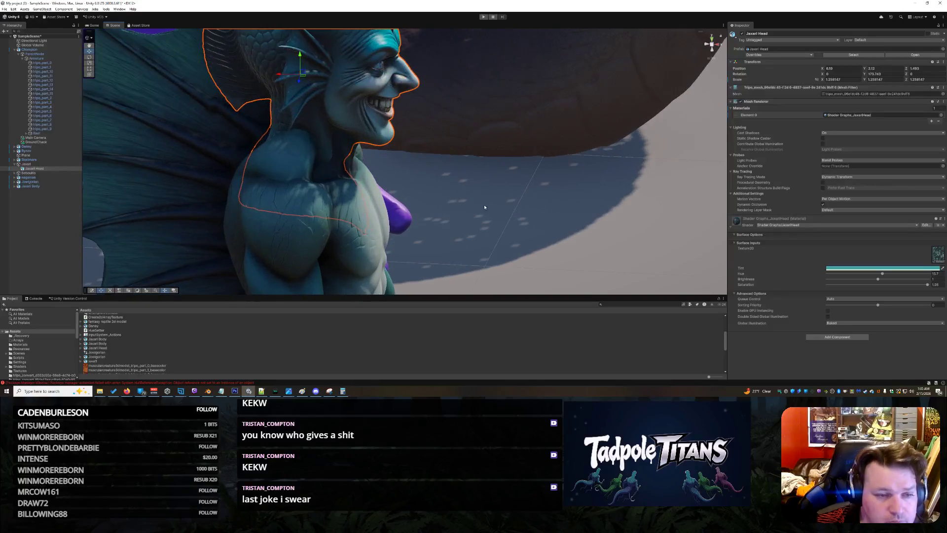
drag(278, 78, 289, 74)
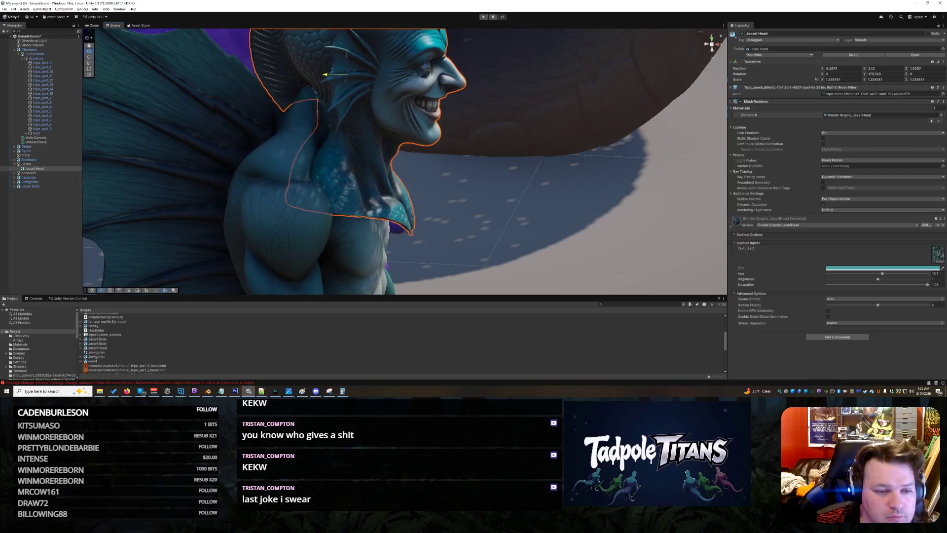
drag(288, 73, 289, 62)
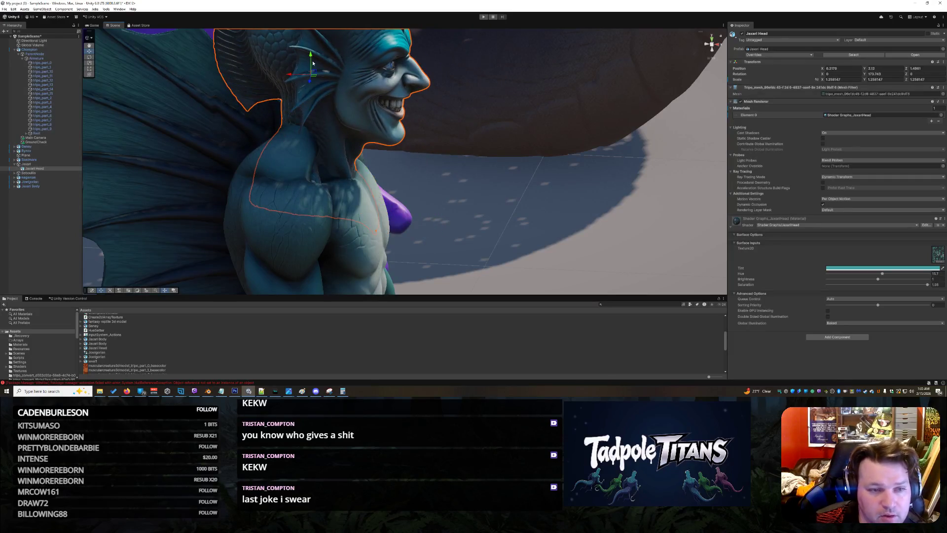
Reselect the Jaxari Head, raise it slightly and check the fit from the front
click(314, 59)
click(336, 63)
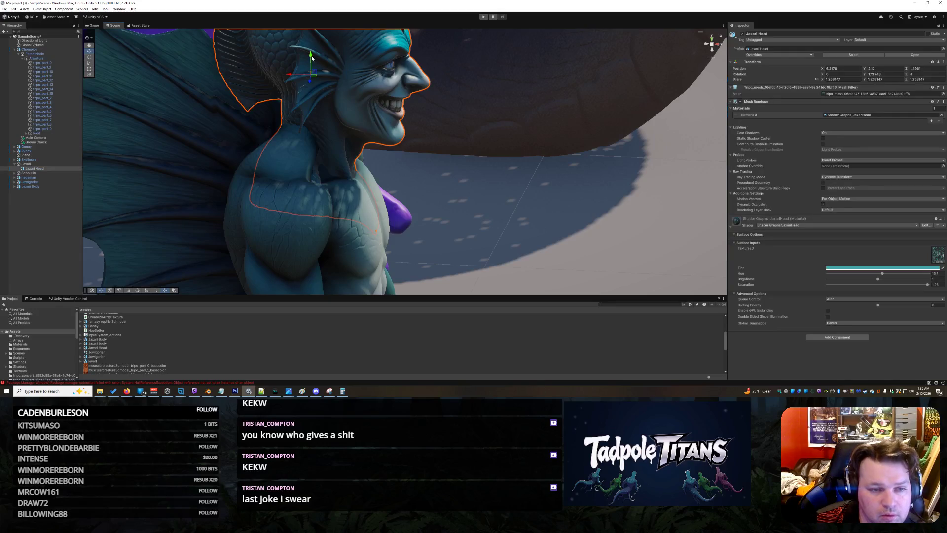
drag(312, 58, 321, 44)
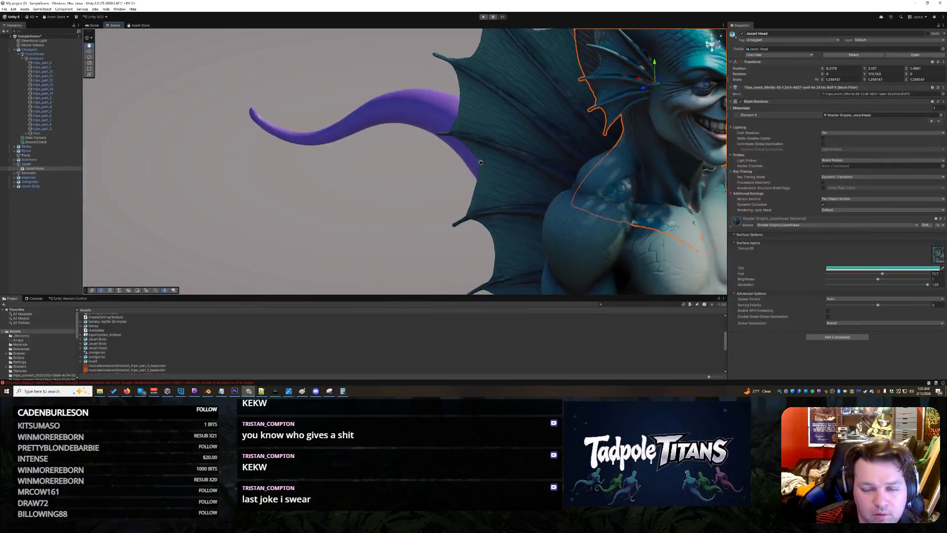
mouse_move(509, 162)
mouse_down()
mouse_move(279, 160)
mouse_move(209, 175)
mouse_up()
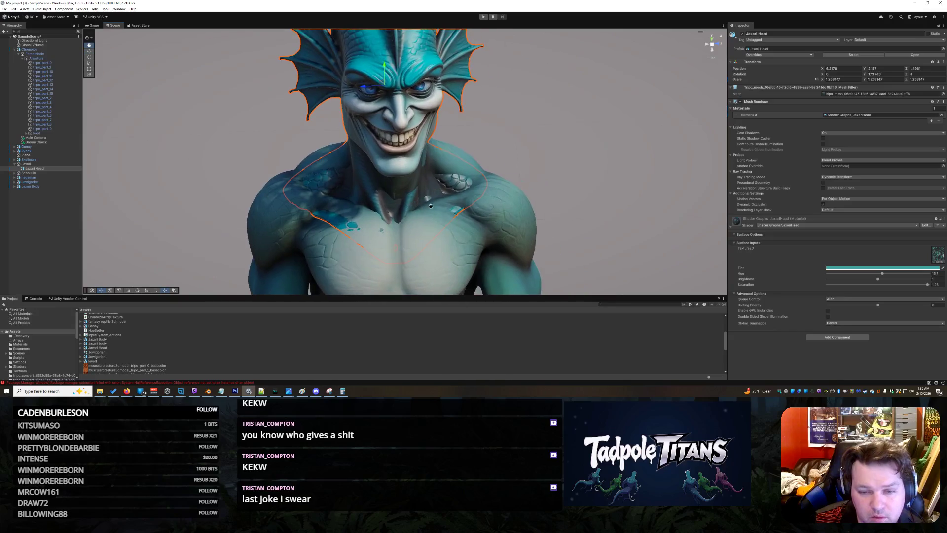
drag(209, 174, 394, 157)
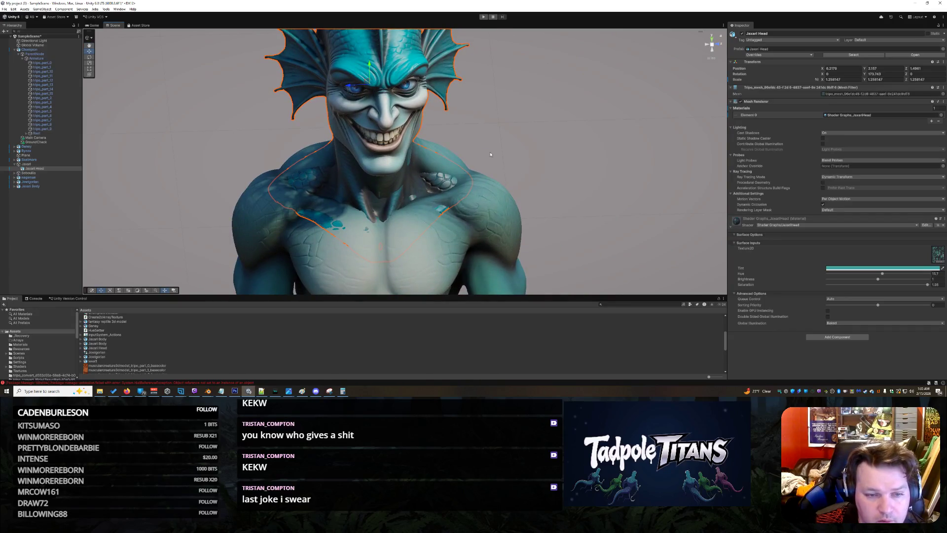
drag(490, 153, 500, 161)
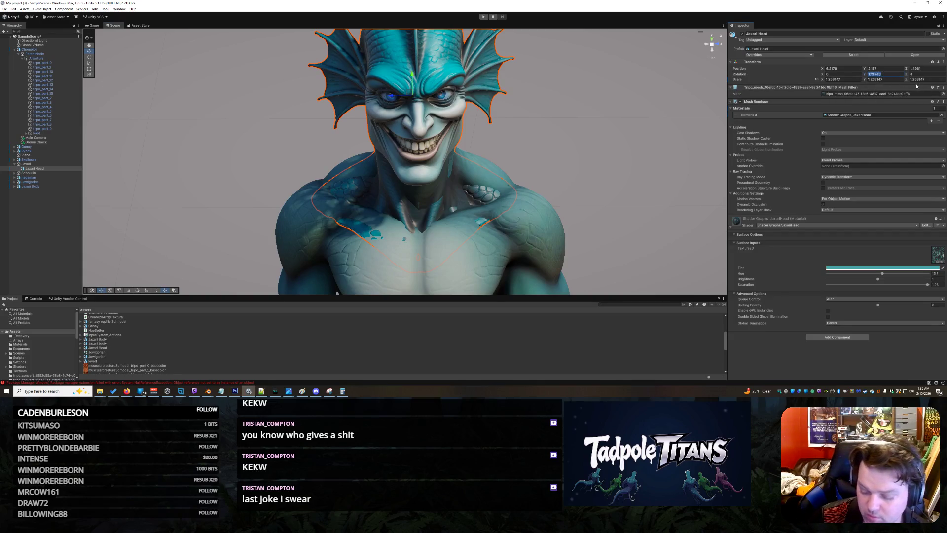
text(180)
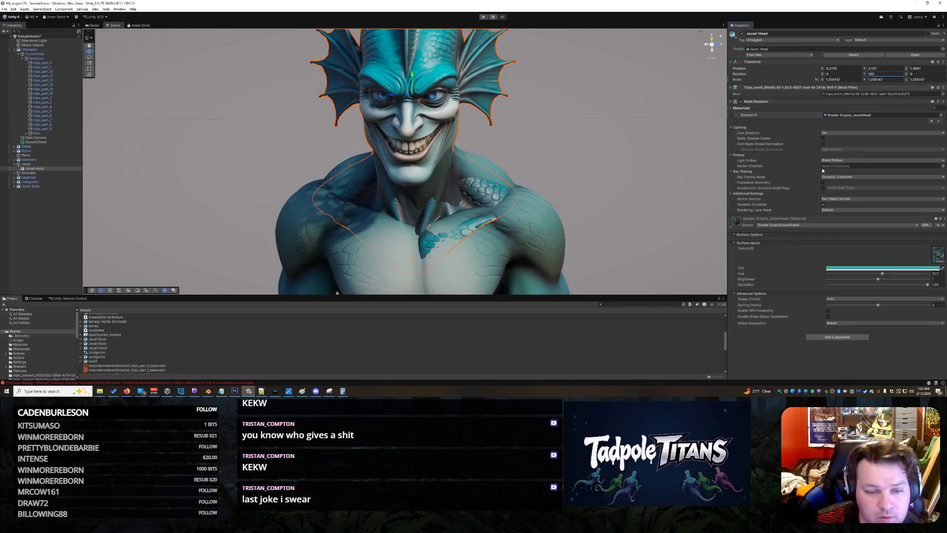
Nudge and tilt the Jaxari Head, rotate it back upright on the body, then deselect it
mouse_move(391, 96)
mouse_down()
mouse_move(536, 105)
mouse_move(397, 93)
mouse_up()
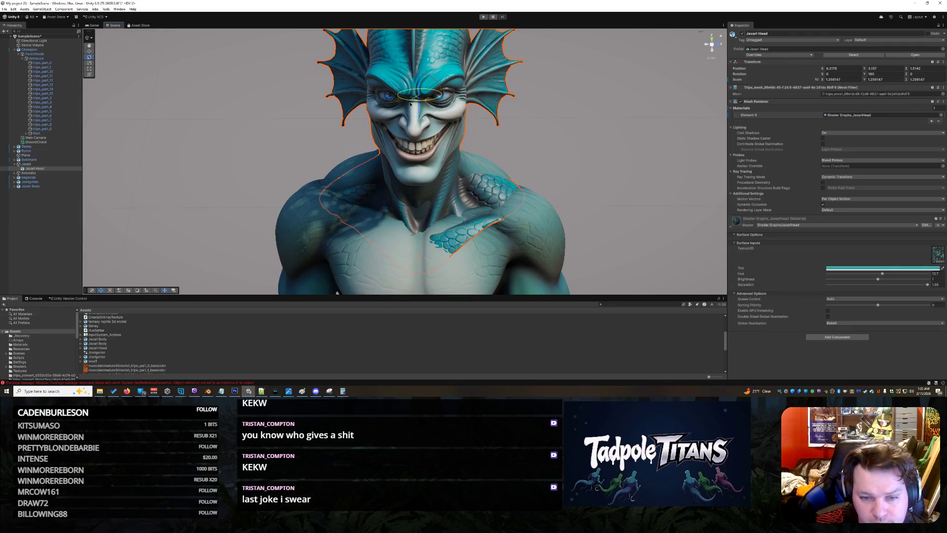
drag(410, 104, 412, 105)
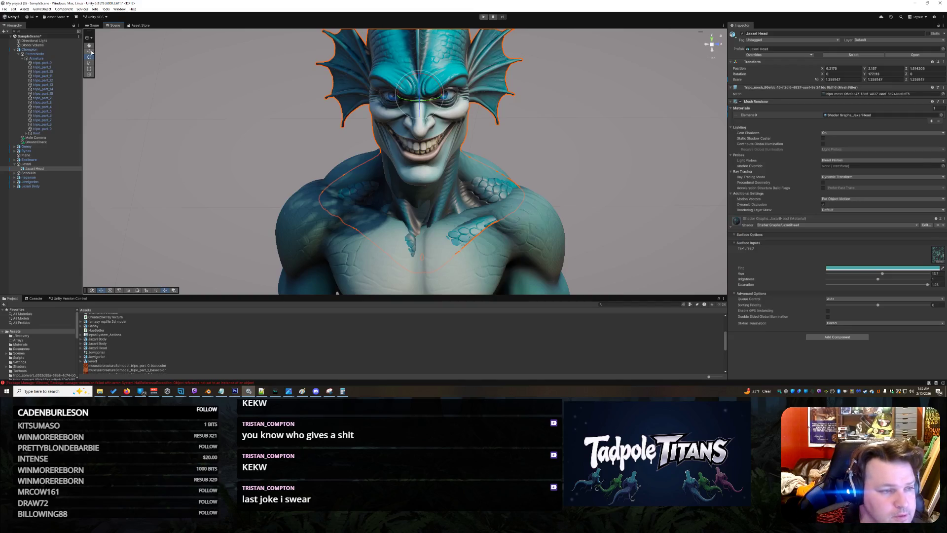
drag(626, 160, 613, 160)
drag(464, 111, 463, 108)
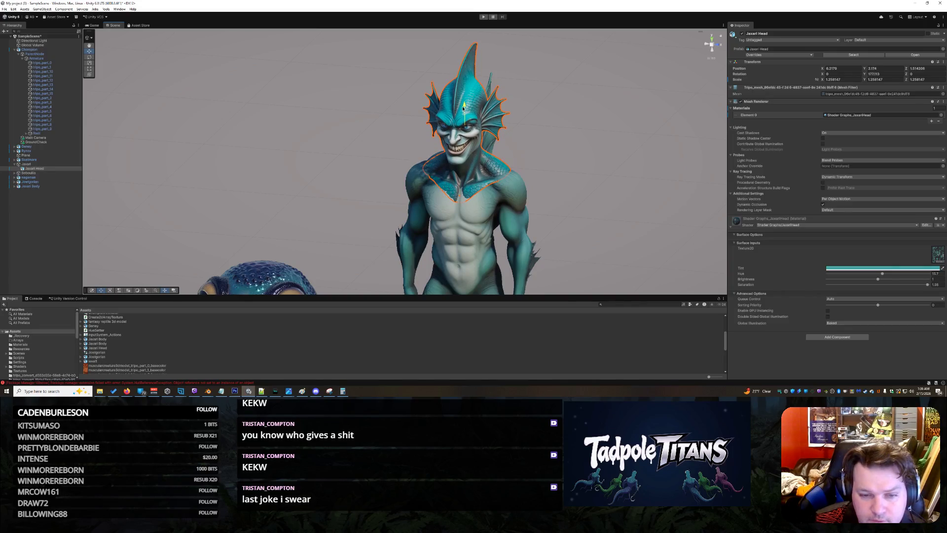
click(448, 127)
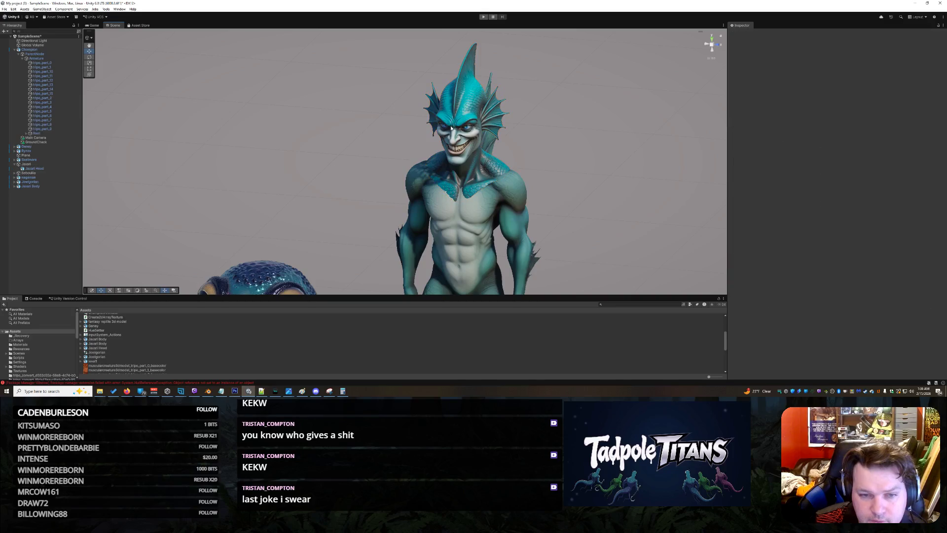
Reposition the Jaxari Head on the body and inspect it from the side and close up
click(452, 127)
drag(443, 125, 442, 125)
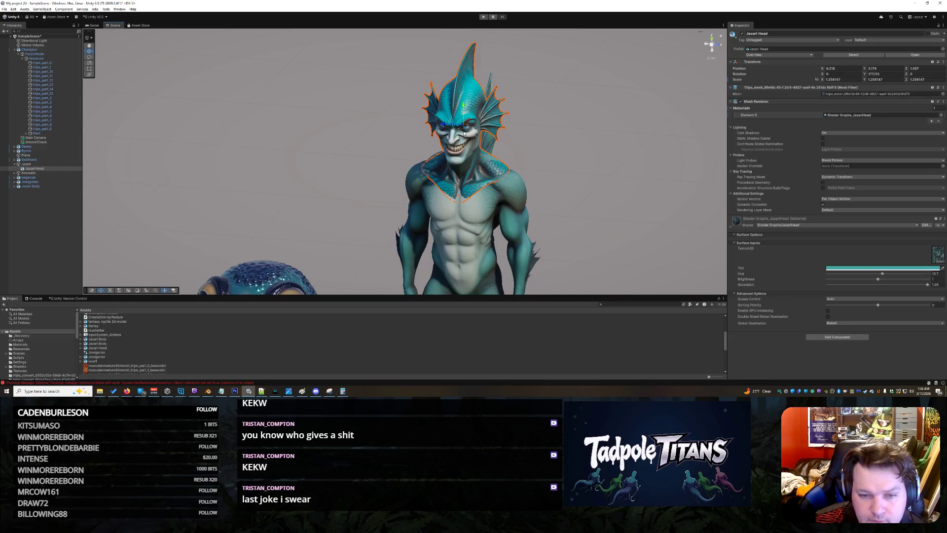
click(578, 171)
scroll(629, 185, up, 5)
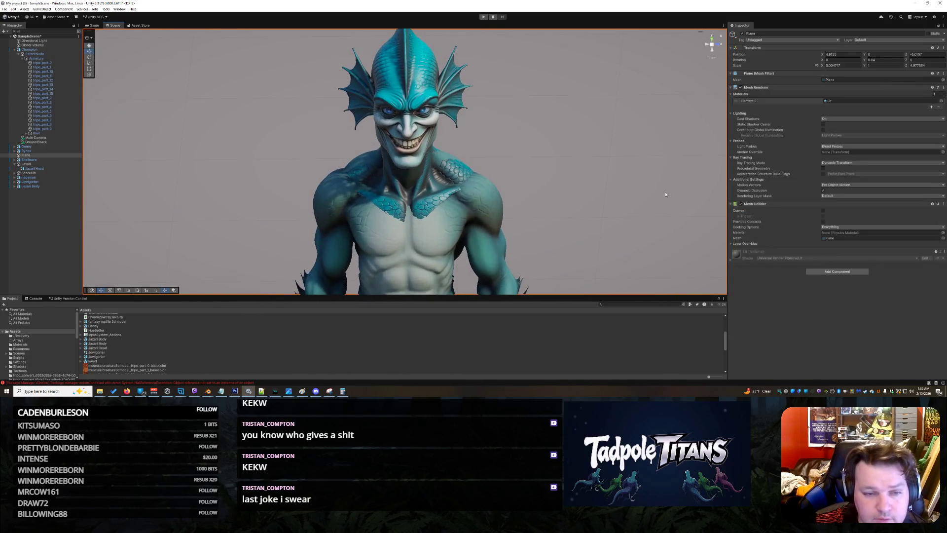
scroll(633, 208, up, 3)
scroll(632, 208, up, 2)
click(612, 155)
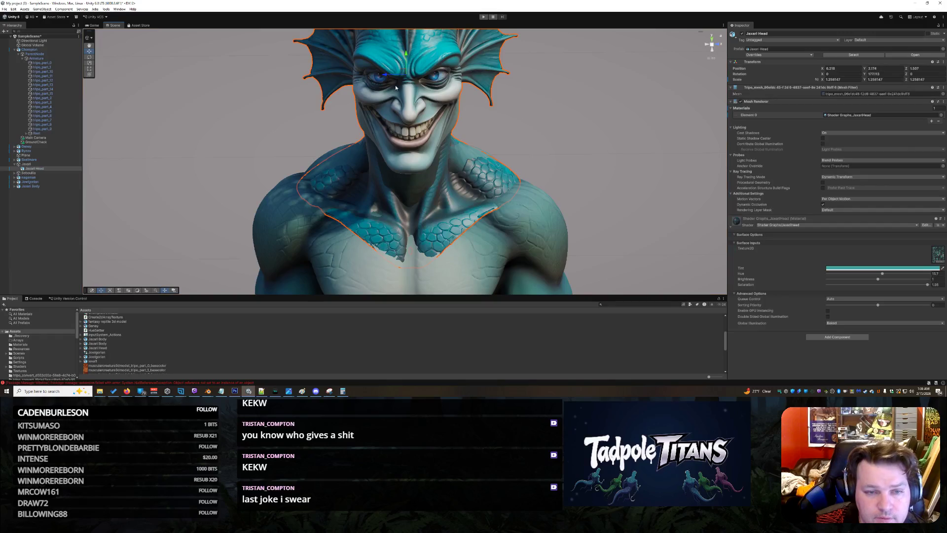
drag(584, 151, 562, 121)
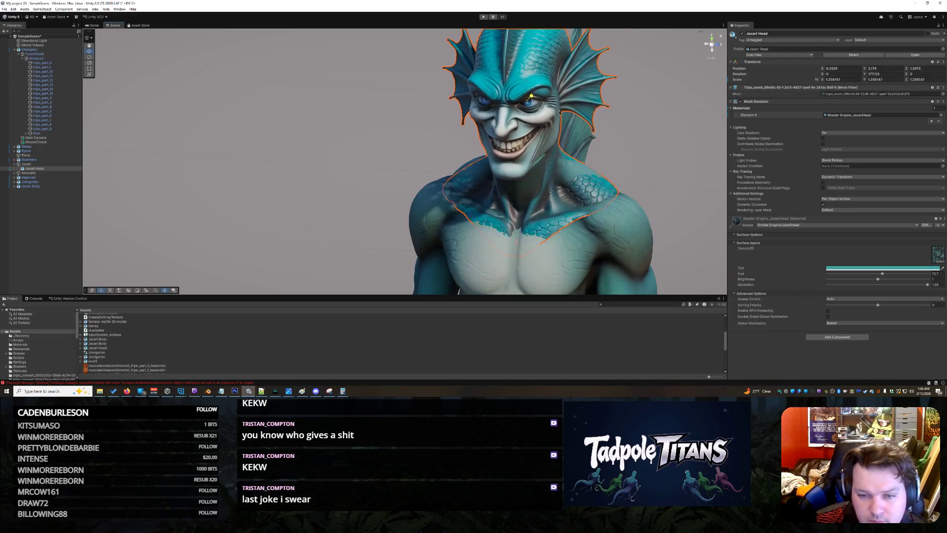
drag(527, 98, 649, 143)
scroll(695, 73, down, 3)
scroll(694, 72, down, 5)
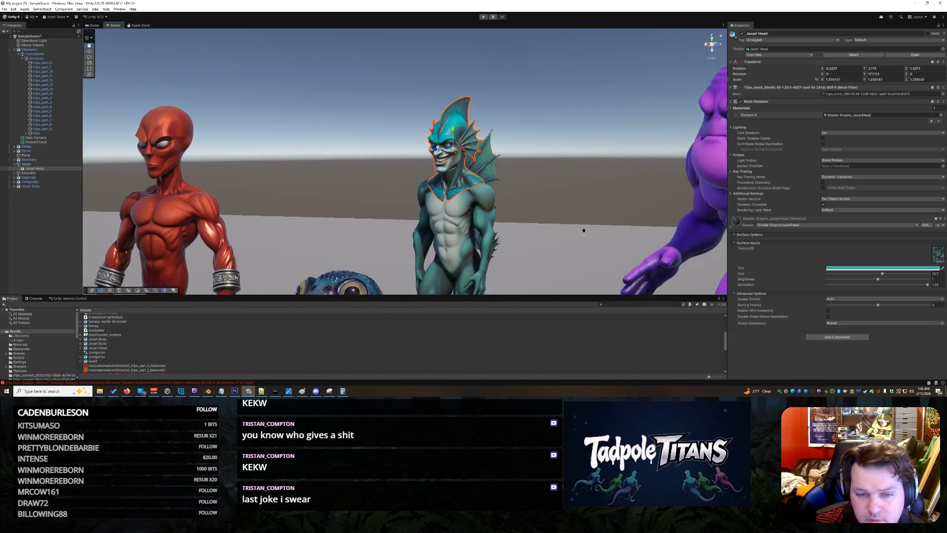
mouse_move(614, 254)
mouse_down()
mouse_move(518, 215)
mouse_move(536, 239)
mouse_move(519, 236)
mouse_up()
scroll(492, 195, up, 5)
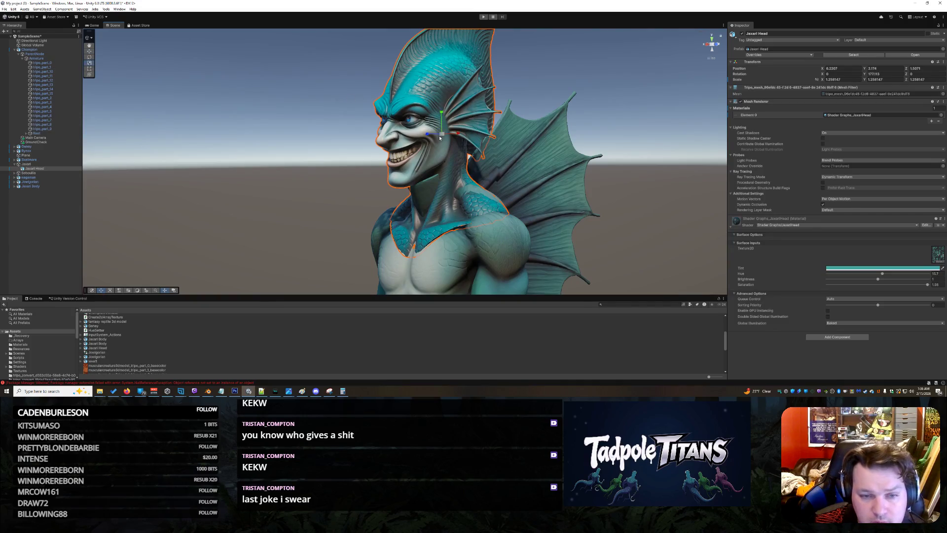
Shrink the Jaxari Head slightly and nudge it left into place on the neck
drag(442, 135, 439, 138)
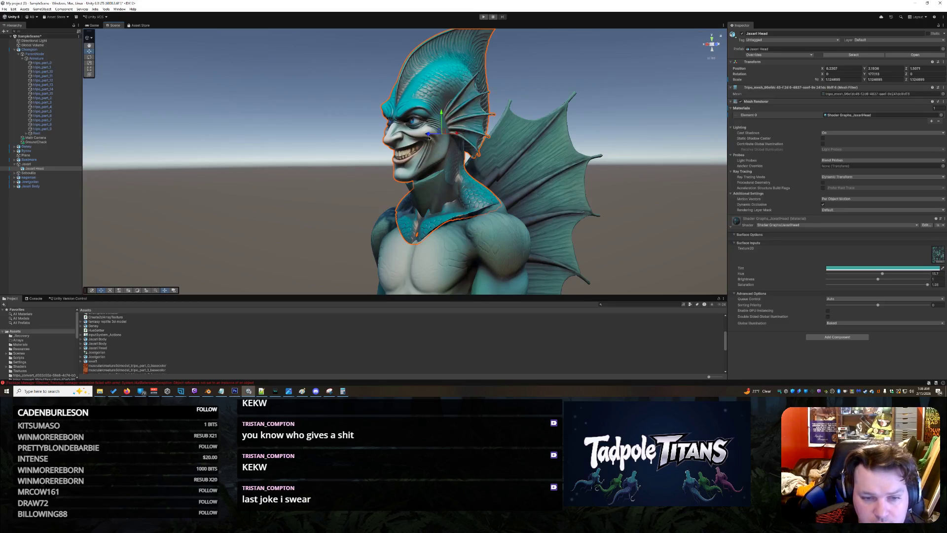
mouse_move(429, 139)
mouse_down()
mouse_move(342, 207)
mouse_move(331, 264)
mouse_up()
alt+drag(400, 222, 448, 169)
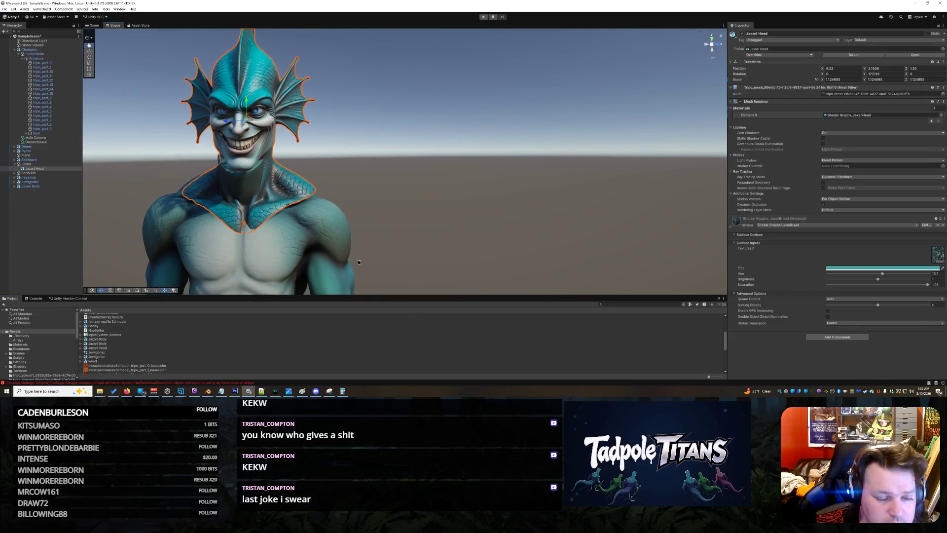
scroll(448, 169, up, 3)
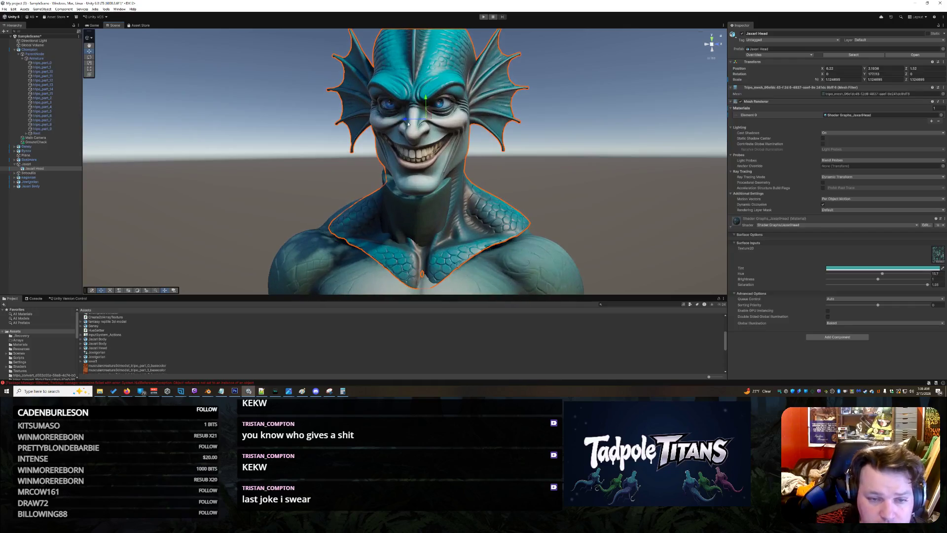
drag(408, 124, 398, 121)
alt+drag(468, 110, 530, 158)
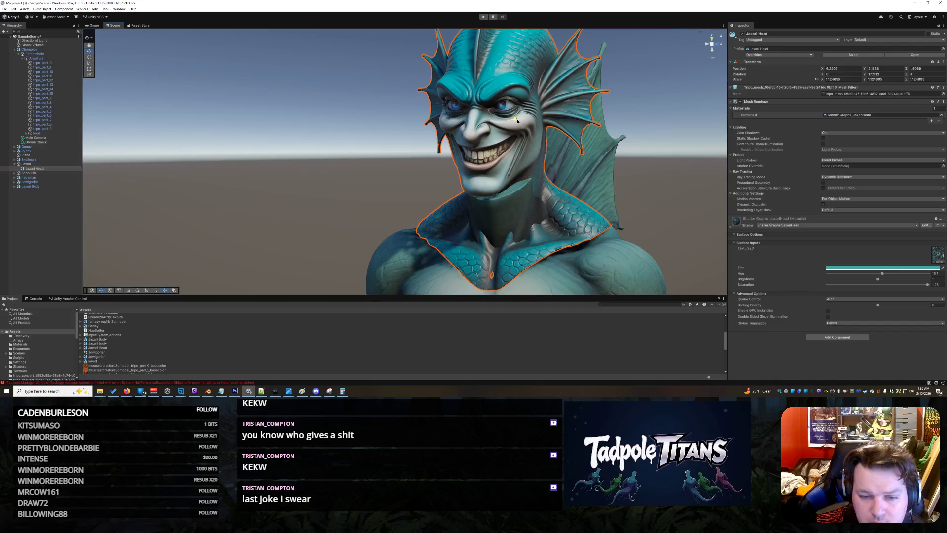
alt+drag(517, 120, 499, 111)
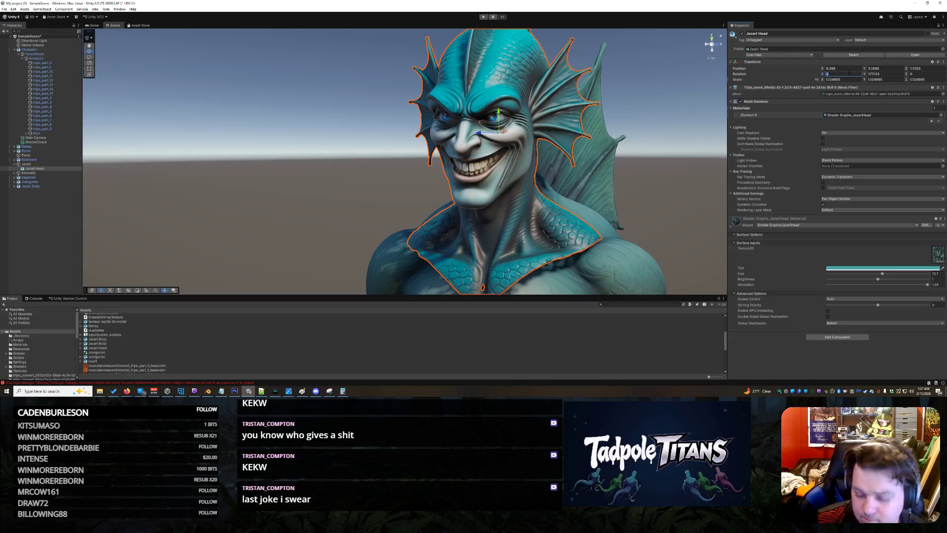
text(2810)
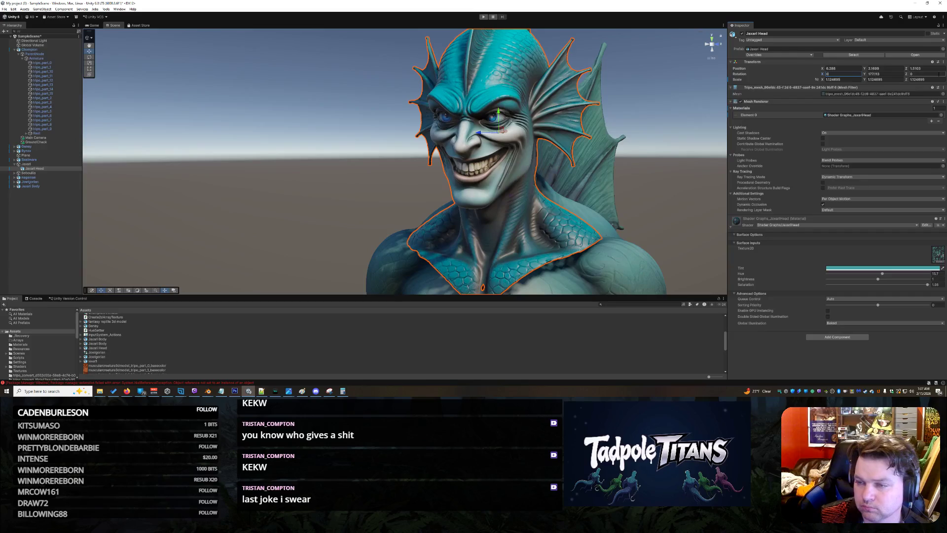
text(15)
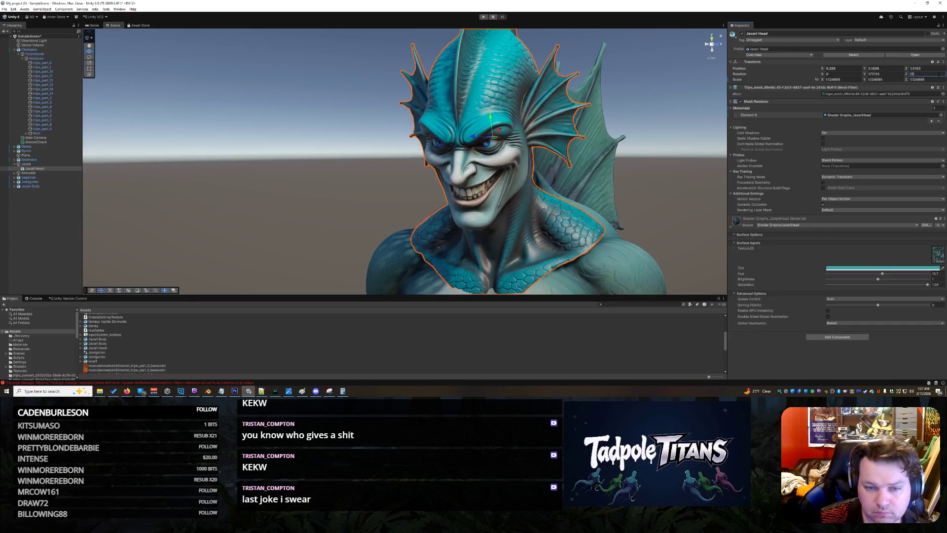
text(10)
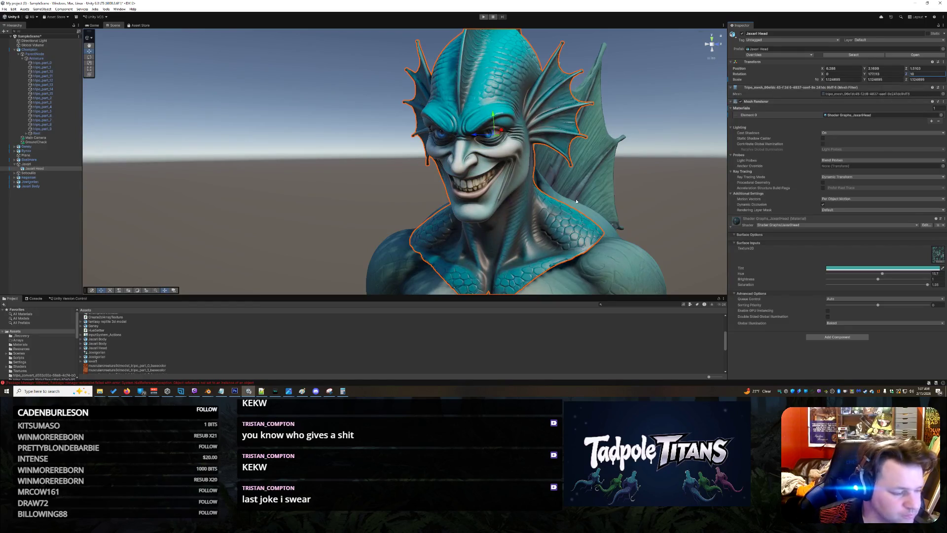
Orbit around the fishman to check the tilted head from the front and behind
drag(577, 200, 669, 187)
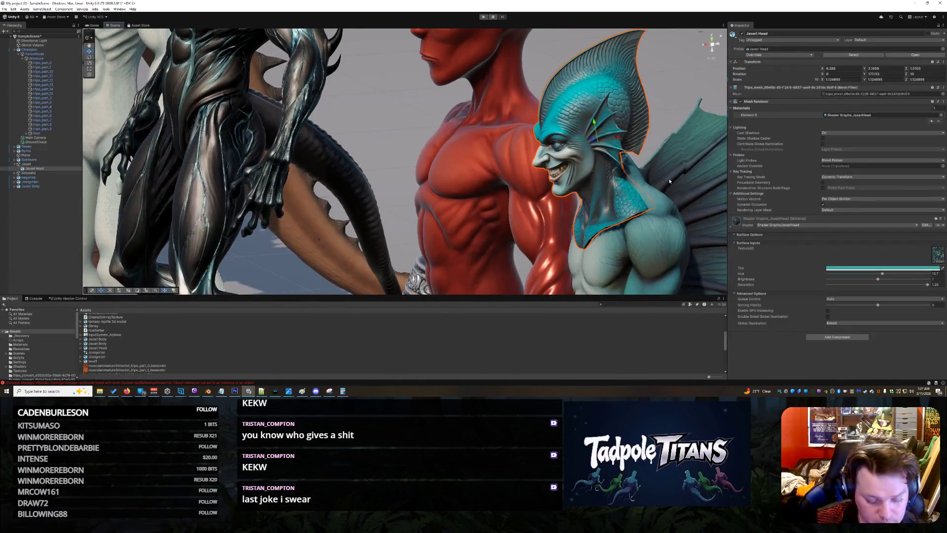
mouse_move(595, 140)
mouse_down()
mouse_move(699, 190)
mouse_move(500, 225)
mouse_up()
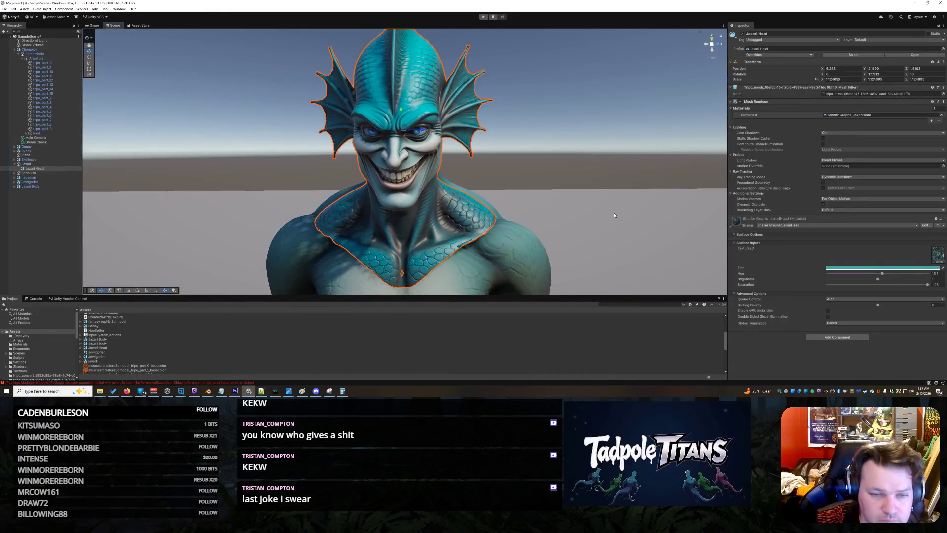
scroll(422, 151, up, 2)
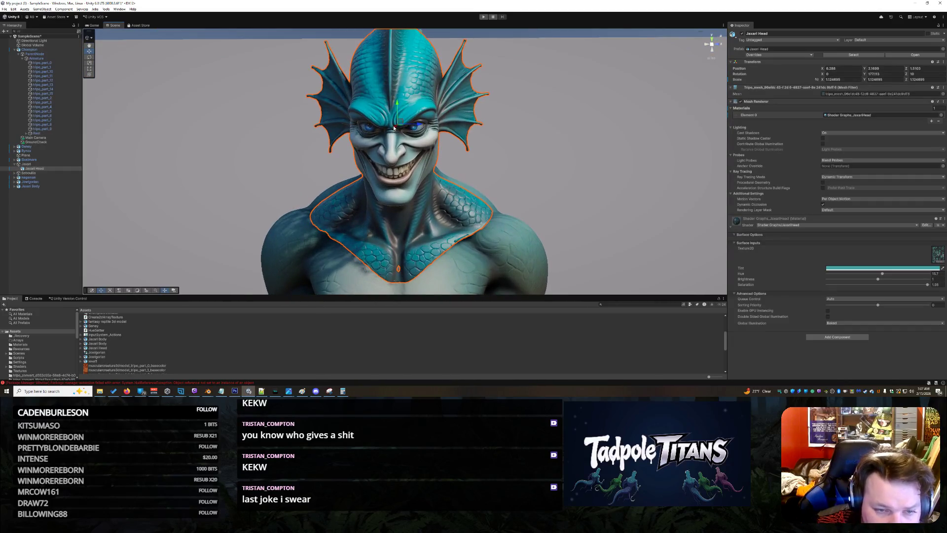
scroll(395, 127, up, 1)
scroll(396, 126, up, 2)
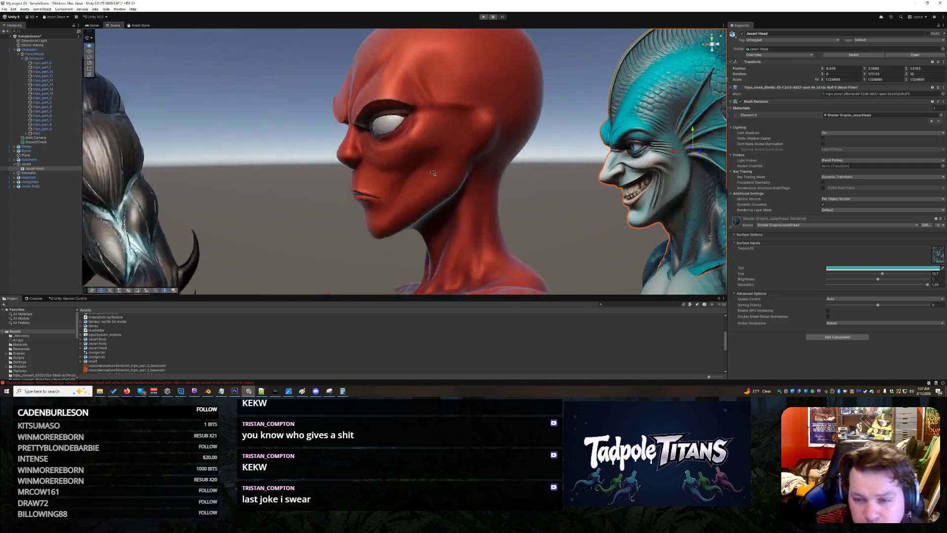
mouse_move(516, 203)
mouse_down()
mouse_move(334, 214)
mouse_move(383, 204)
mouse_move(613, 217)
mouse_up()
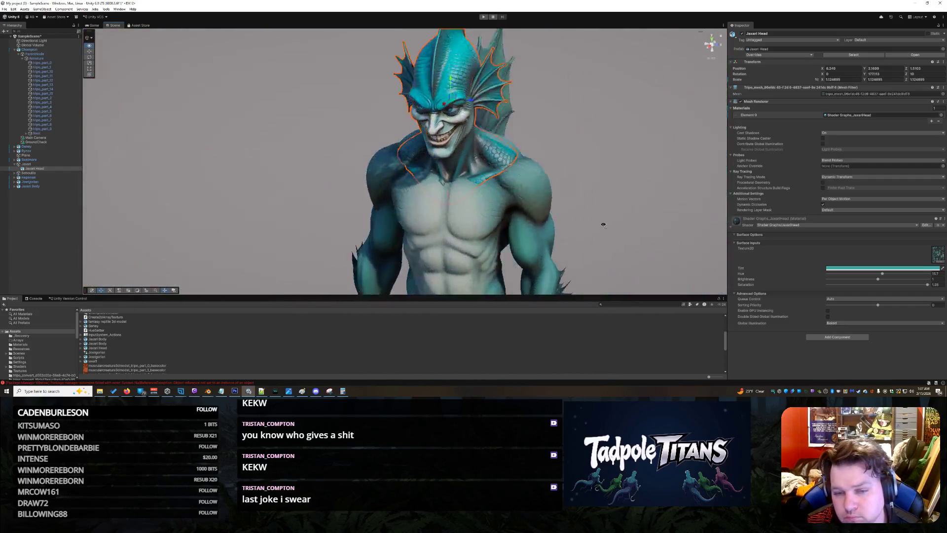
scroll(575, 231, up, 2)
scroll(570, 235, up, 2)
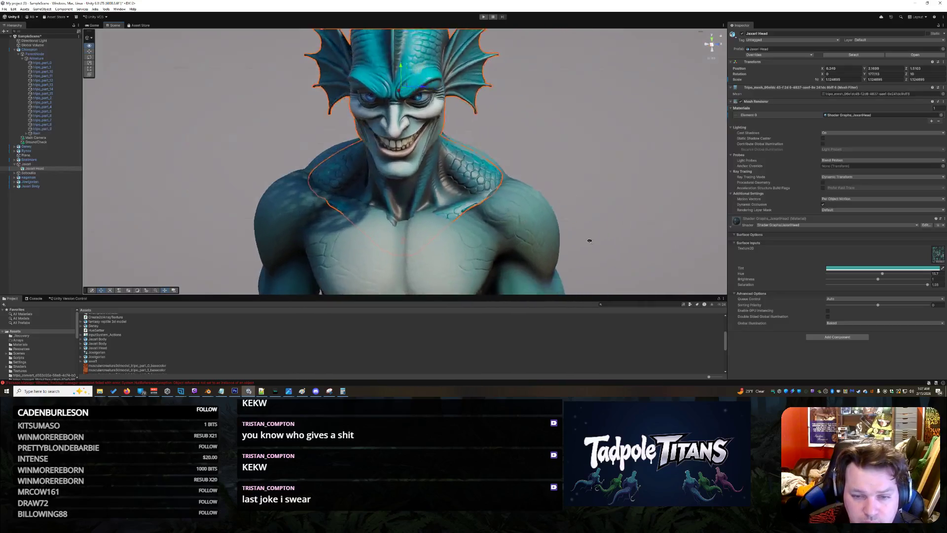
scroll(564, 240, up, 2)
scroll(557, 250, up, 2)
scroll(556, 246, down, 3)
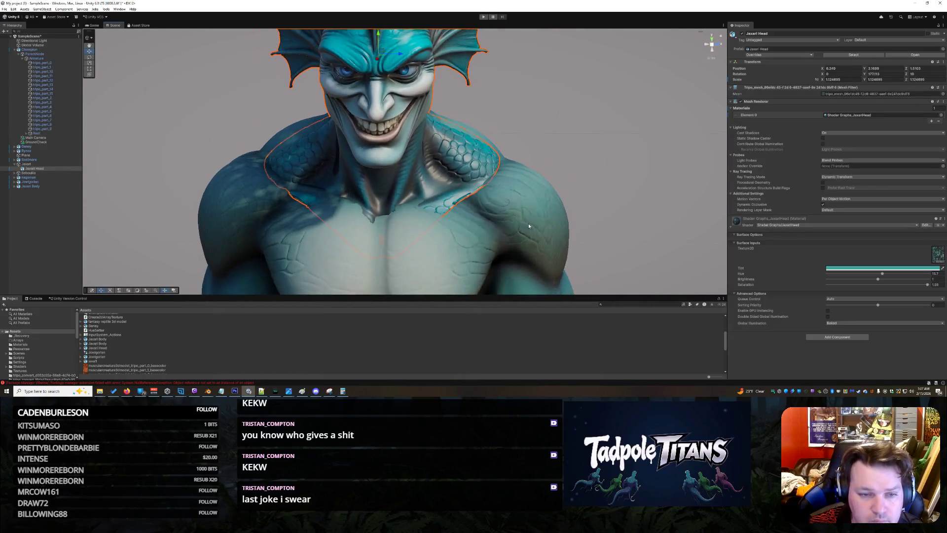
scroll(544, 222, down, 3)
click(532, 207)
scroll(518, 195, down, 2)
scroll(511, 196, down, 3)
scroll(503, 200, up, 3)
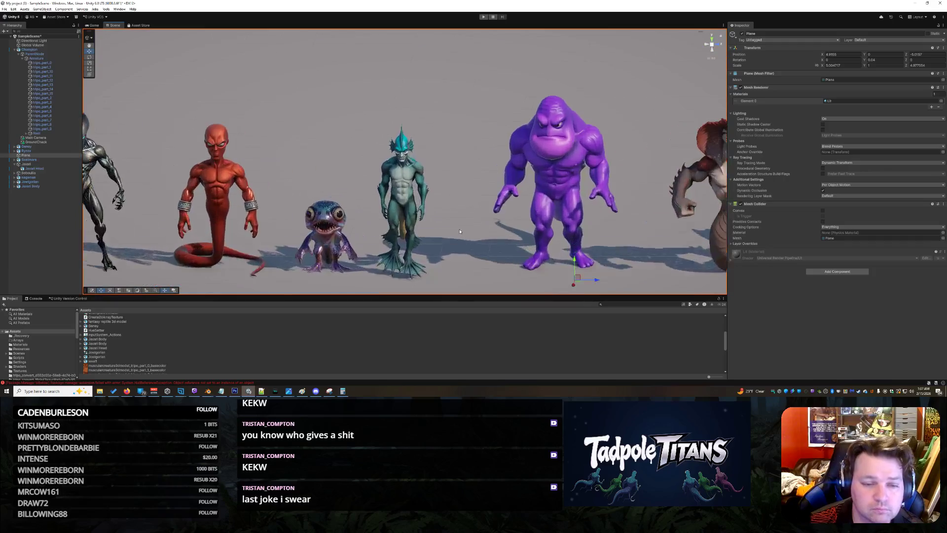
scroll(492, 203, up, 2)
Select the fishman's shoulder part tripo_part_8 and show the Shaders folder in the Project assets
drag(489, 206, 462, 210)
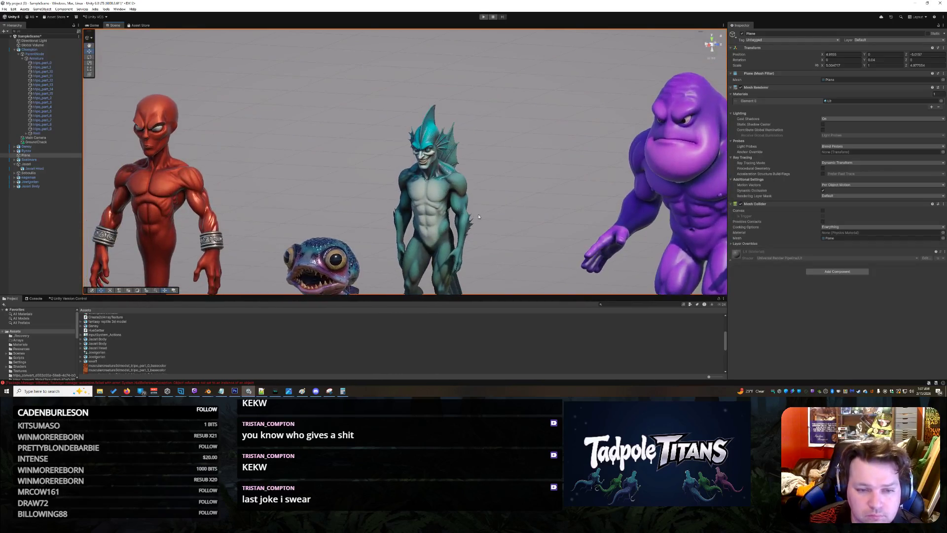
scroll(474, 209, up, 2)
scroll(499, 205, up, 2)
scroll(500, 205, up, 2)
scroll(474, 185, up, 2)
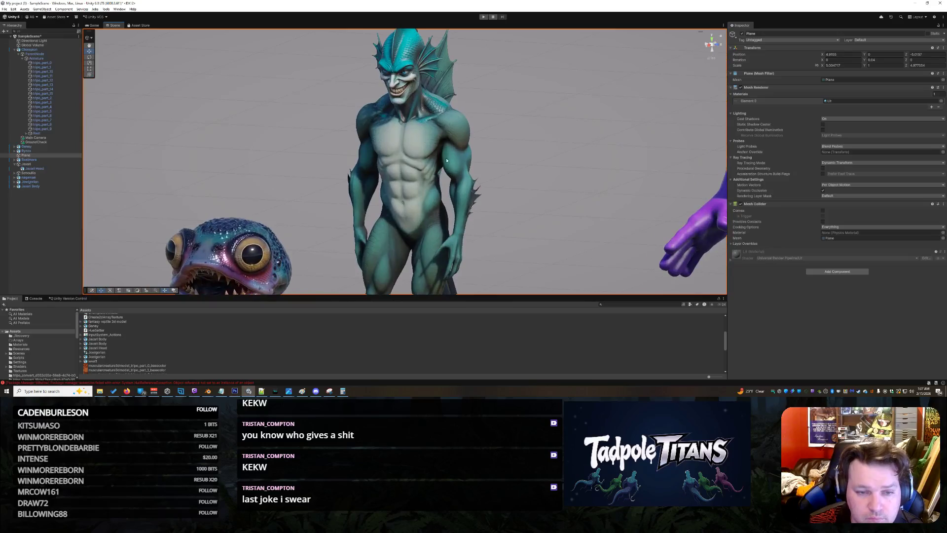
click(427, 144)
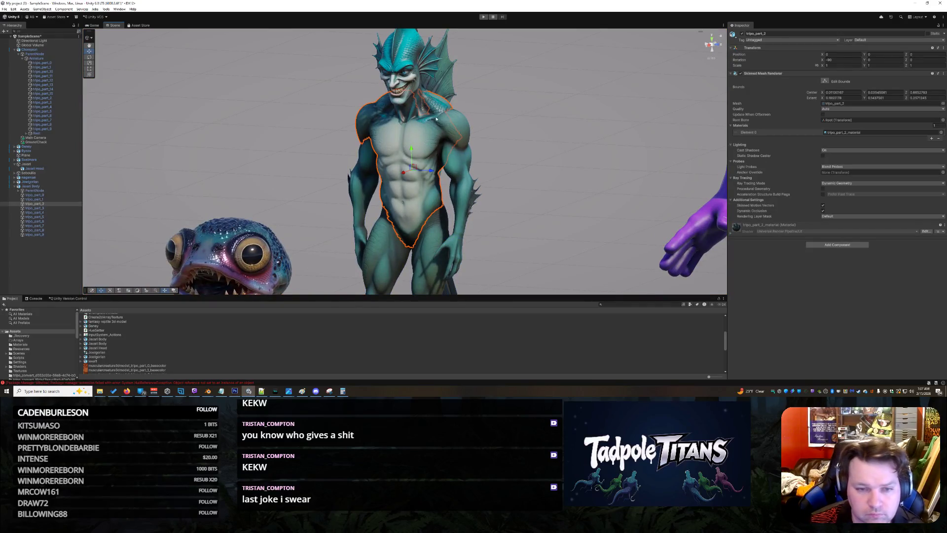
click(459, 116)
click(455, 120)
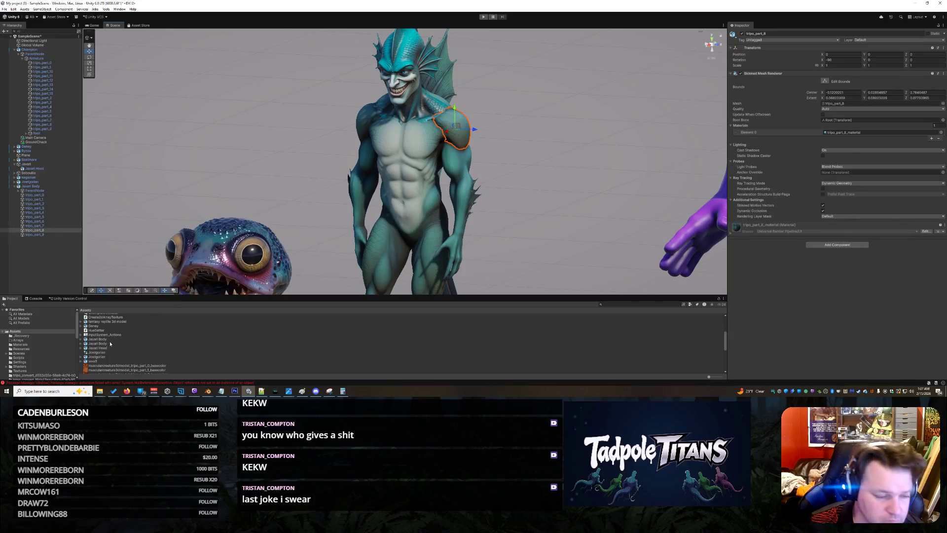
click(32, 354)
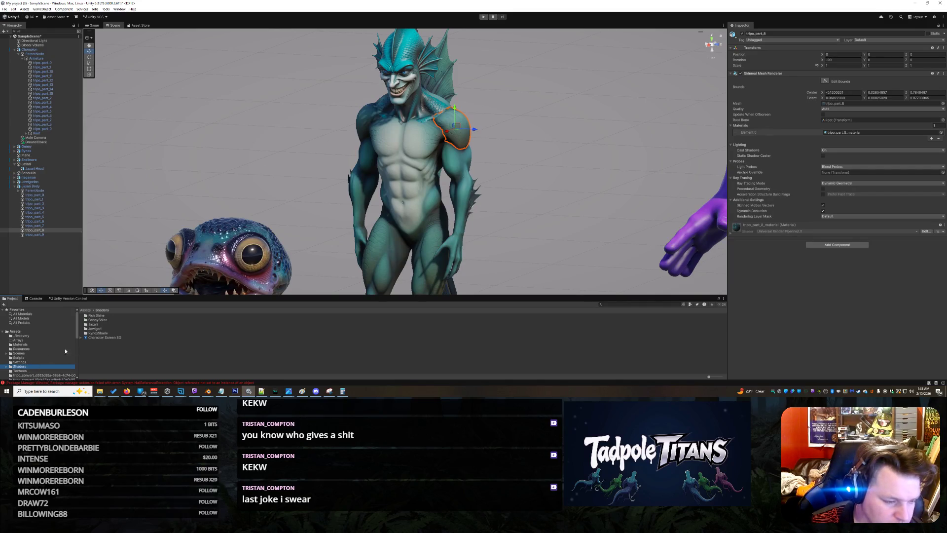
Try the Shader Graphs_JaxariHead material on the shoulder piece, leaving its name unchanged
double_click(95, 324)
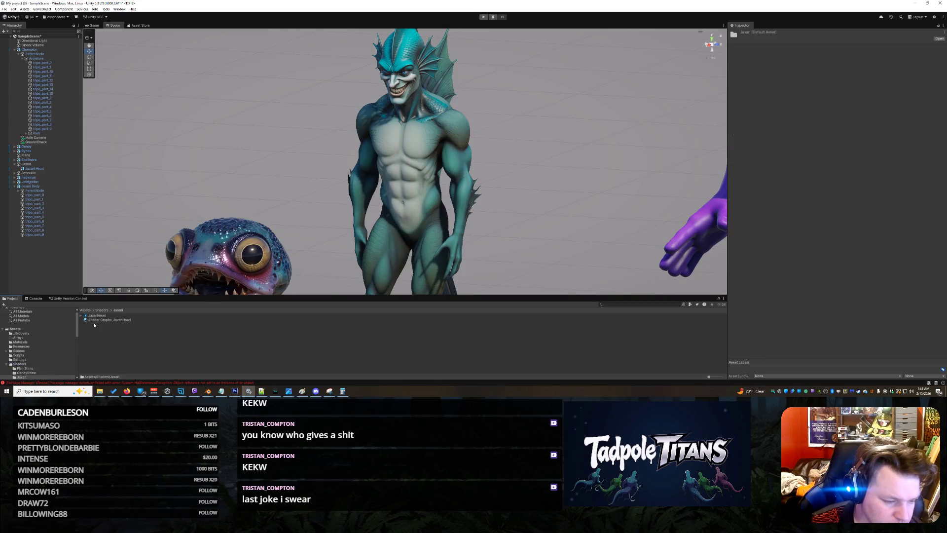
click(110, 320)
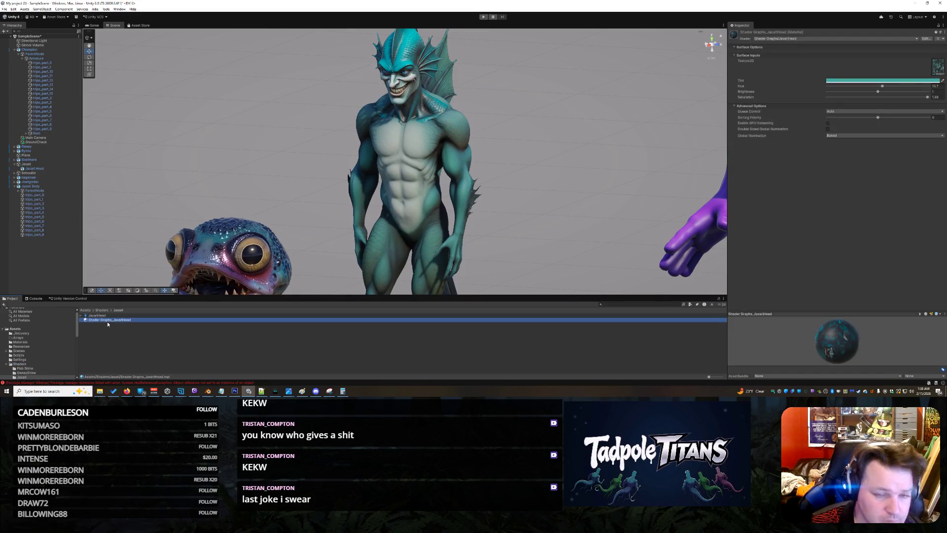
drag(246, 281, 461, 138)
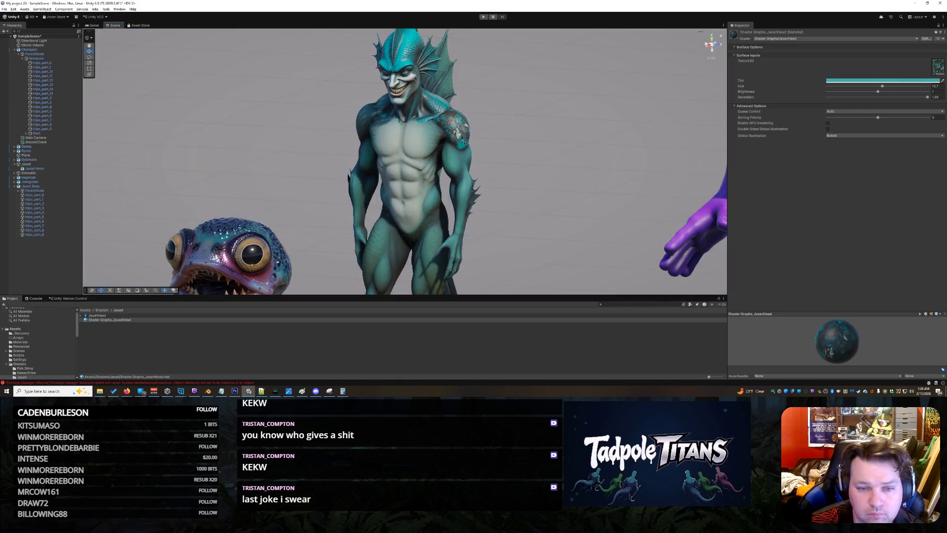
click(140, 319)
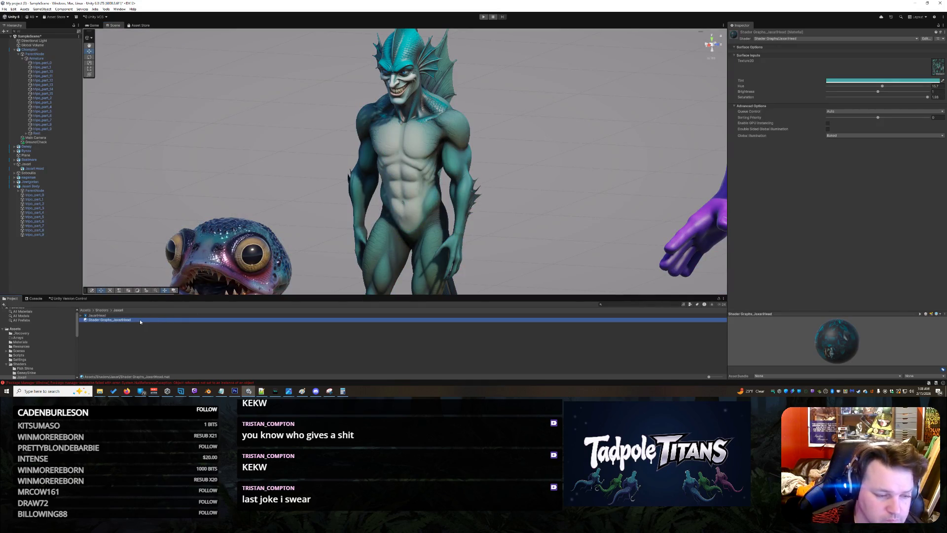
key(F2)
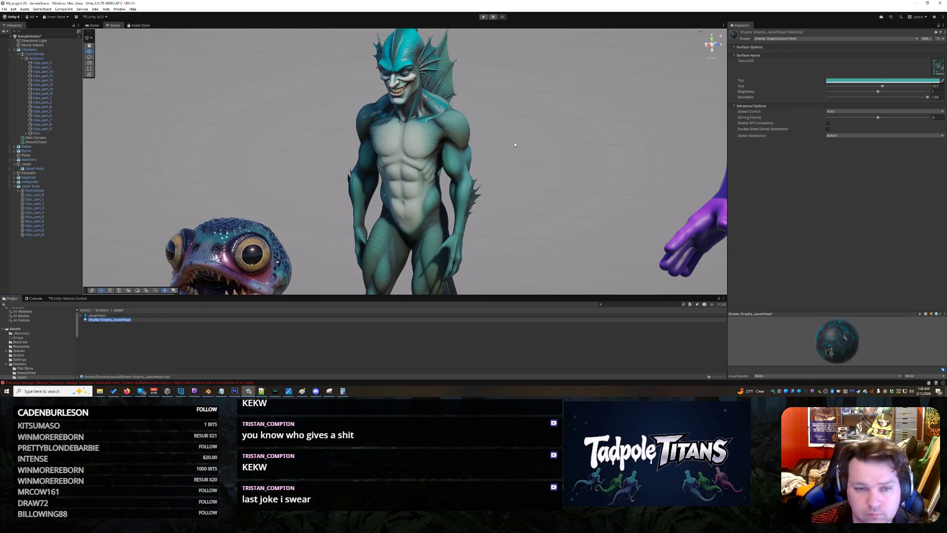
key(Return)
Select the merman's head and inspect it up close from the front, side and above
drag(514, 145, 519, 130)
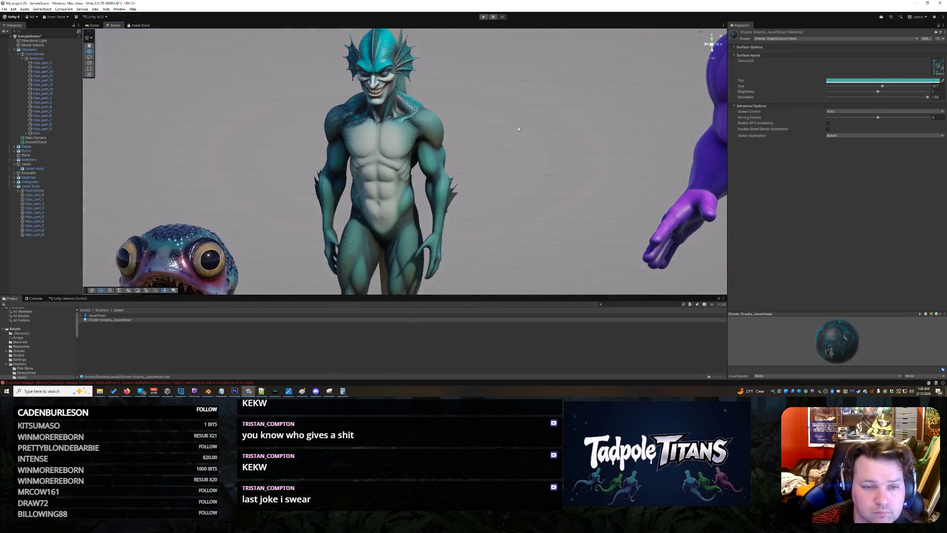
click(376, 51)
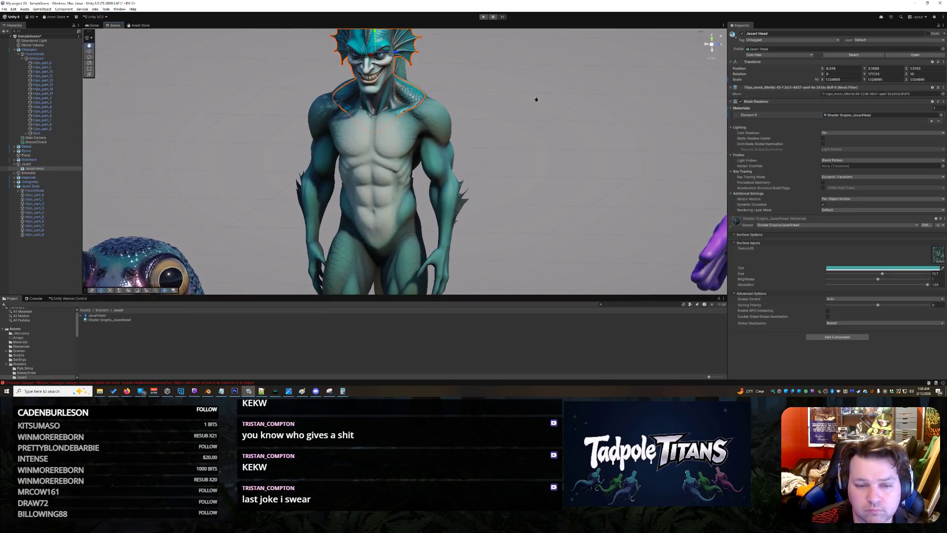
key(f)
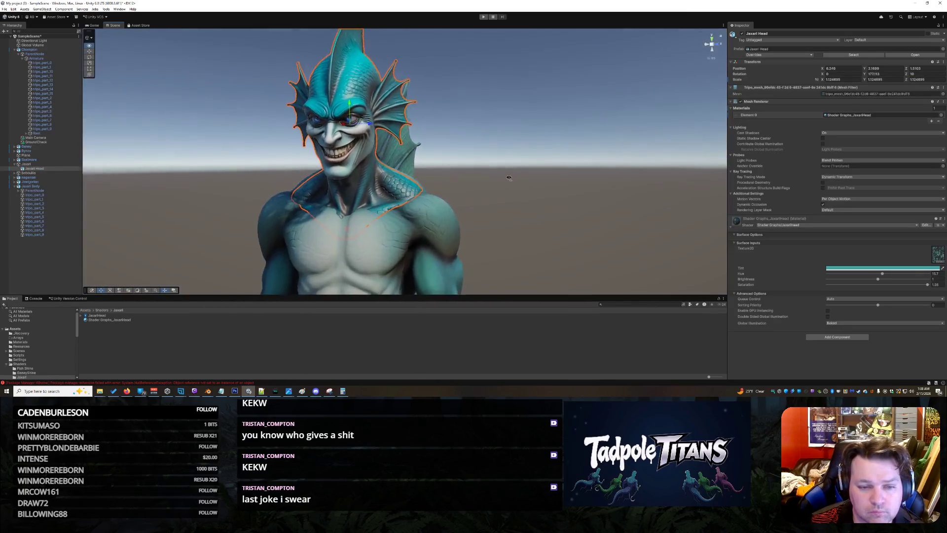
mouse_move(508, 177)
mouse_down()
mouse_move(577, 204)
mouse_move(518, 205)
mouse_up()
key(f)
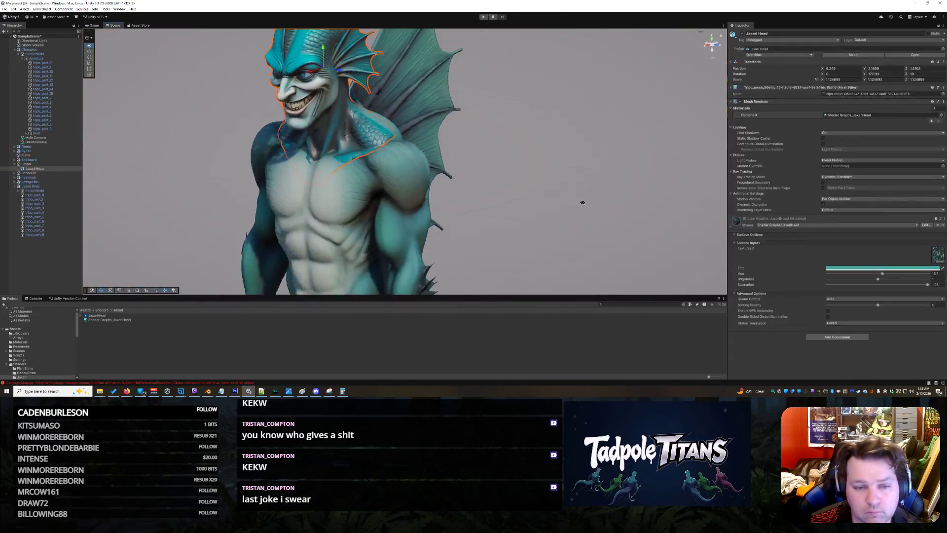
scroll(582, 203, down, 2)
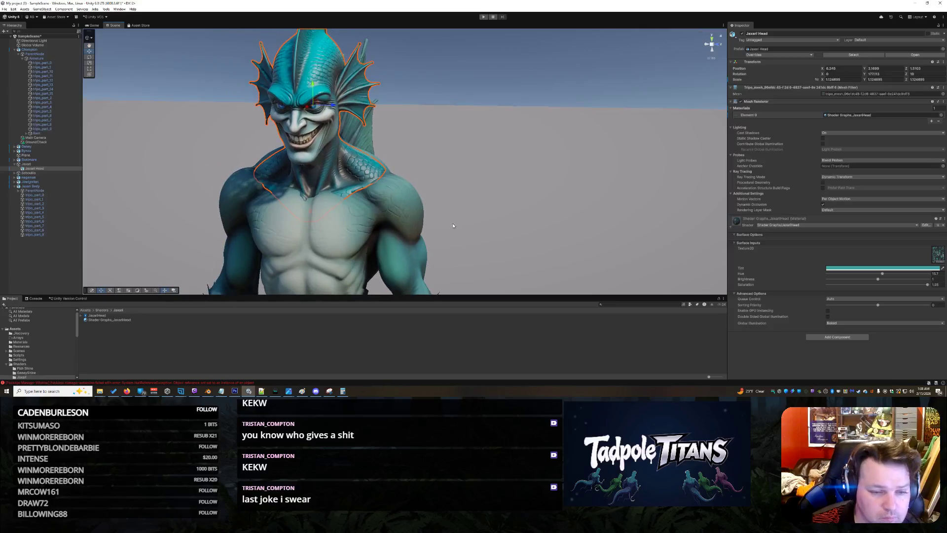
drag(478, 211, 469, 216)
scroll(415, 225, up, 2)
mouse_move(414, 225)
mouse_down()
mouse_move(442, 271)
mouse_move(406, 143)
mouse_up()
Check the material on shoulder piece tripo_part_8 in the Inspector, then deselect to view the lineup
click(406, 143)
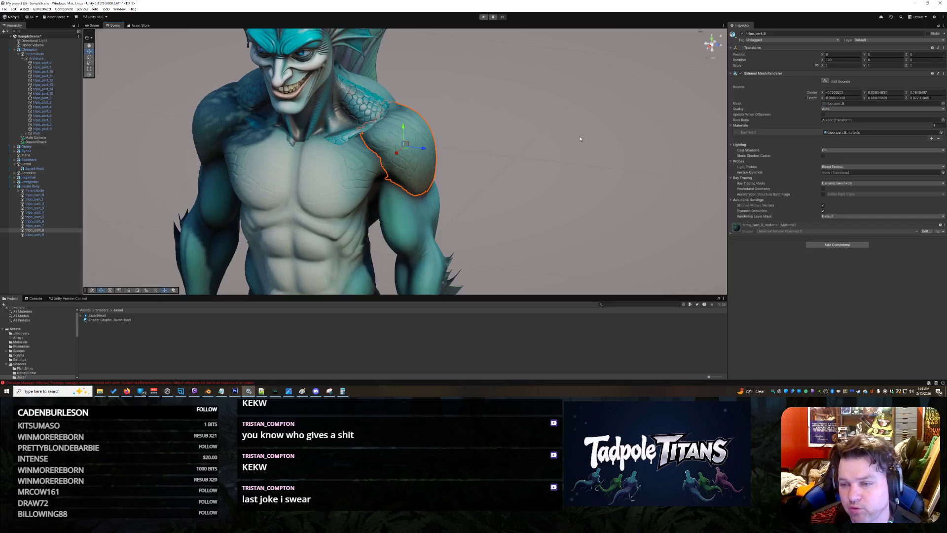
click(514, 166)
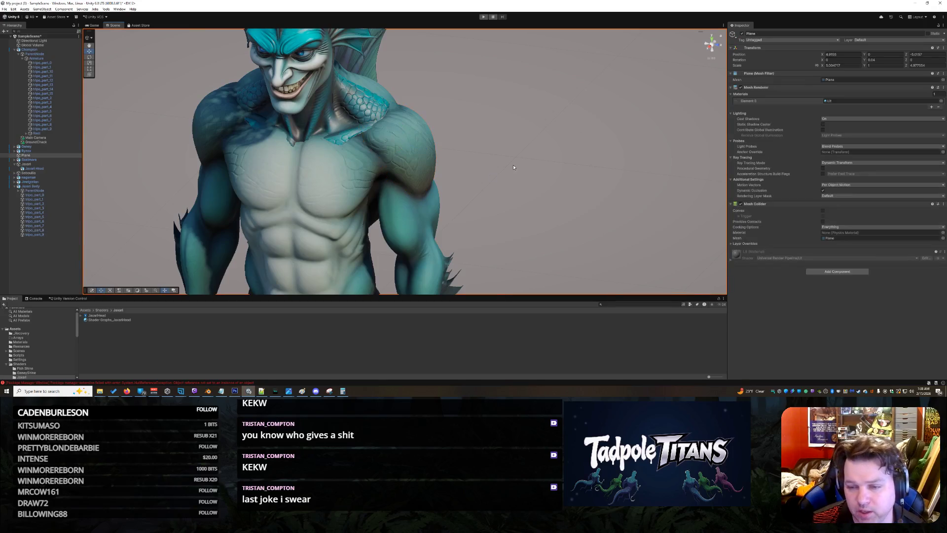
click(430, 137)
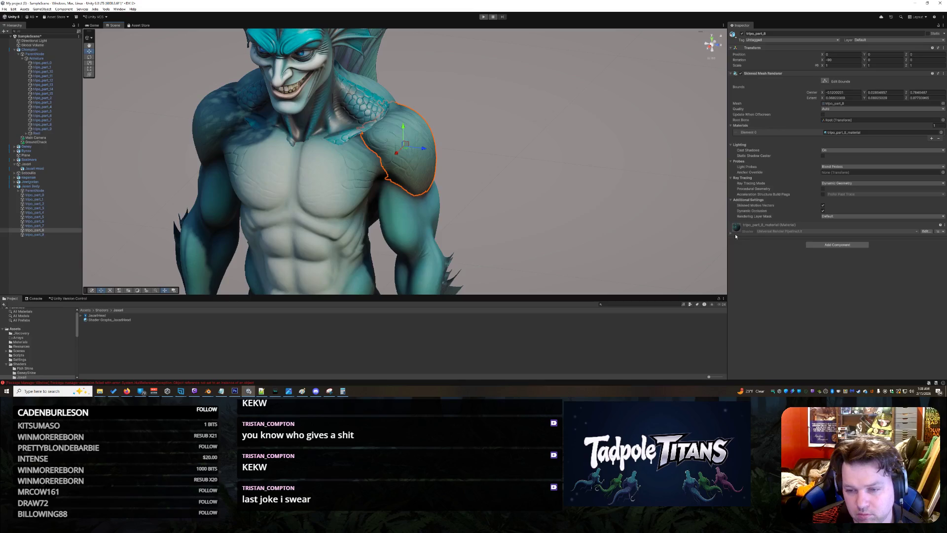
scroll(474, 185, down, 3)
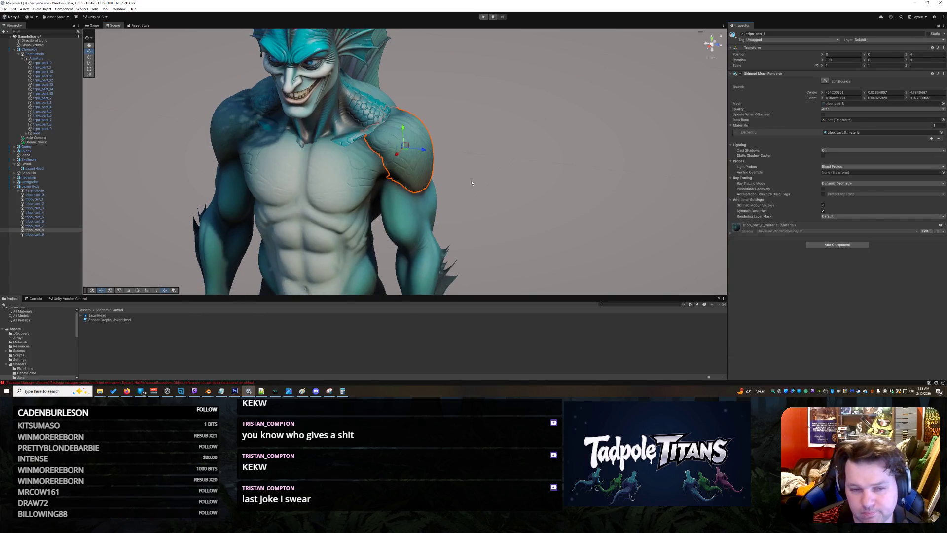
scroll(478, 185, down, 3)
scroll(478, 185, down, 3)
click(479, 185)
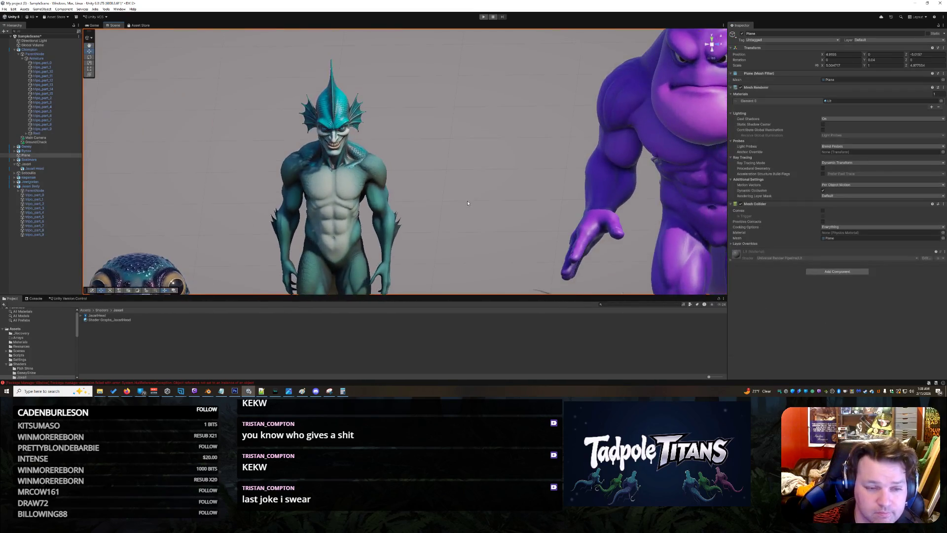
scroll(463, 181, up, 1)
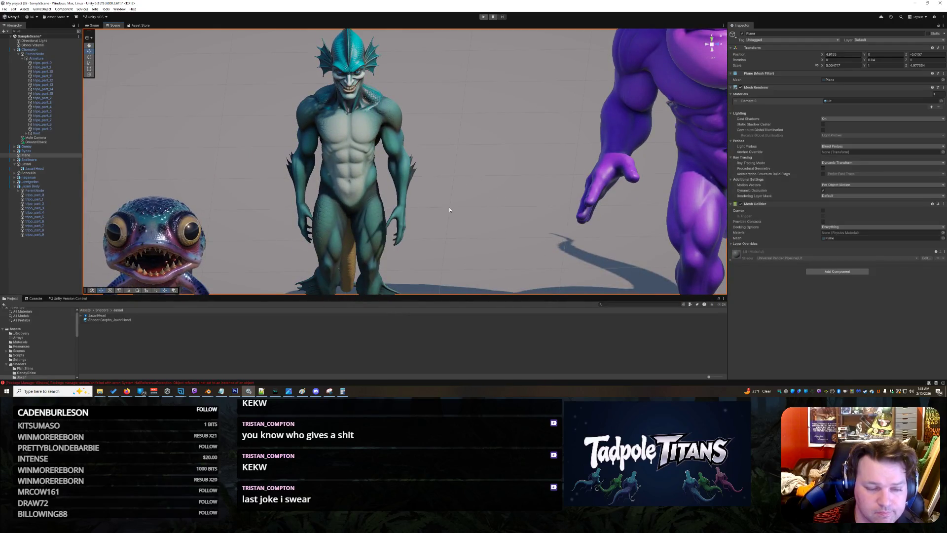
scroll(493, 196, up, 1)
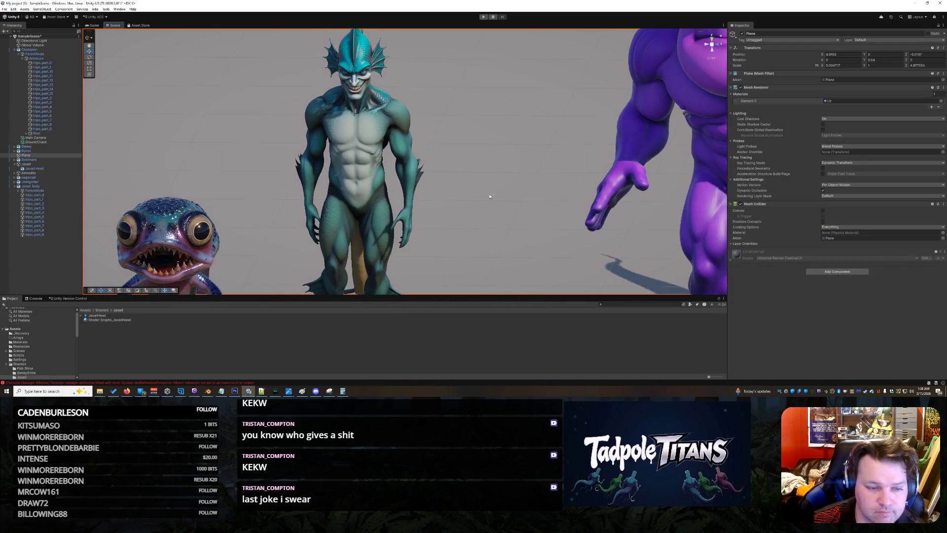
Duplicate the JaxariHead shader material and rename the copy 'Jaxari Body'
click(111, 320)
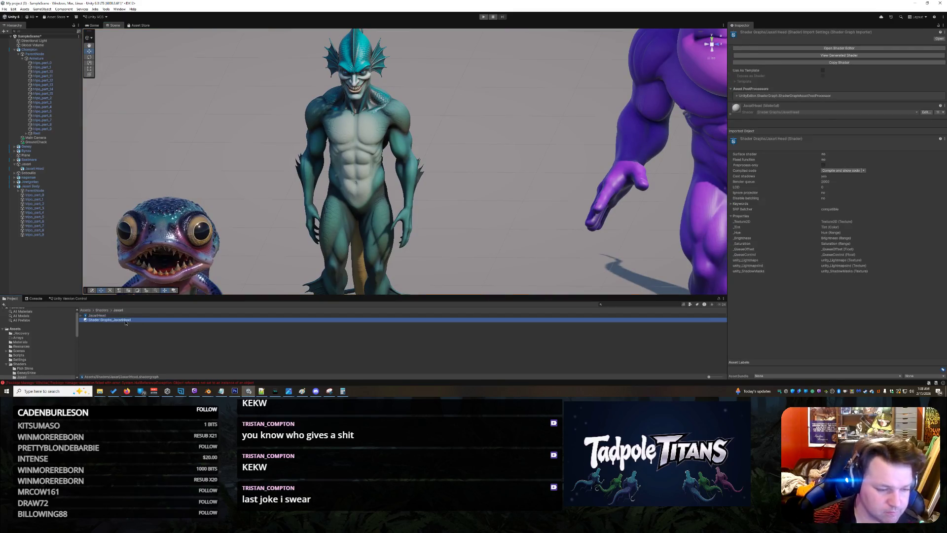
key(ctrl+d)
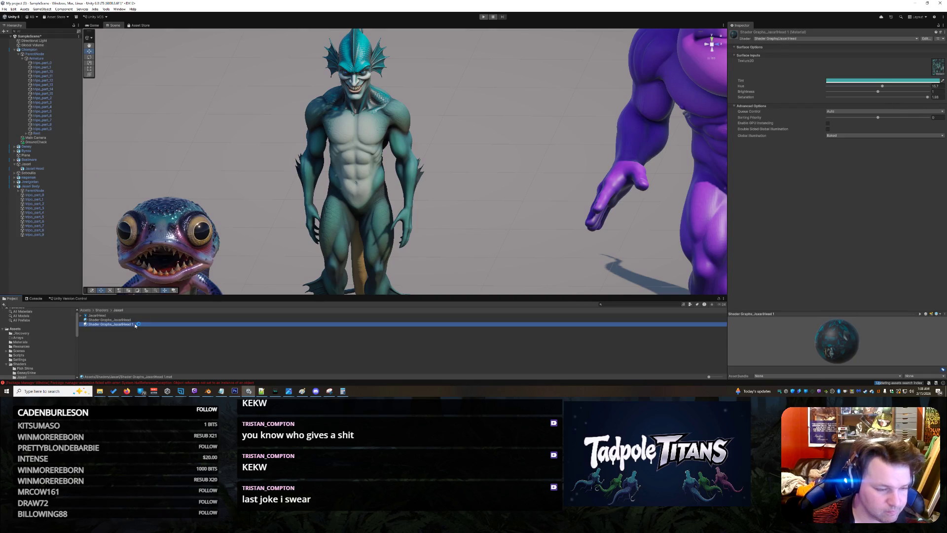
click(138, 325)
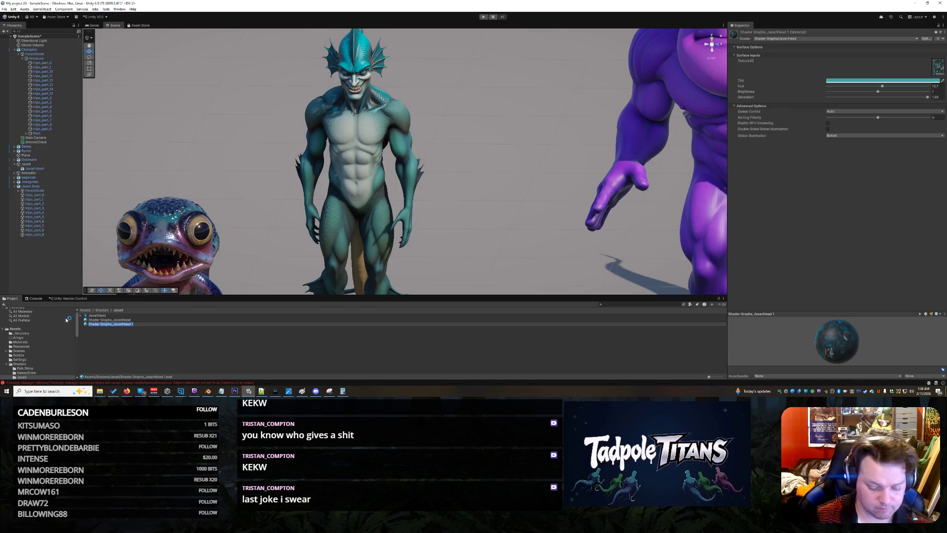
key(BackSpace)
text(ody M)
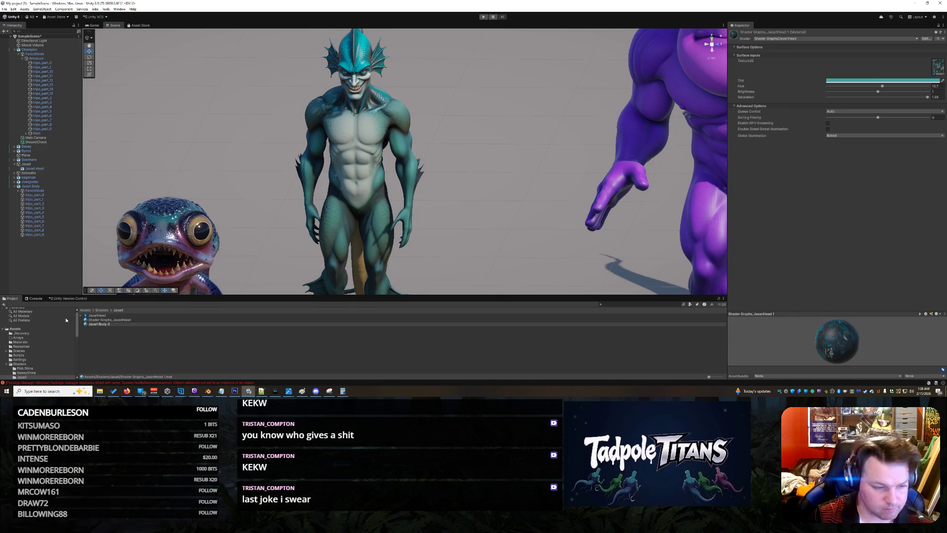
key(Return)
Duplicate Jaxari Body into copies numbered through 9 and drop one onto the shoulder piece
key(ctrl+d)
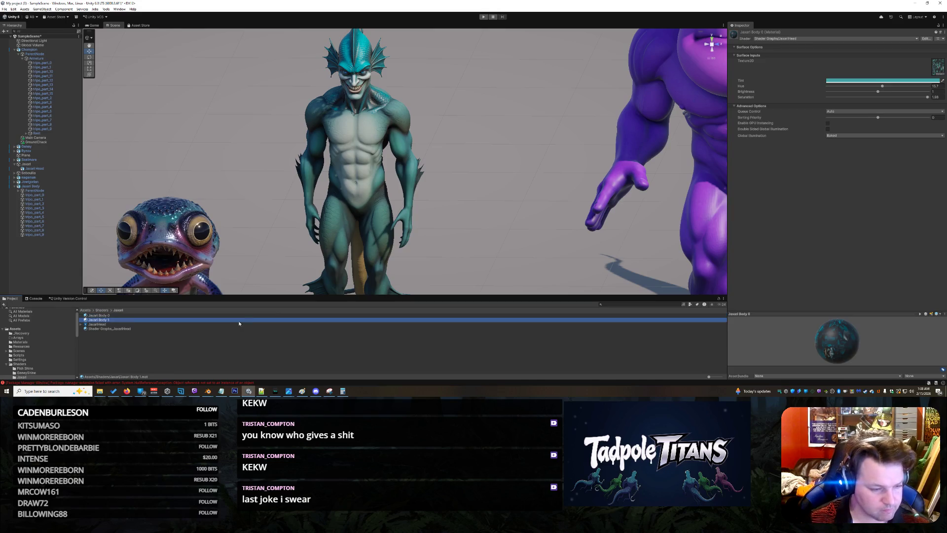
key(ctrl+d)
key(ctrl+d)
key(ctrl+d)
key(ctrl+d)
key(ctrl+d)
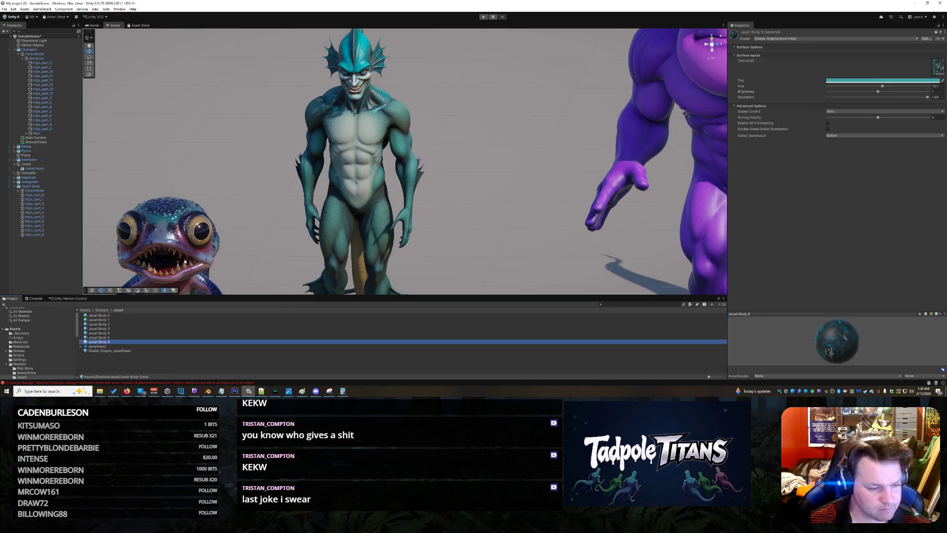
key(ctrl+d)
key(ctrl+d)
key(ctrl+d)
click(101, 310)
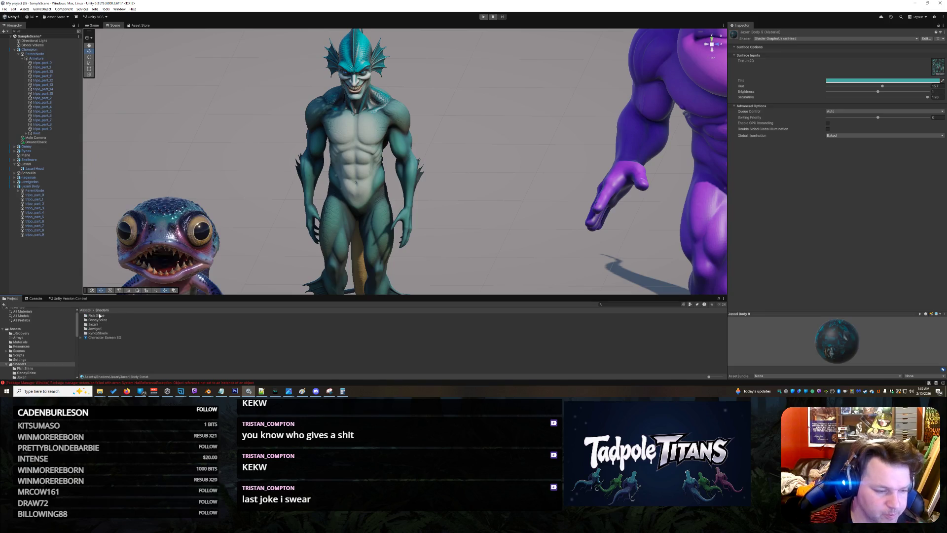
double_click(100, 324)
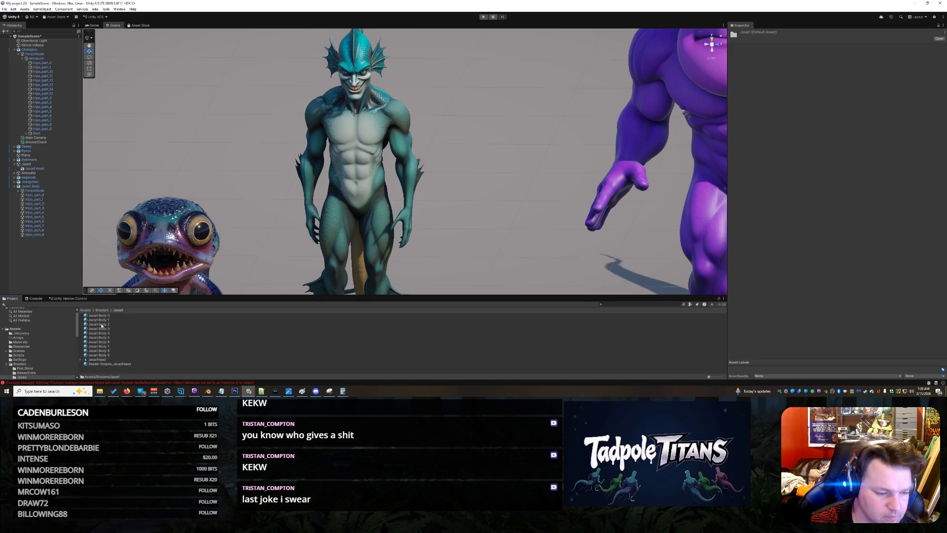
drag(107, 314, 397, 111)
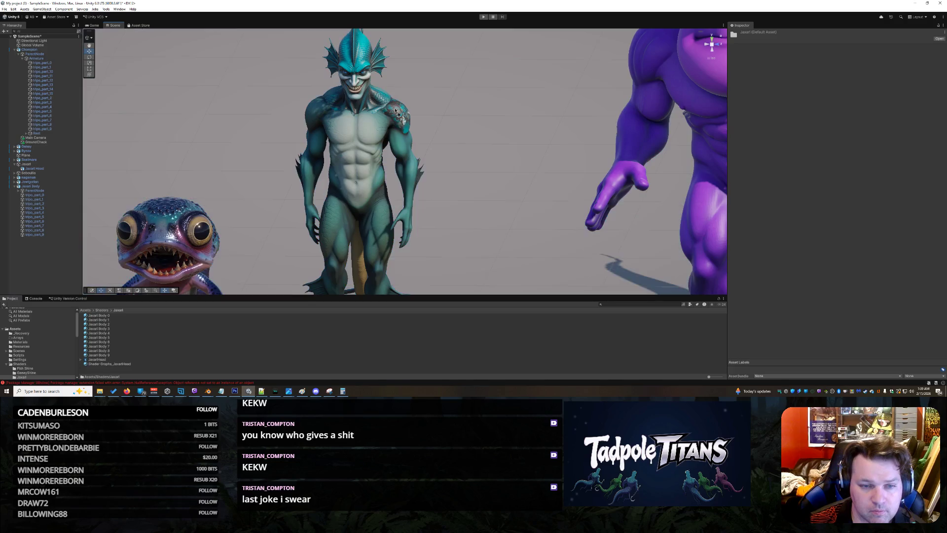
scroll(538, 86, up, 2)
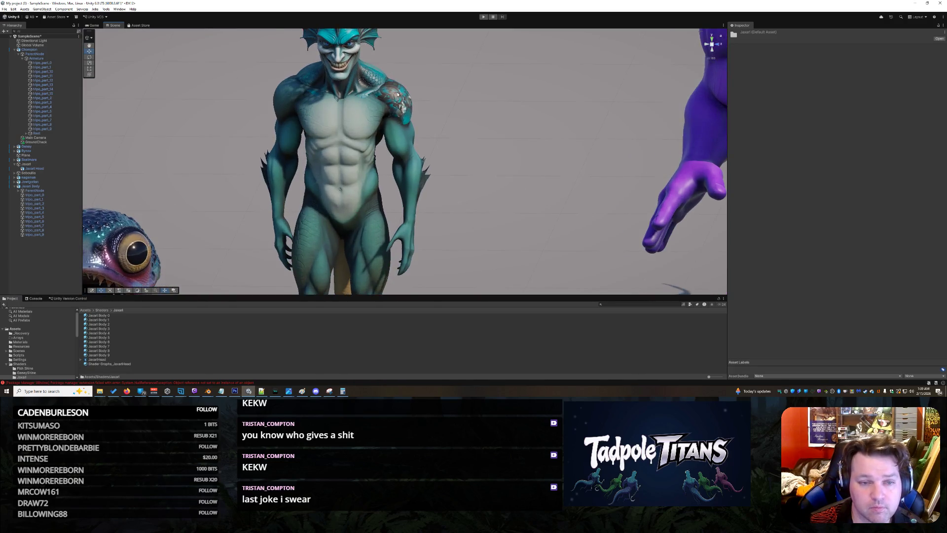
Assign a teal texture to the shoulder's Jaxari Body 0 material through the texture picker
click(398, 103)
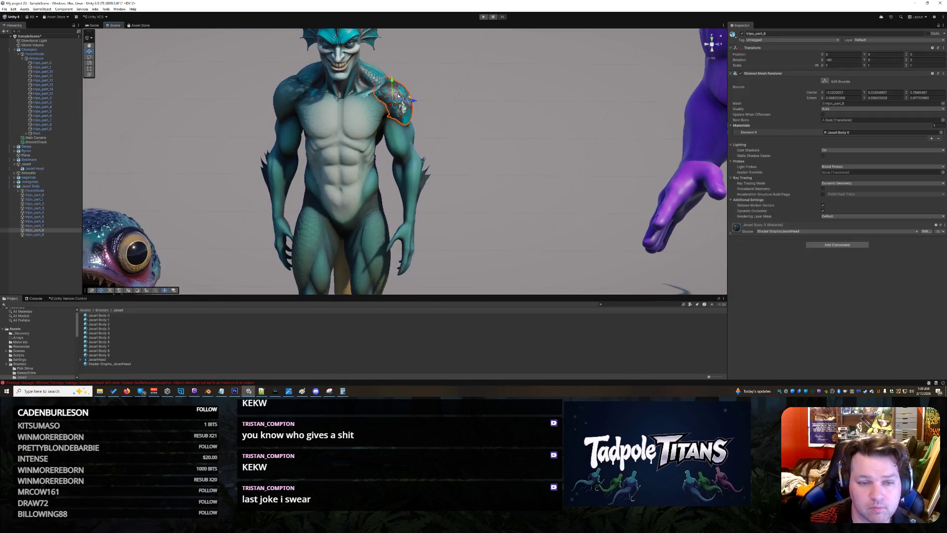
click(731, 227)
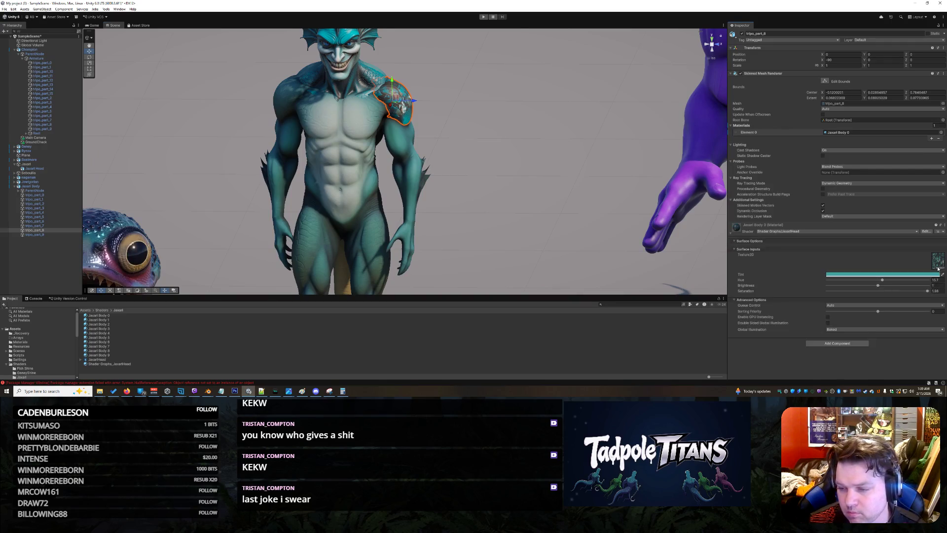
click(938, 267)
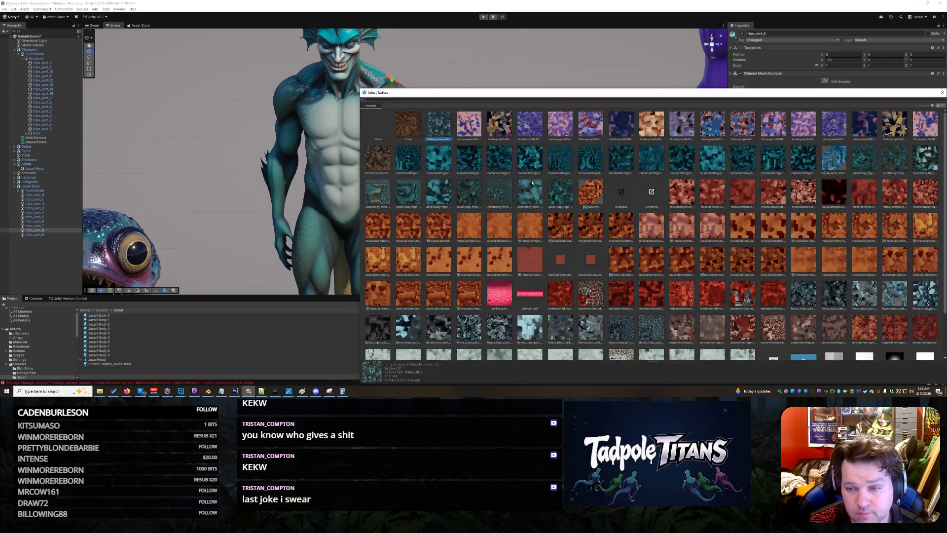
click(867, 151)
drag(753, 93, 615, 155)
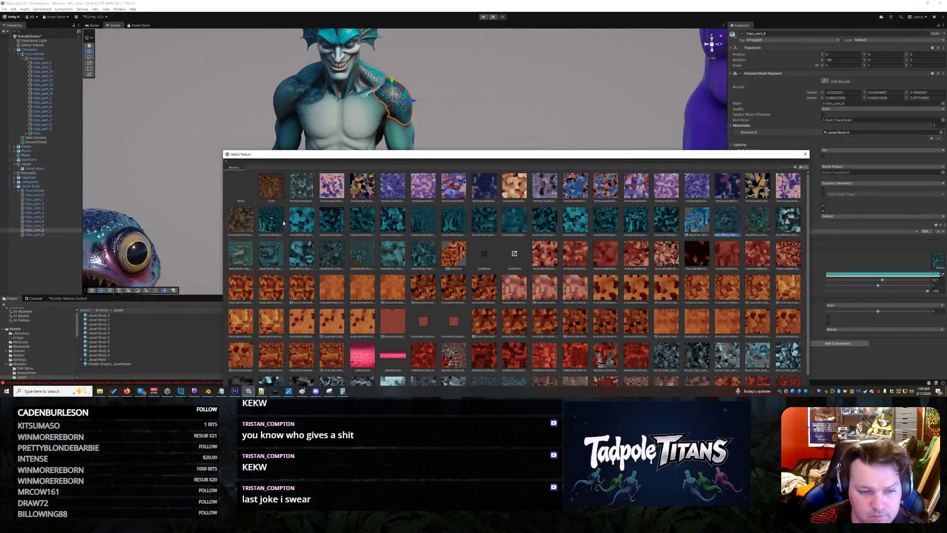
click(277, 220)
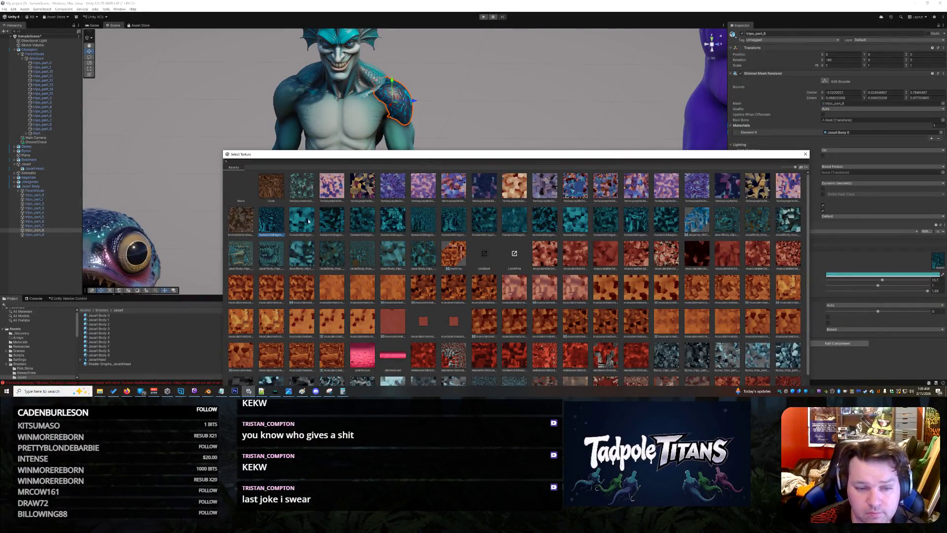
Compare several teal scale textures and keep a darker one on the shoulder piece
click(729, 225)
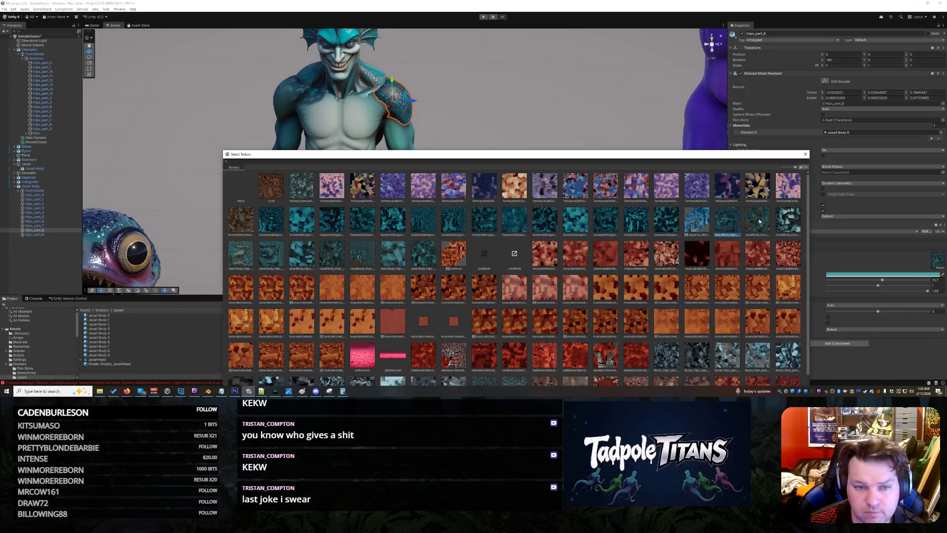
click(788, 222)
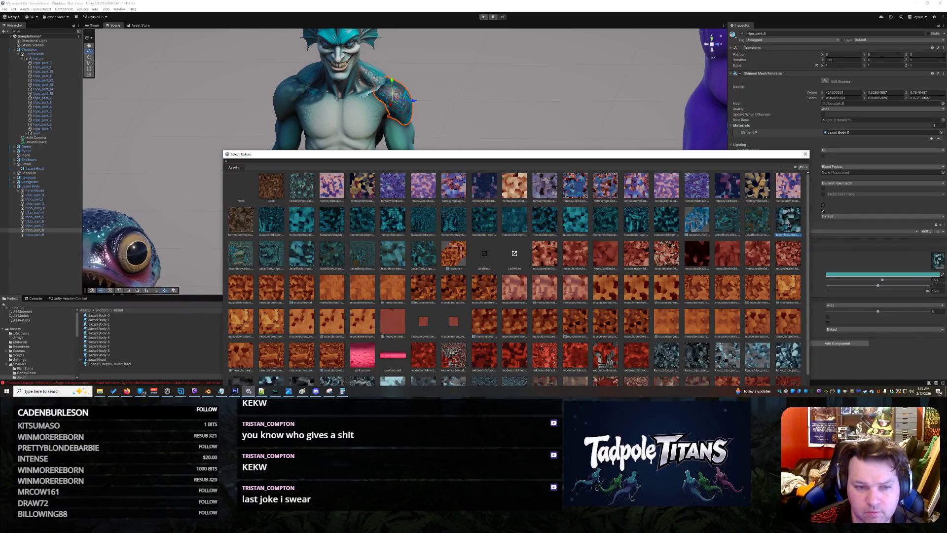
click(270, 256)
click(321, 259)
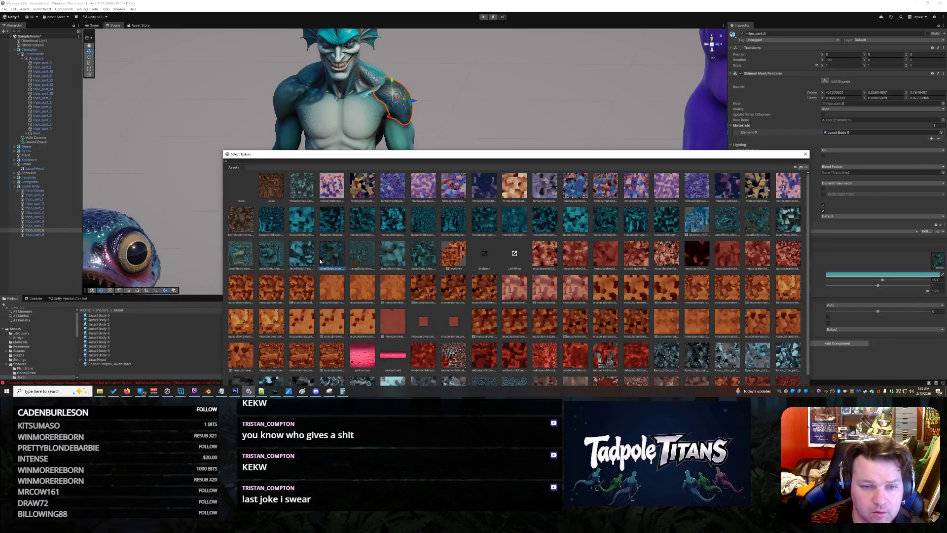
click(392, 256)
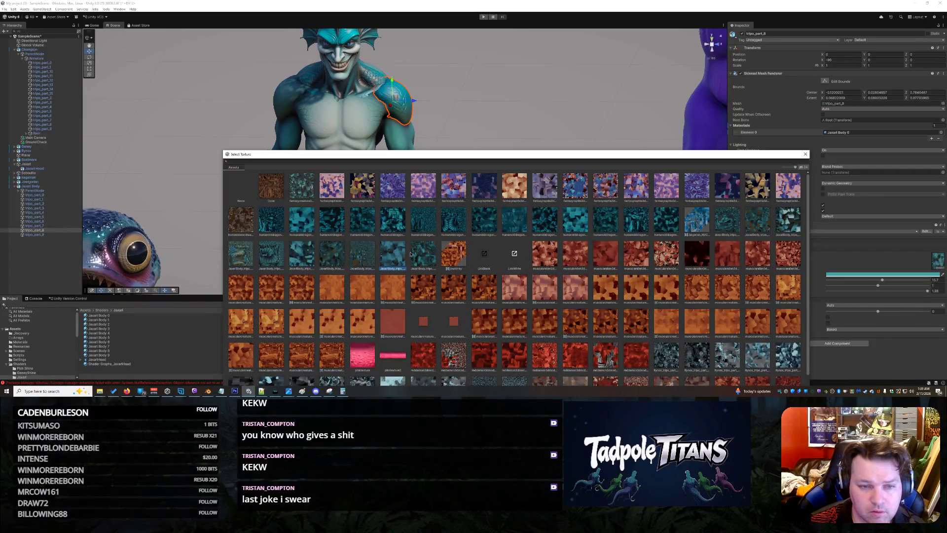
click(370, 256)
click(400, 254)
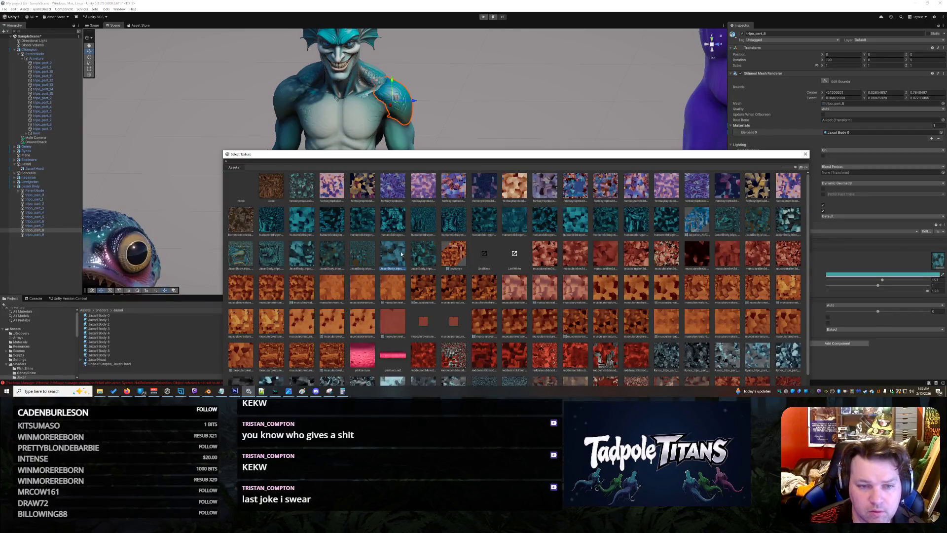
scroll(399, 254, down, 3)
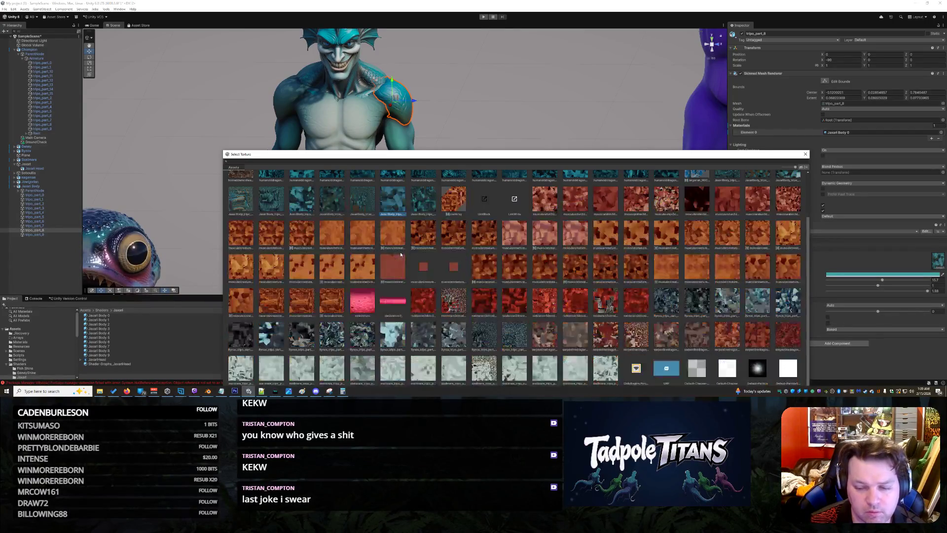
scroll(399, 253, up, 3)
double_click(393, 254)
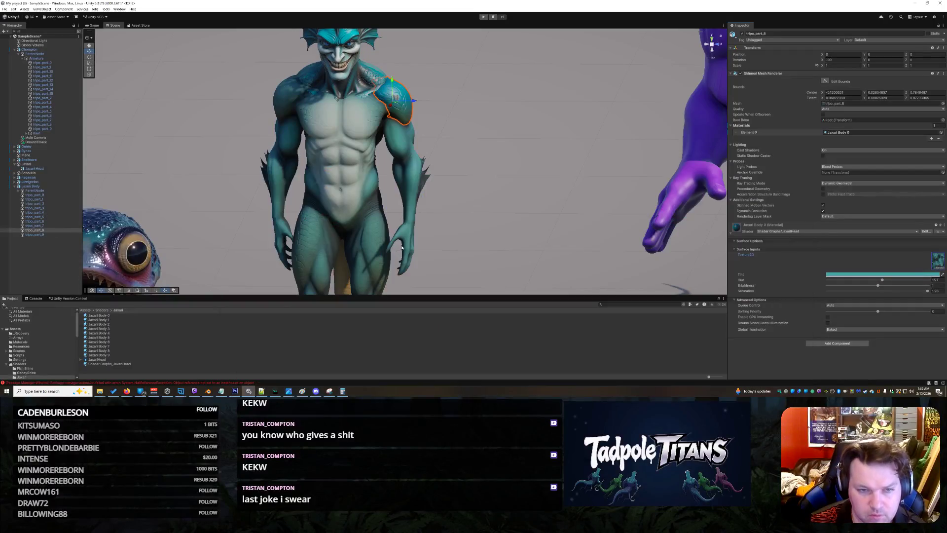
scroll(486, 135, up, 2)
scroll(485, 136, up, 2)
click(486, 137)
scroll(486, 138, down, 3)
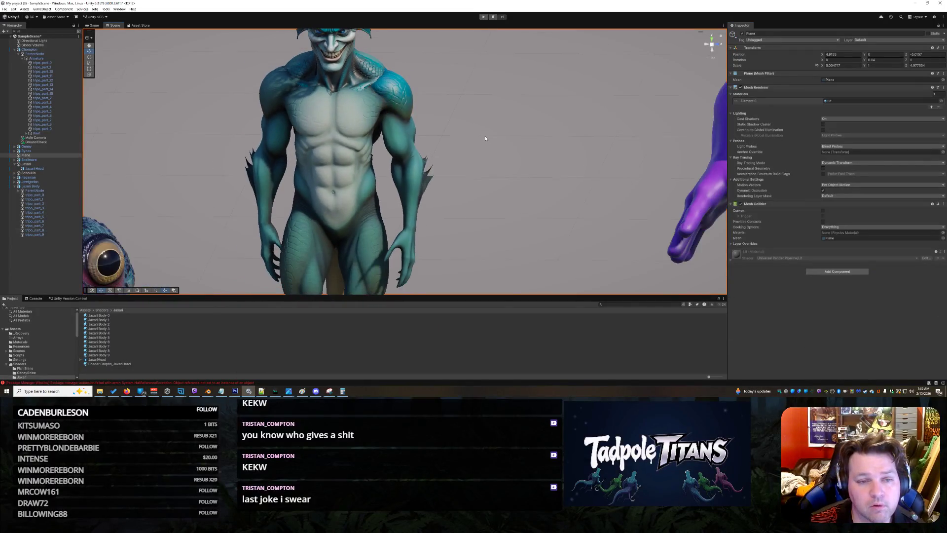
scroll(444, 145, down, 3)
Select the shoulder piece tripo_part_8 within the creature in the Scene
click(403, 152)
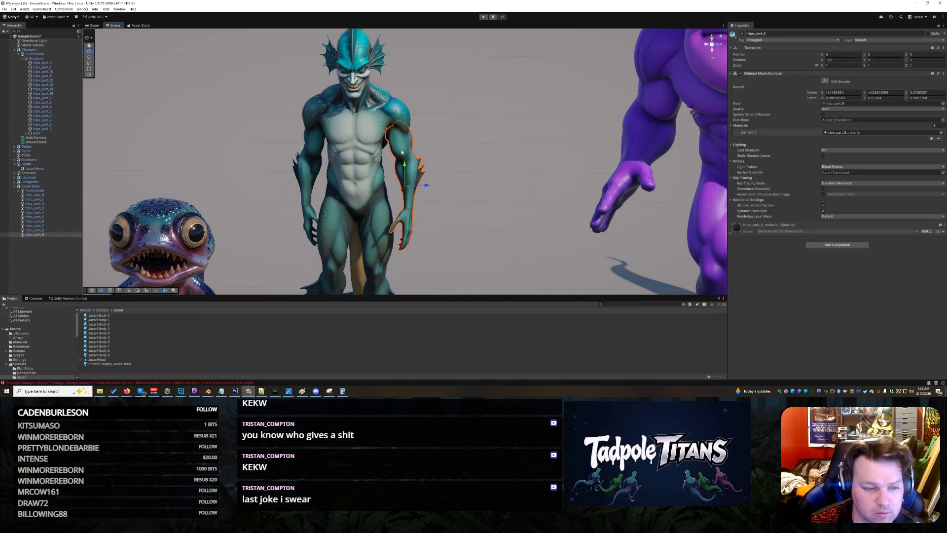
click(403, 112)
click(403, 111)
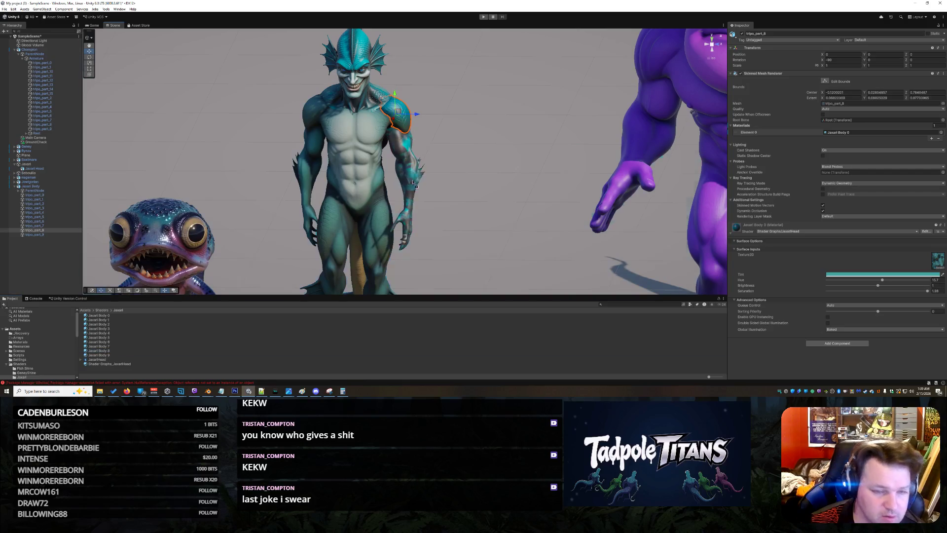
click(404, 128)
click(404, 128)
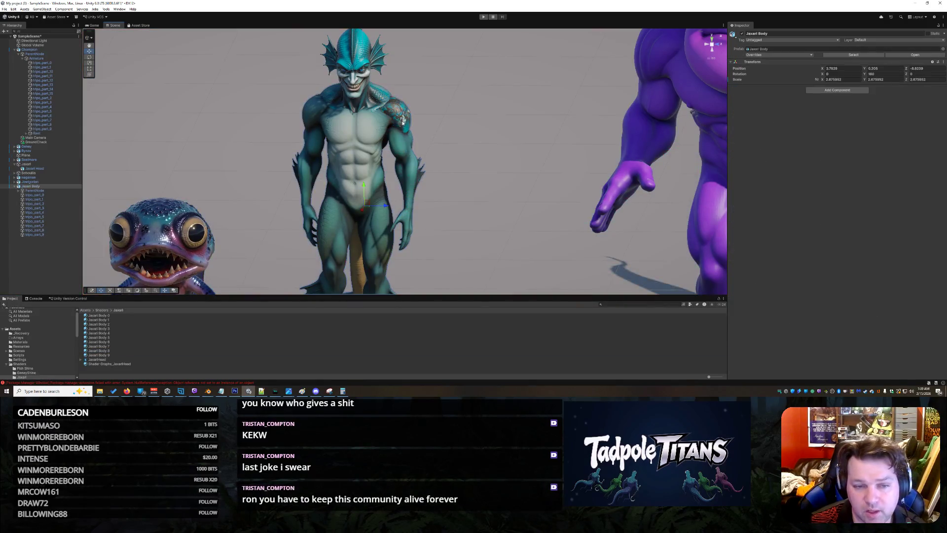
click(404, 129)
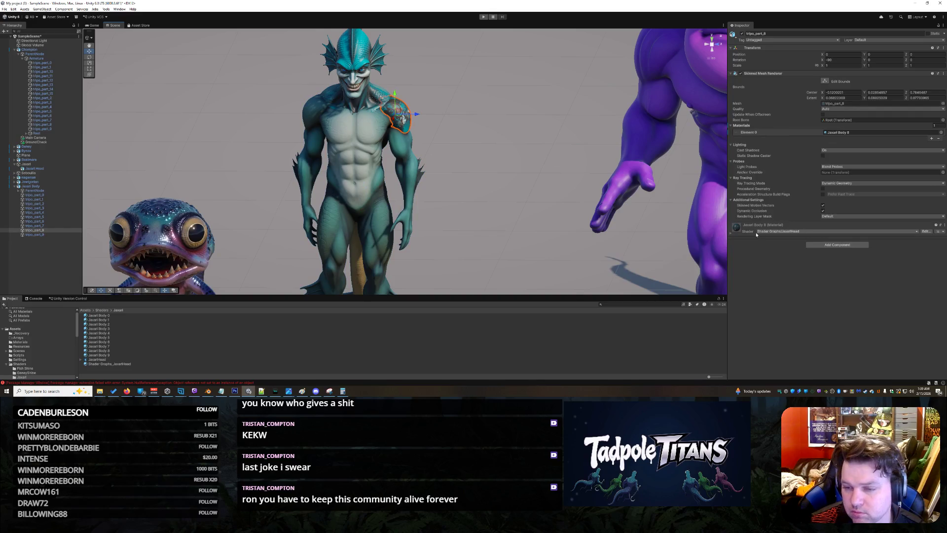
Swap the shoulder material's Texture2D for a different teal scale texture
click(731, 232)
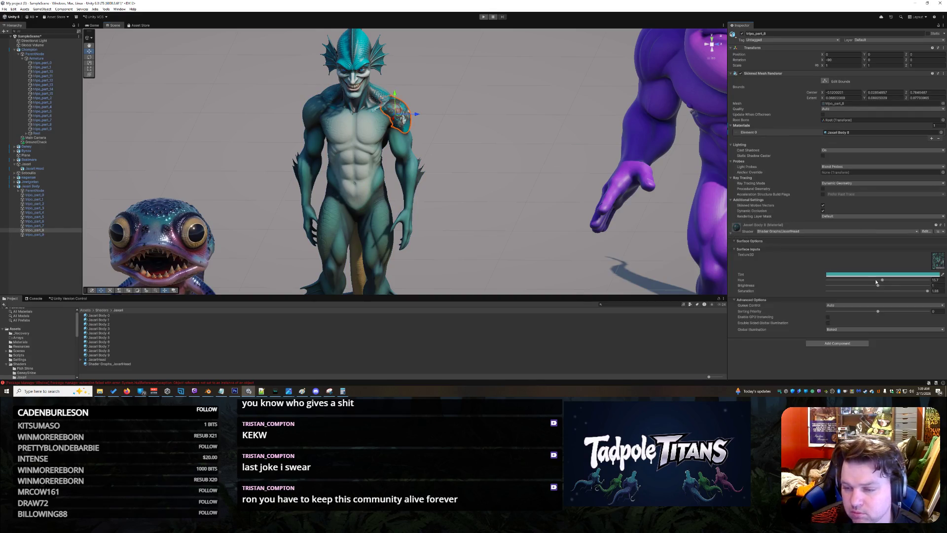
click(937, 270)
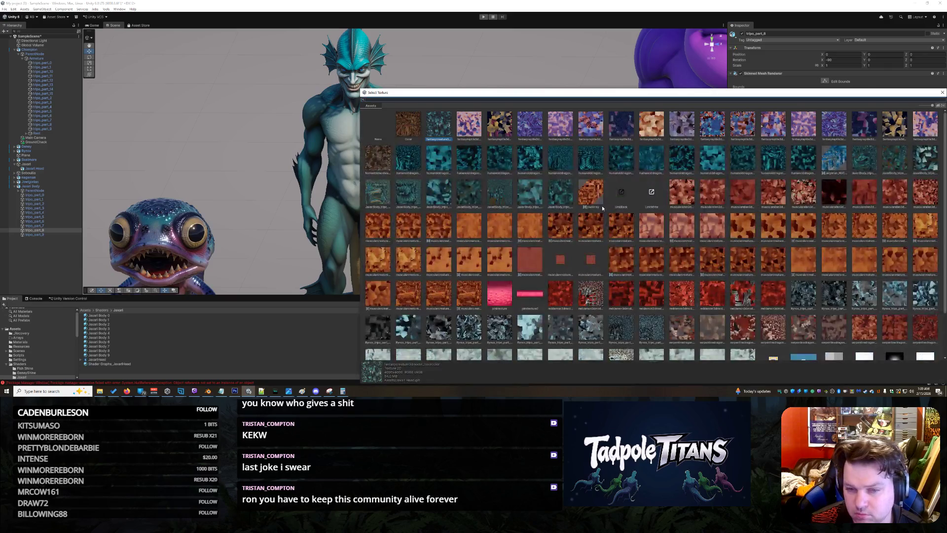
double_click(529, 193)
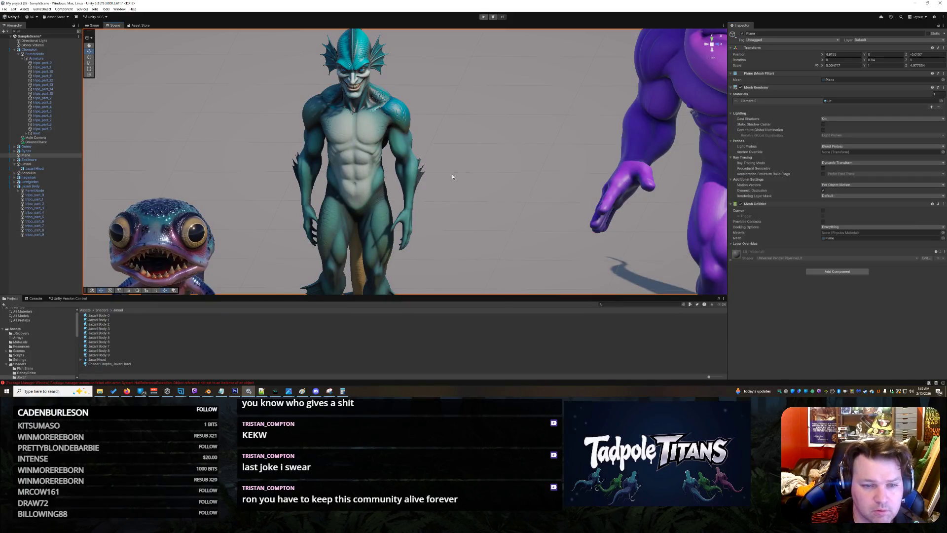
scroll(408, 139, up, 2)
click(407, 140)
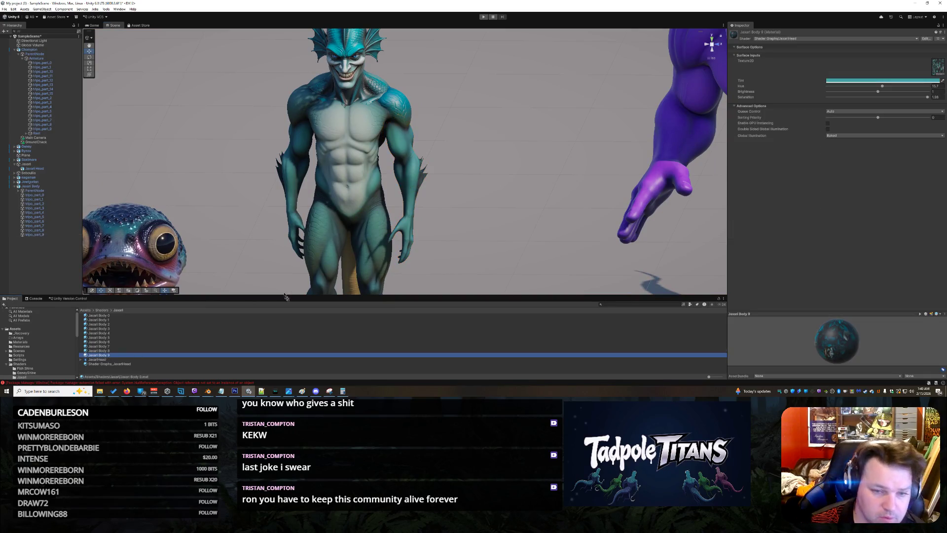
Assign Jaxari Body 8 to the forearm piece and give it a teal scale texture
drag(108, 356, 406, 157)
click(405, 148)
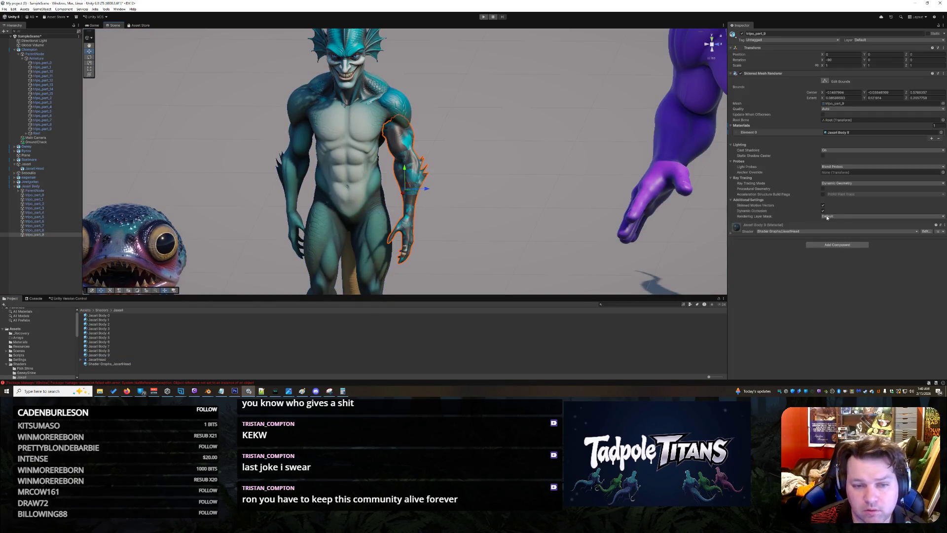
click(732, 234)
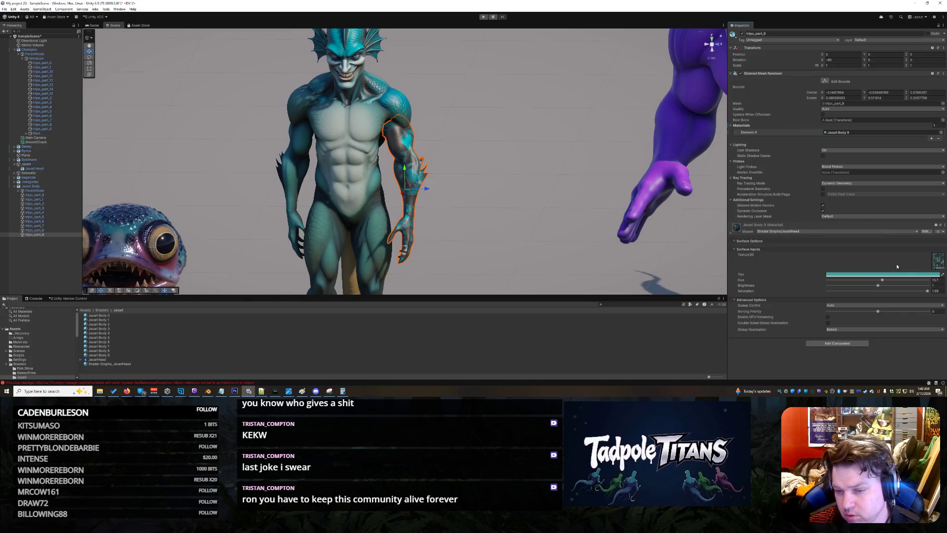
click(937, 266)
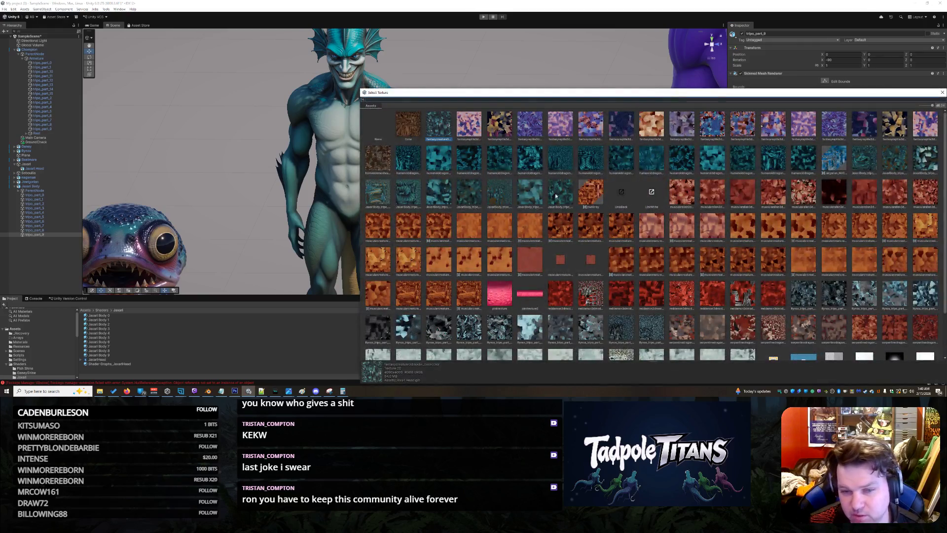
click(562, 195)
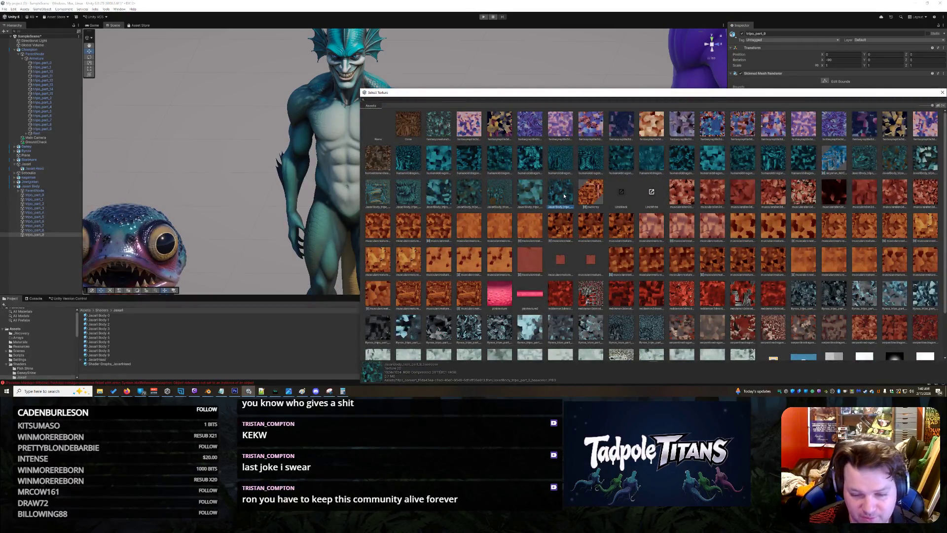
click(478, 170)
Select the creature's torso piece to view its current material
drag(476, 169, 380, 206)
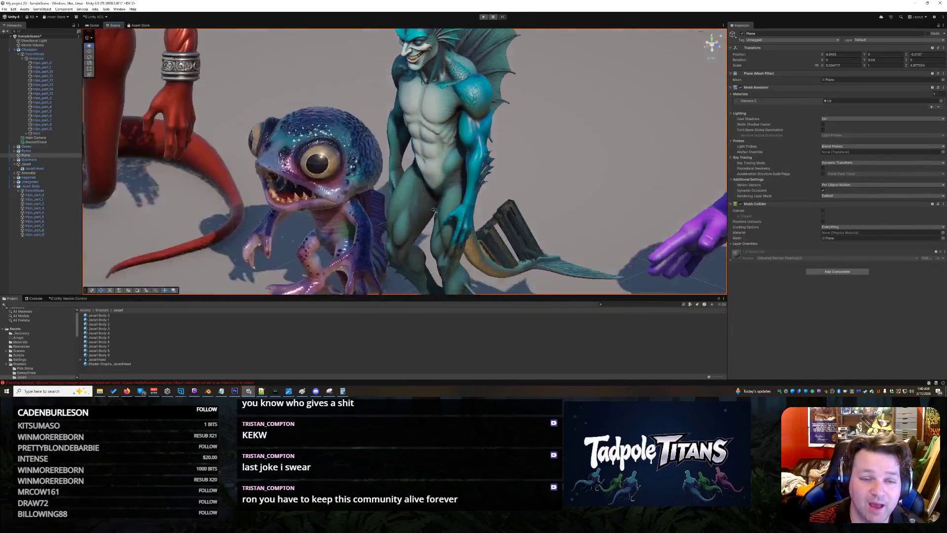
click(551, 99)
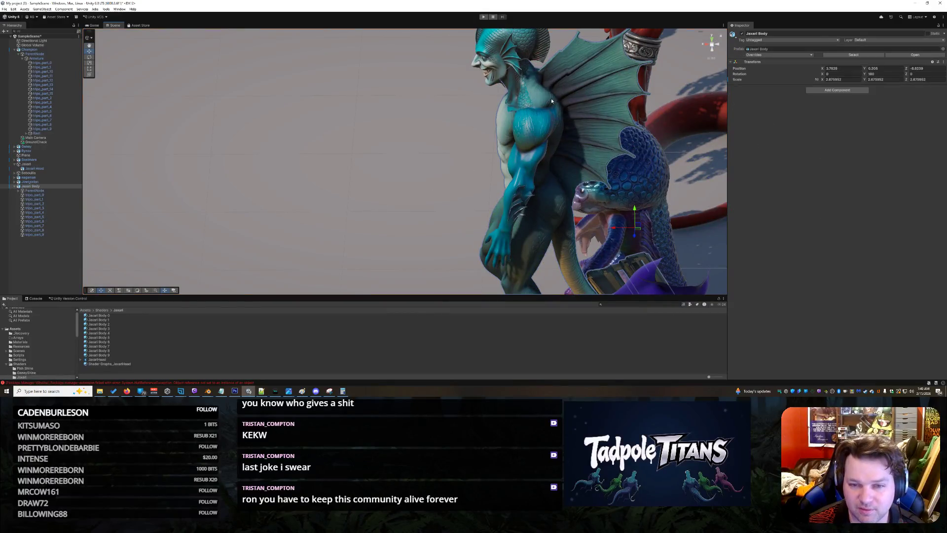
drag(550, 254, 579, 209)
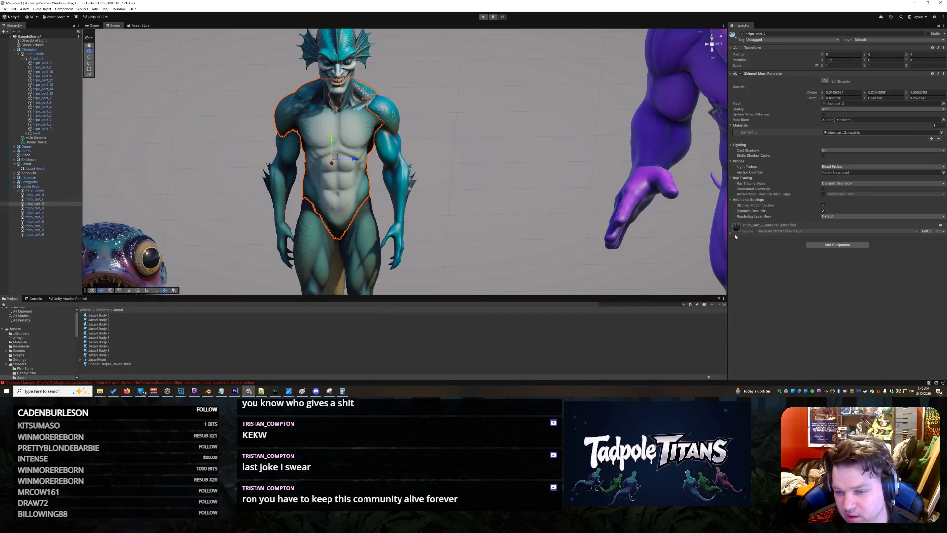
Assign the Jaxari Body 2 material to the torso piece
click(735, 226)
scroll(899, 254, down, 1)
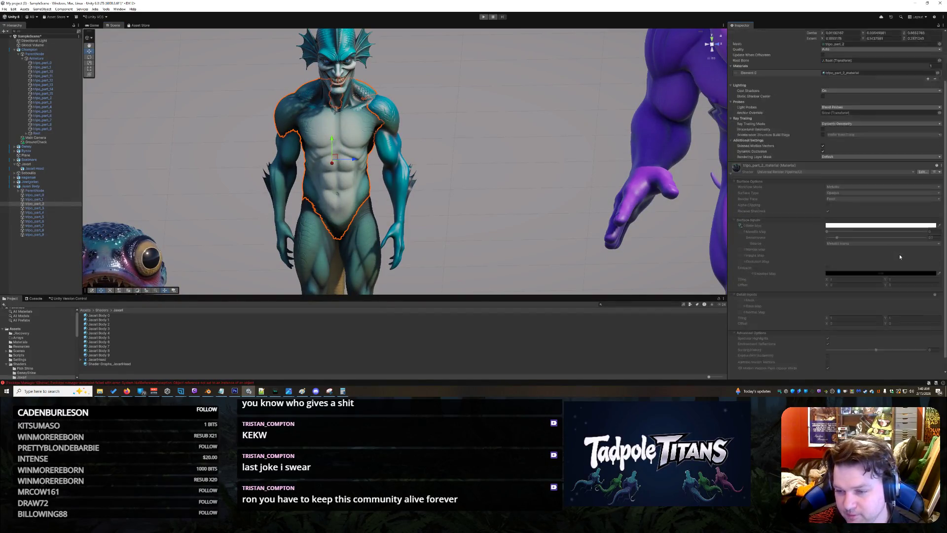
scroll(899, 254, down, 1)
scroll(802, 219, down, 1)
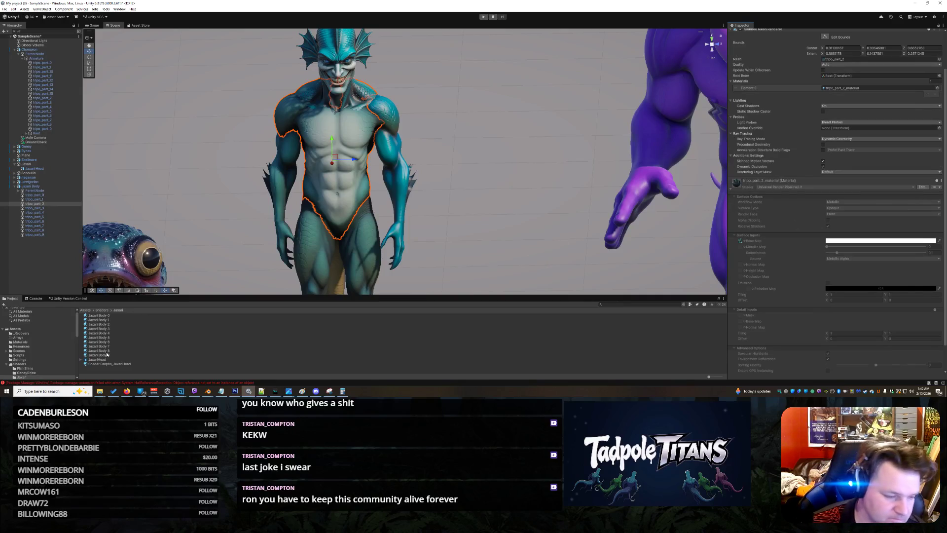
click(109, 325)
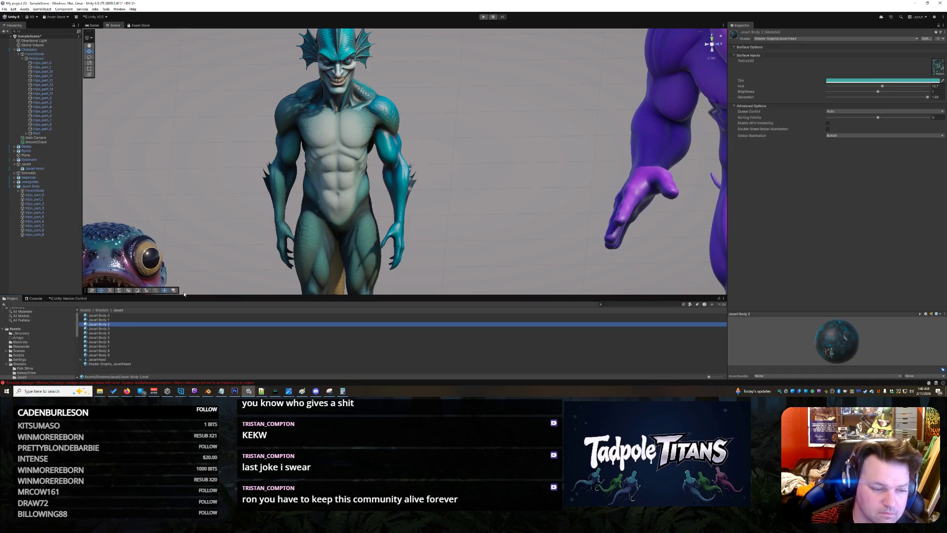
drag(344, 174, 322, 149)
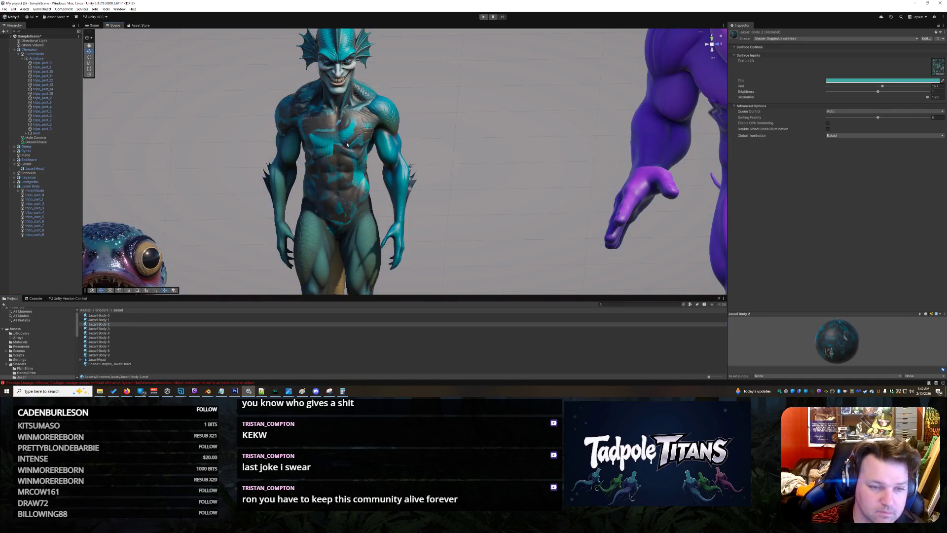
click(322, 149)
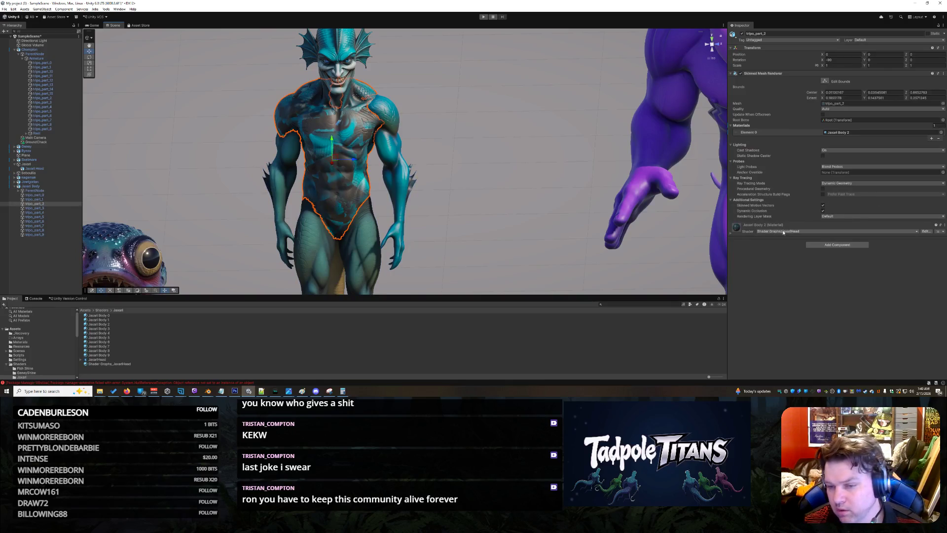
Set the torso material's texture to a lighter teal skin and check the torso and left arm
click(732, 226)
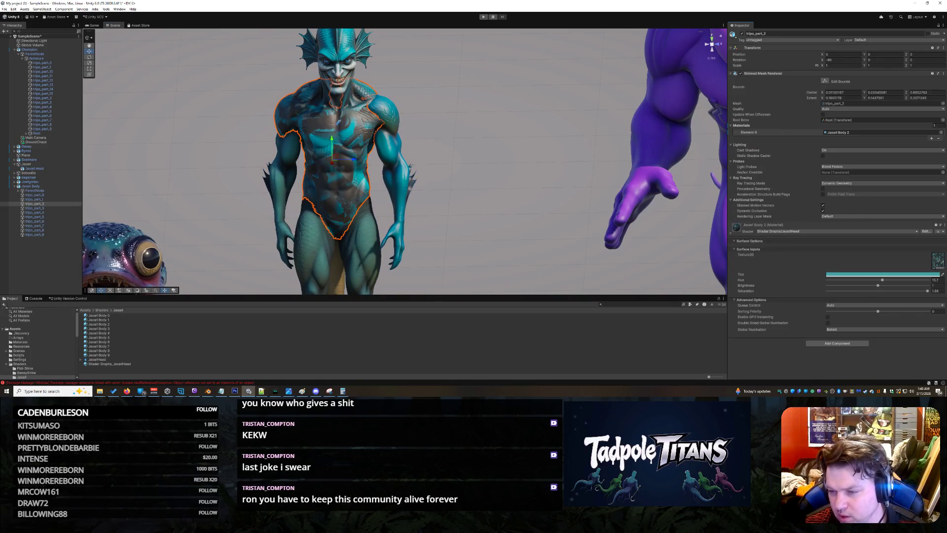
click(937, 267)
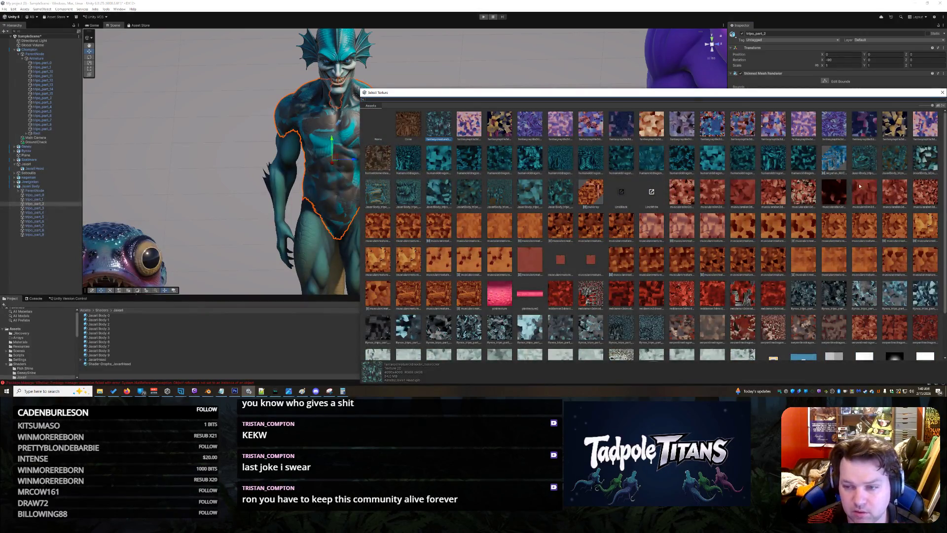
click(893, 160)
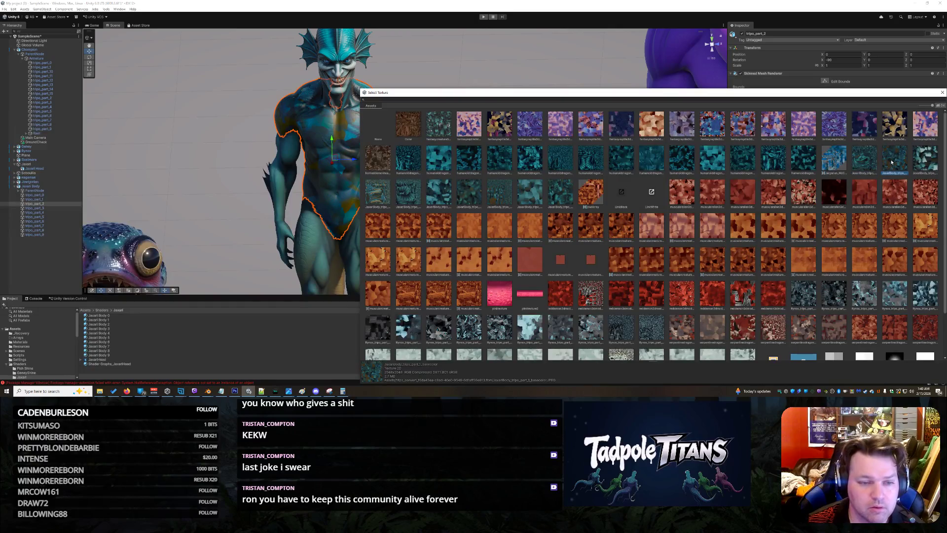
click(924, 159)
click(469, 178)
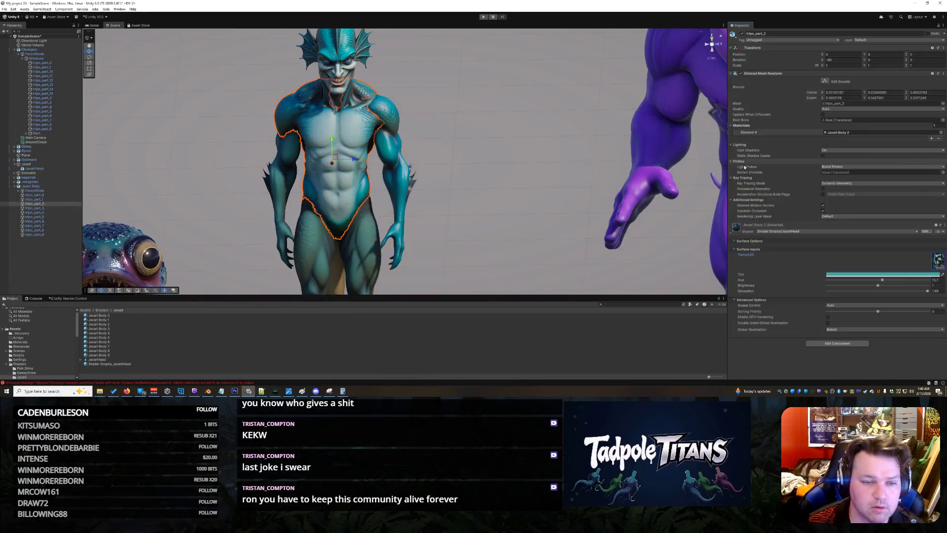
scroll(469, 177, up, 2)
scroll(484, 178, up, 2)
scroll(484, 178, up, 1)
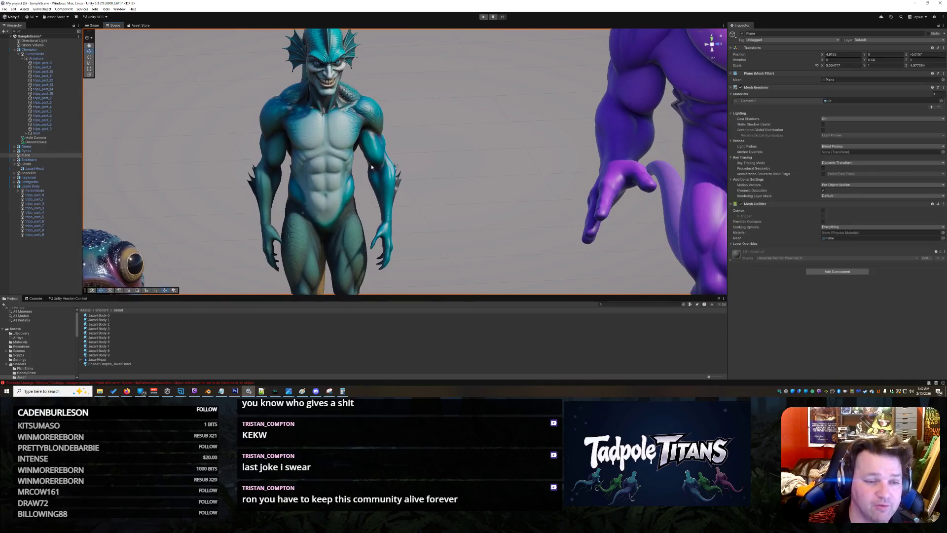
click(284, 125)
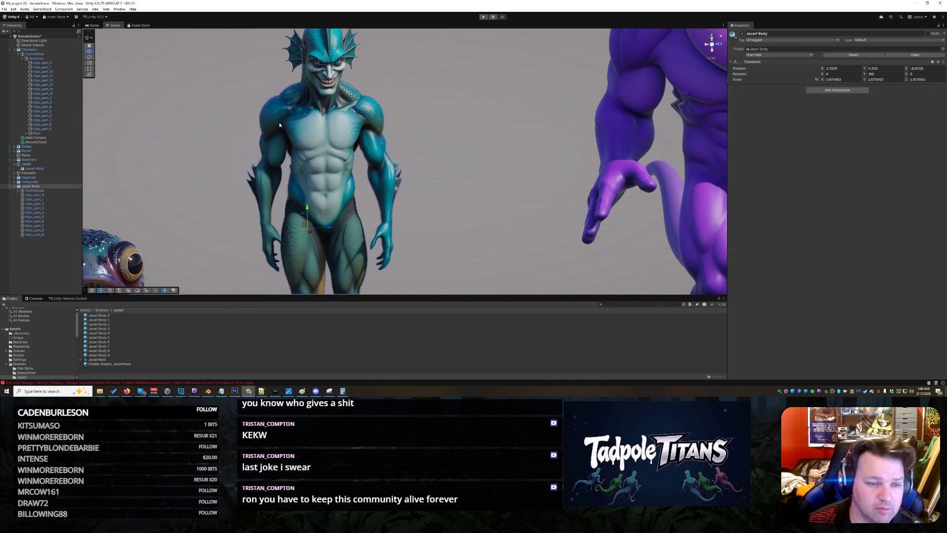
click(269, 147)
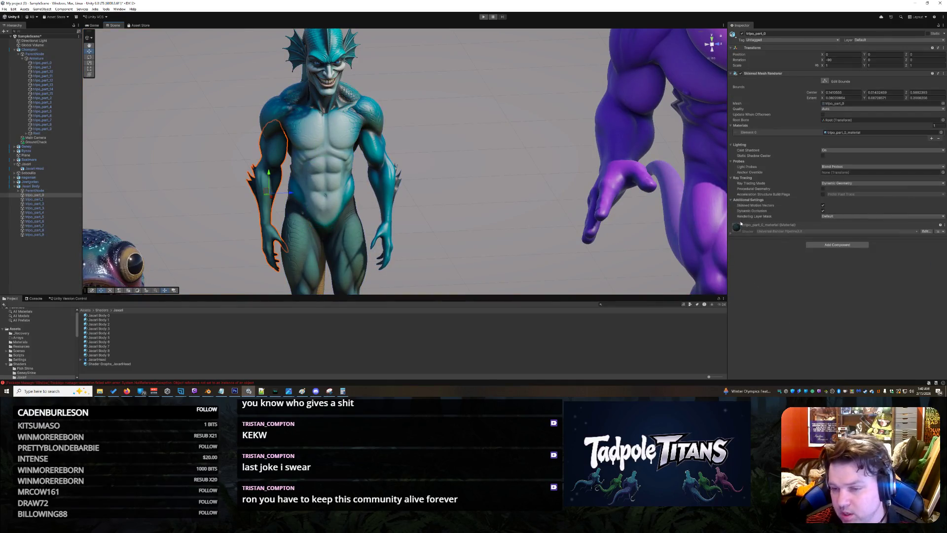
Give the left arm a Jaxari Body material and pick a teal scaly texture for it
click(102, 316)
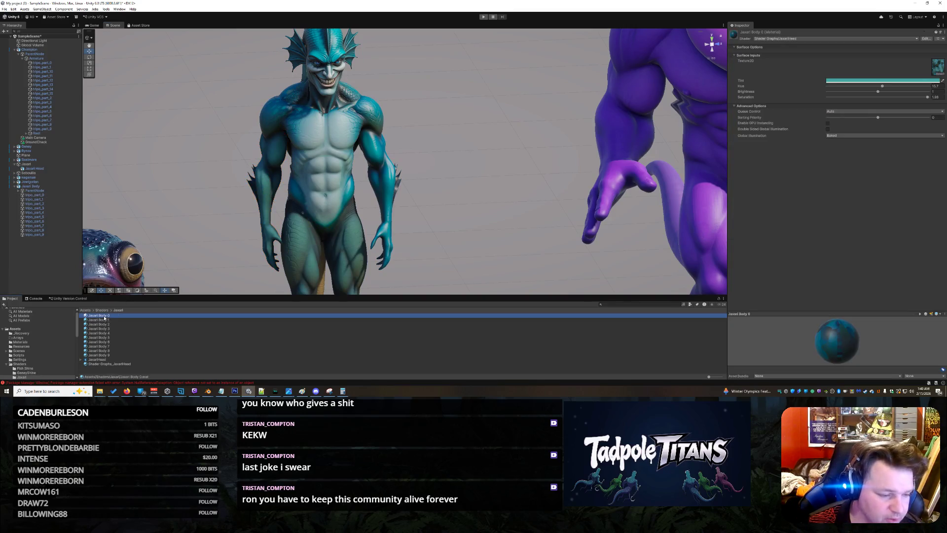
click(275, 157)
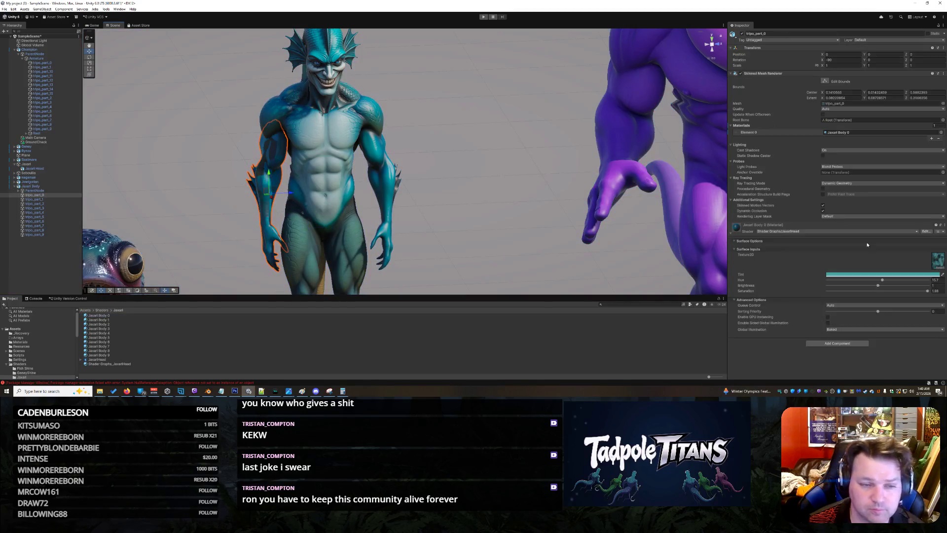
click(934, 269)
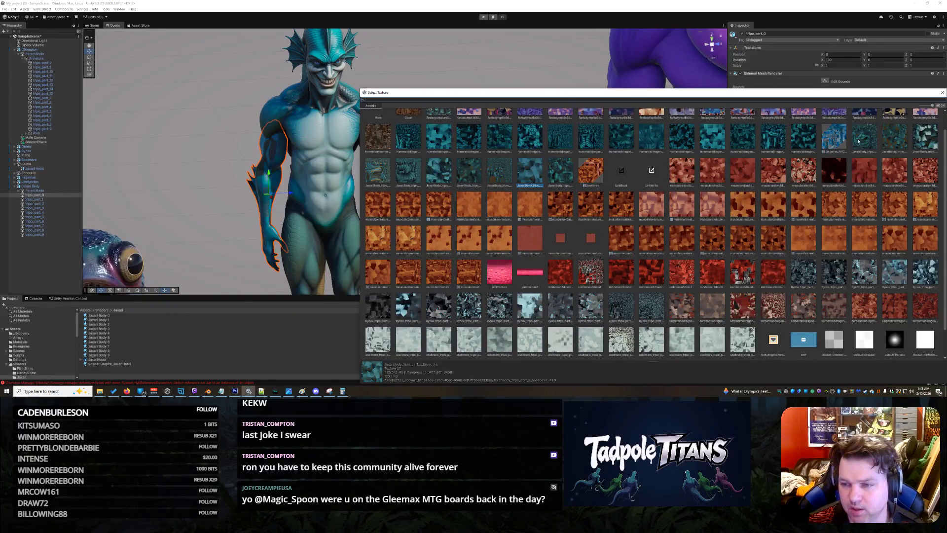
click(417, 247)
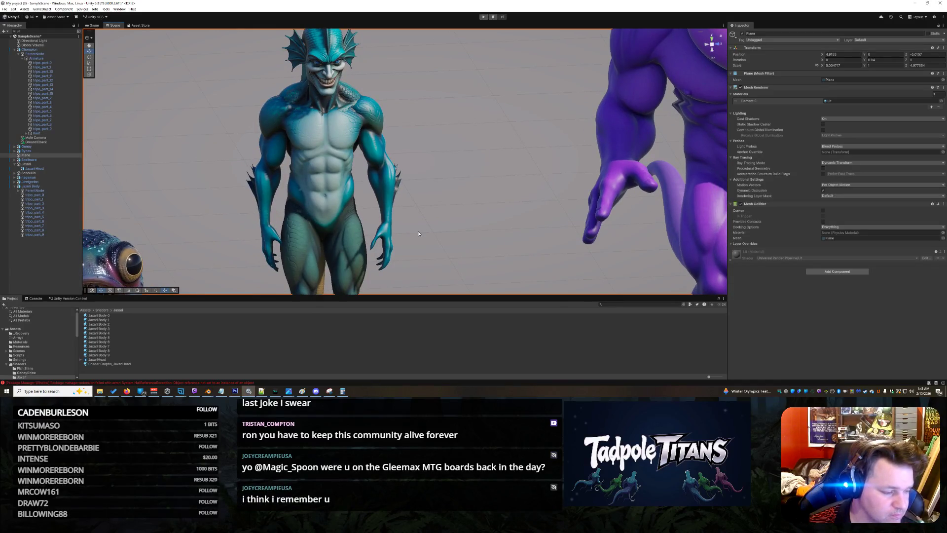
Assign the Body 6 material to the creature's hip-and-thigh leg piece
click(355, 248)
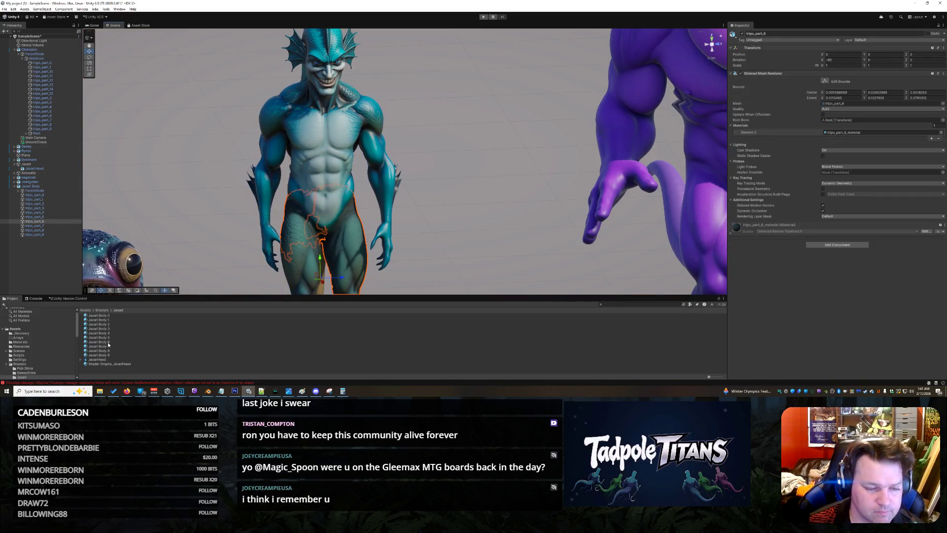
click(108, 342)
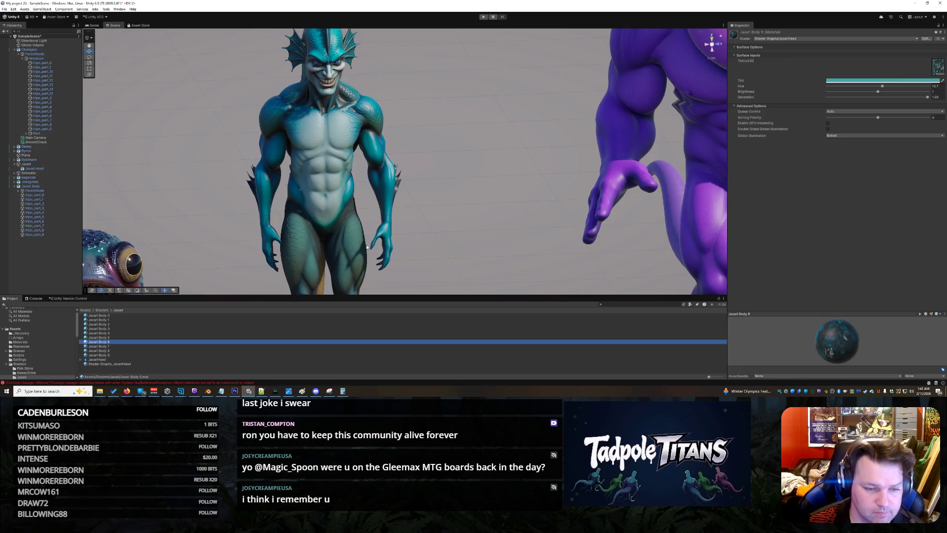
scroll(392, 263, down, 3)
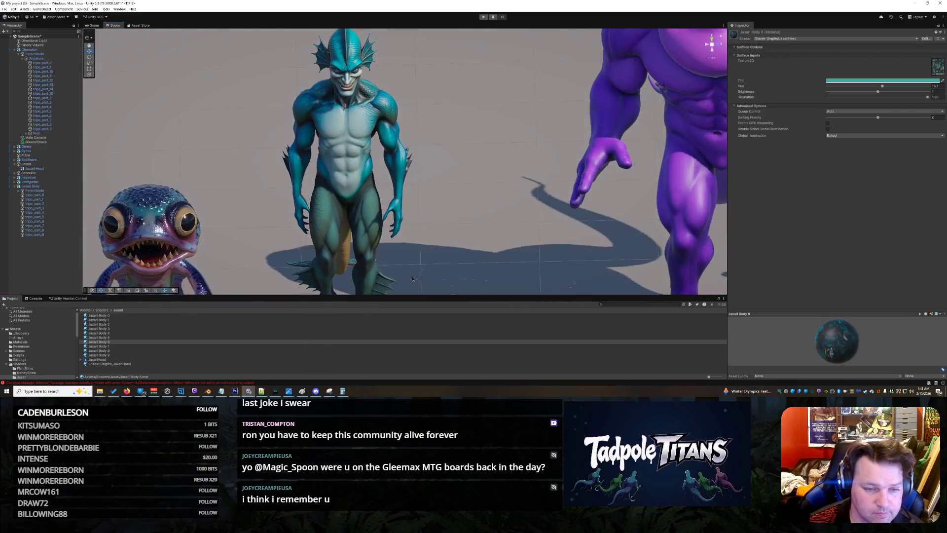
scroll(413, 278, up, 3)
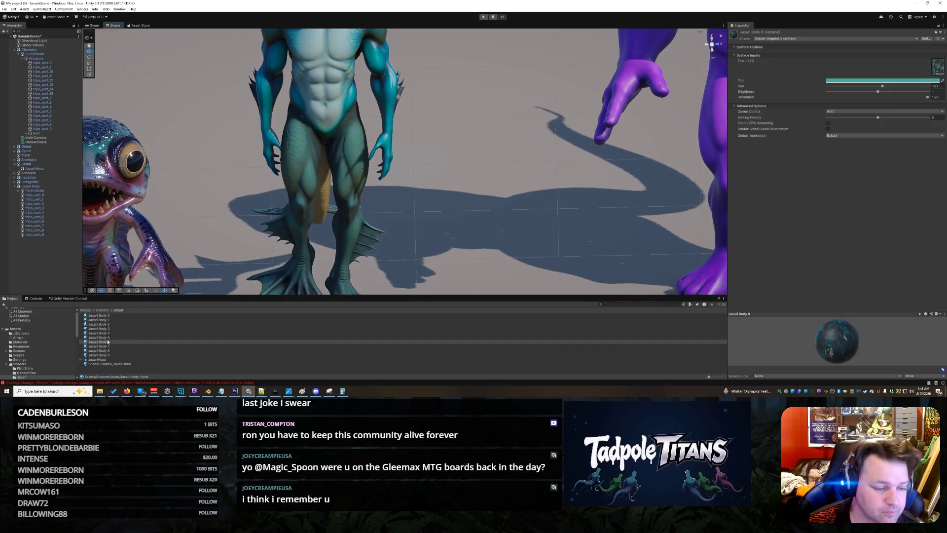
drag(108, 342, 359, 159)
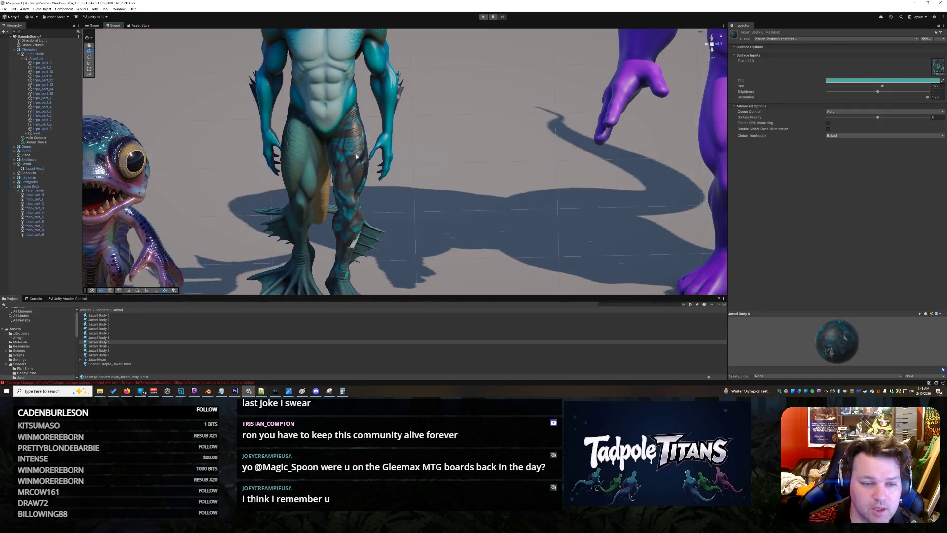
click(357, 157)
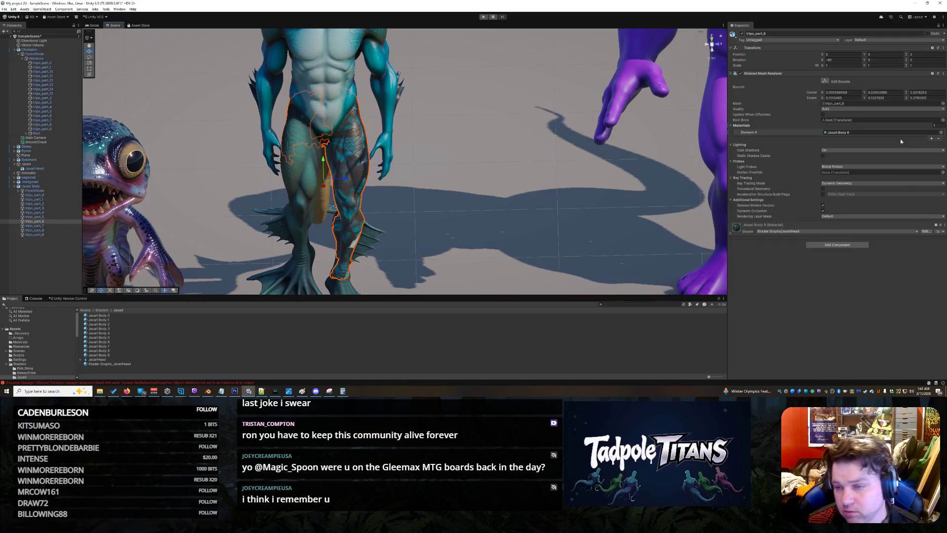
Set the leg material's texture to a teal scale pattern and select the outer leg
click(731, 233)
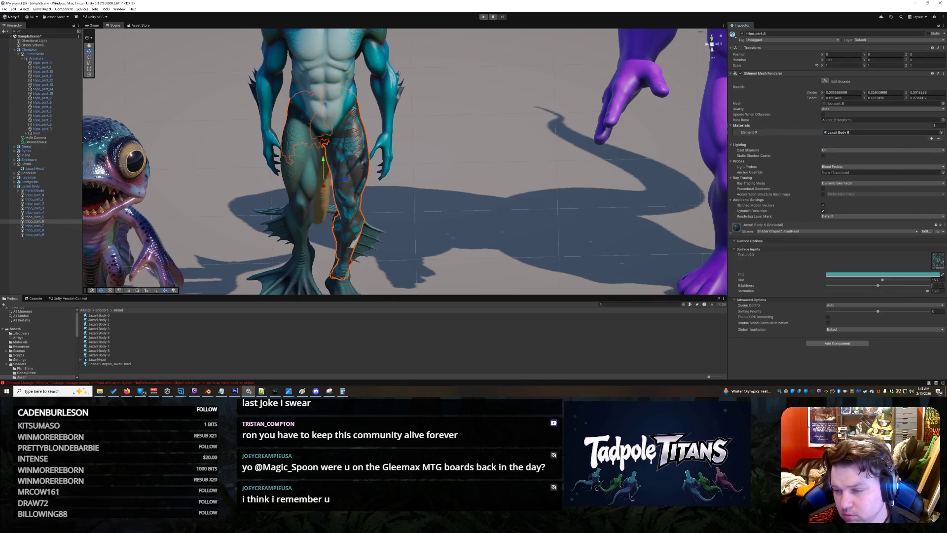
click(938, 263)
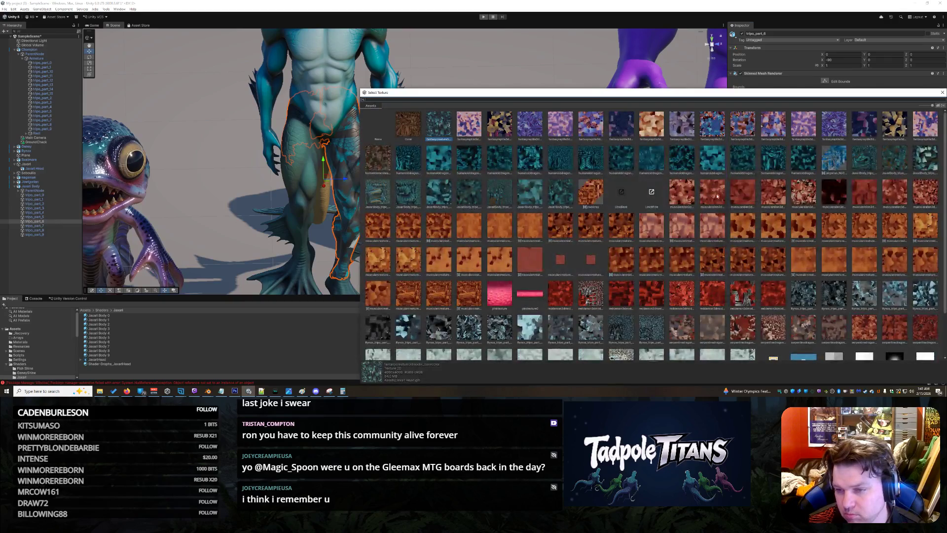
click(867, 154)
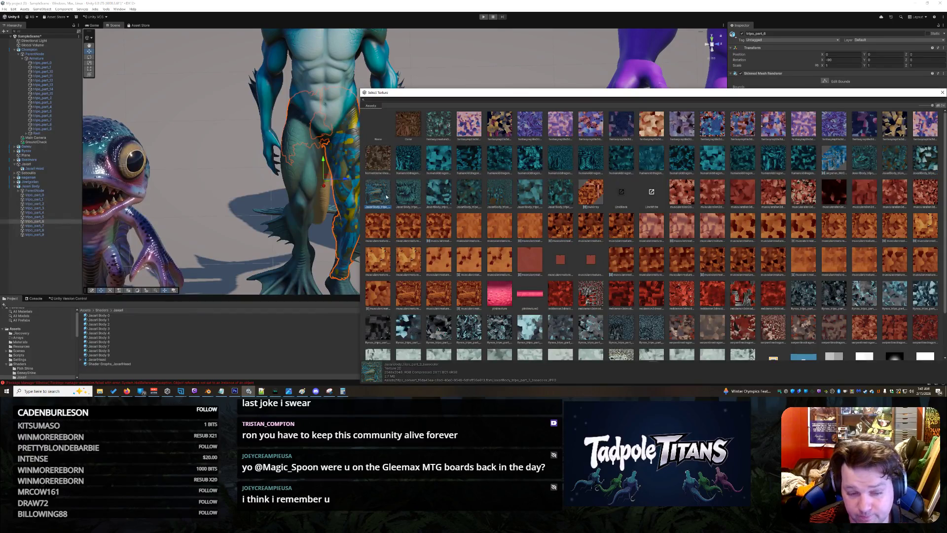
click(467, 191)
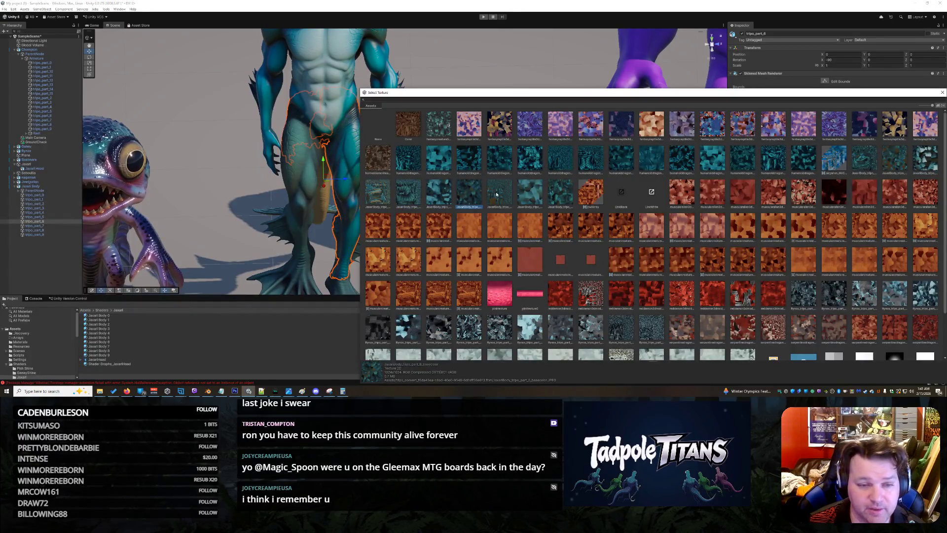
drag(444, 92, 500, 94)
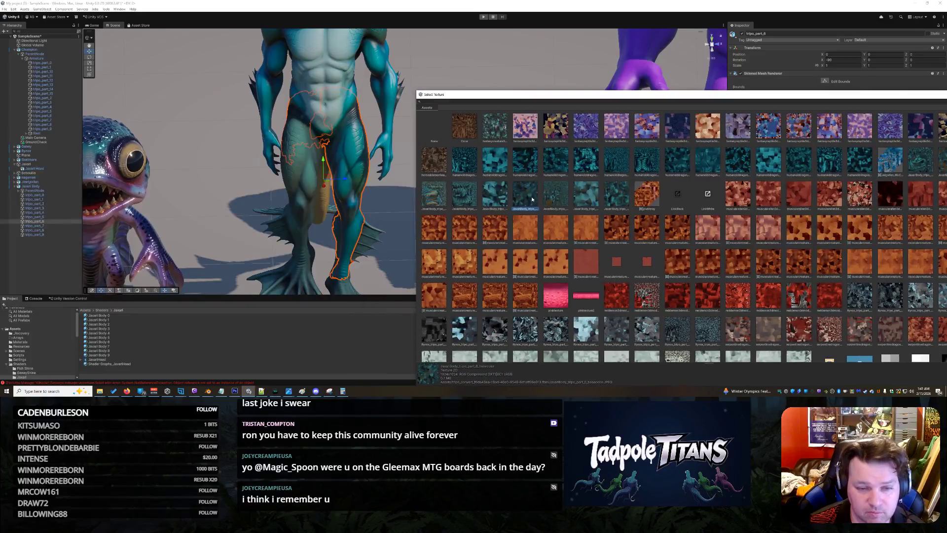
double_click(532, 198)
click(302, 183)
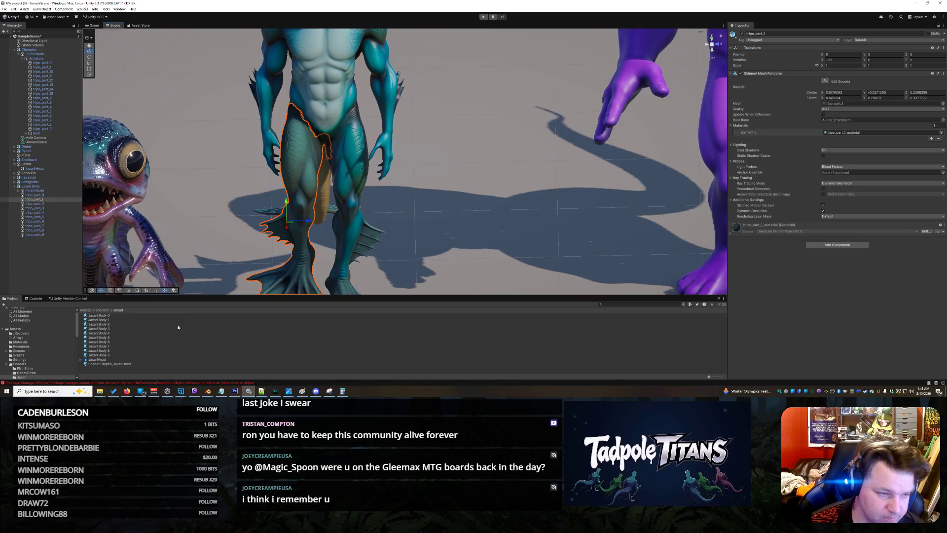
Assign the Body 1 material to the outer leg piece with a teal scale texture
click(106, 321)
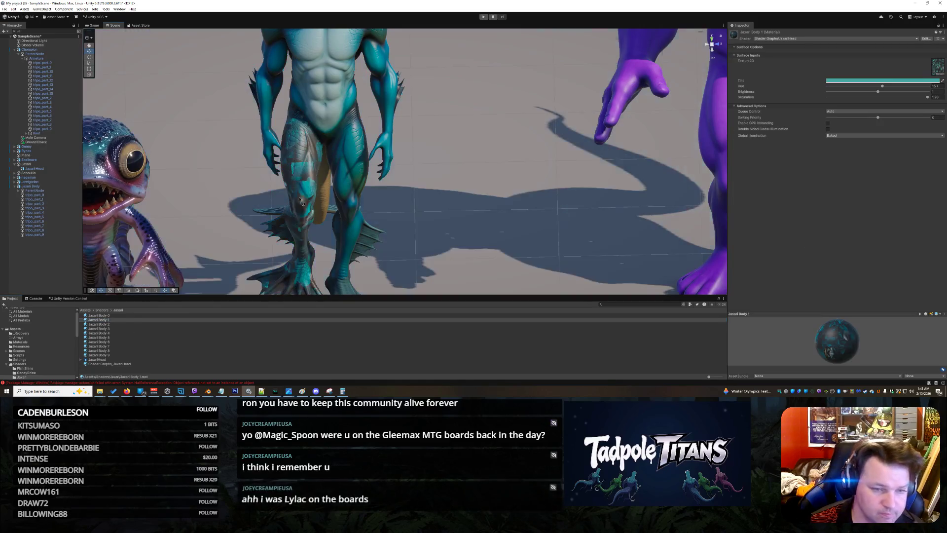
click(303, 169)
click(303, 169)
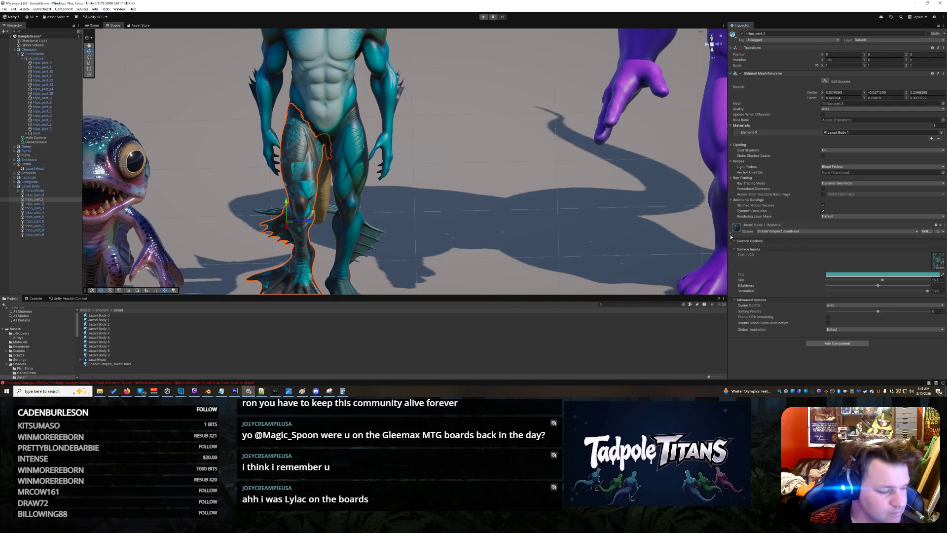
click(938, 262)
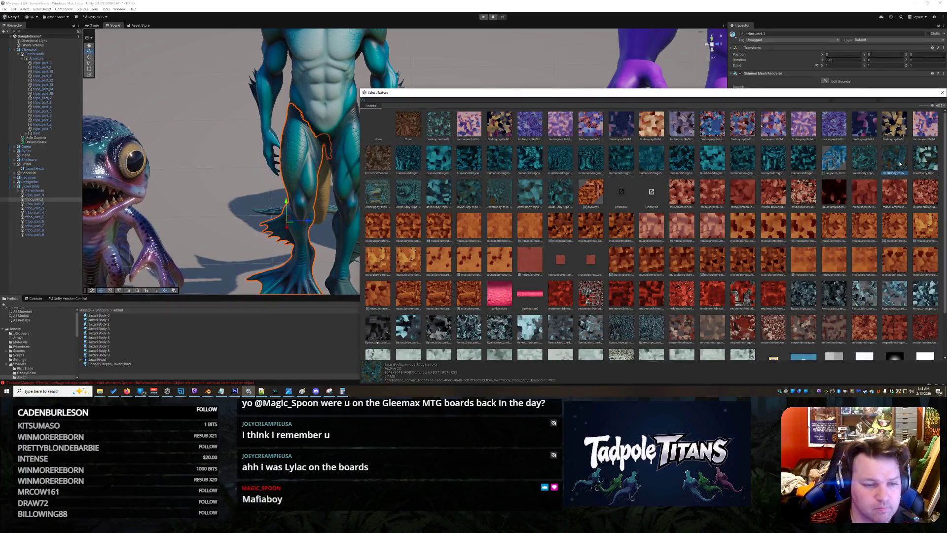
double_click(442, 233)
scroll(442, 232, down, 1)
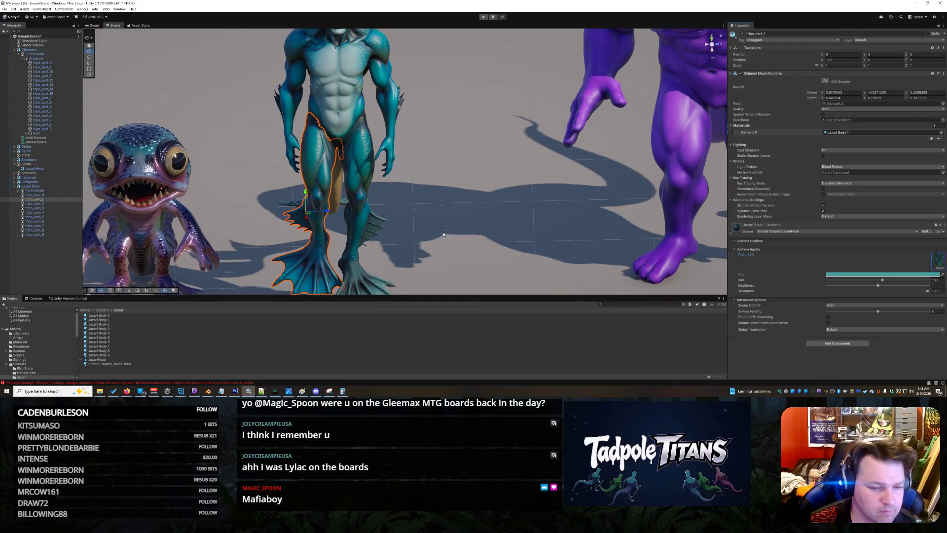
scroll(444, 226, down, 2)
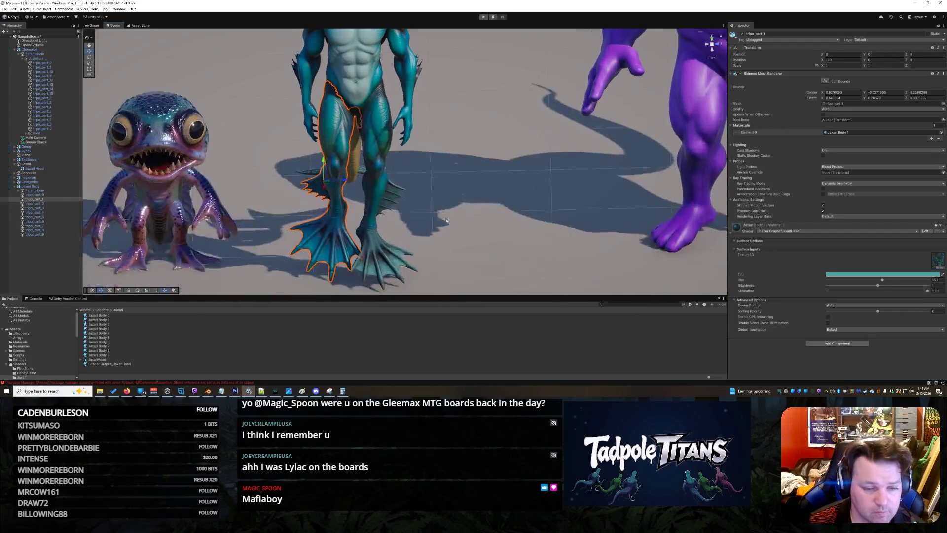
Check the right leg fin and orbit around the character lineup
click(385, 249)
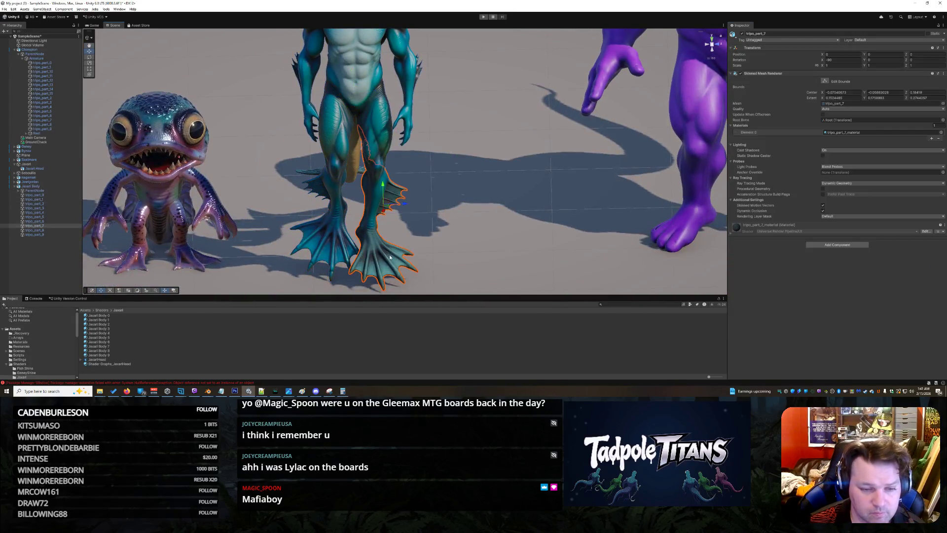
click(465, 158)
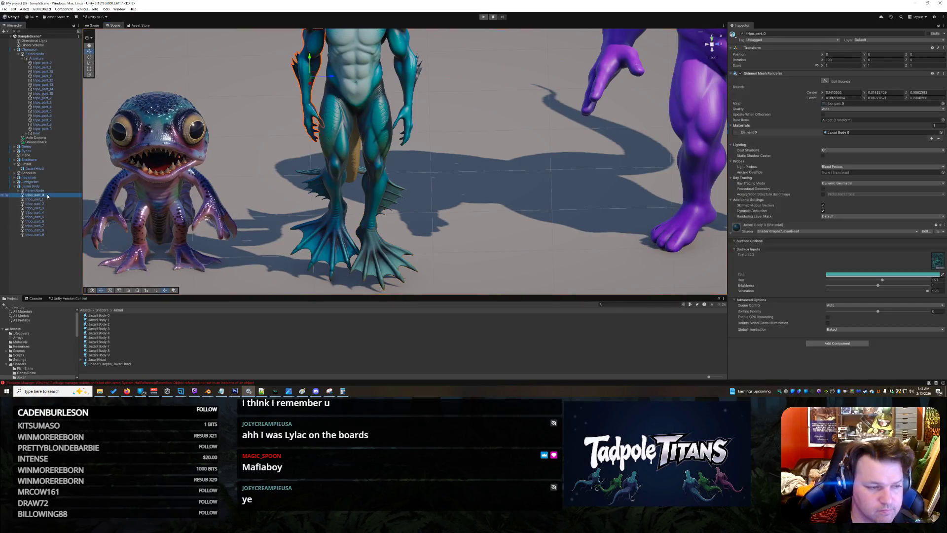
mouse_move(370, 133)
mouse_down()
mouse_move(283, 129)
mouse_move(79, 89)
mouse_up()
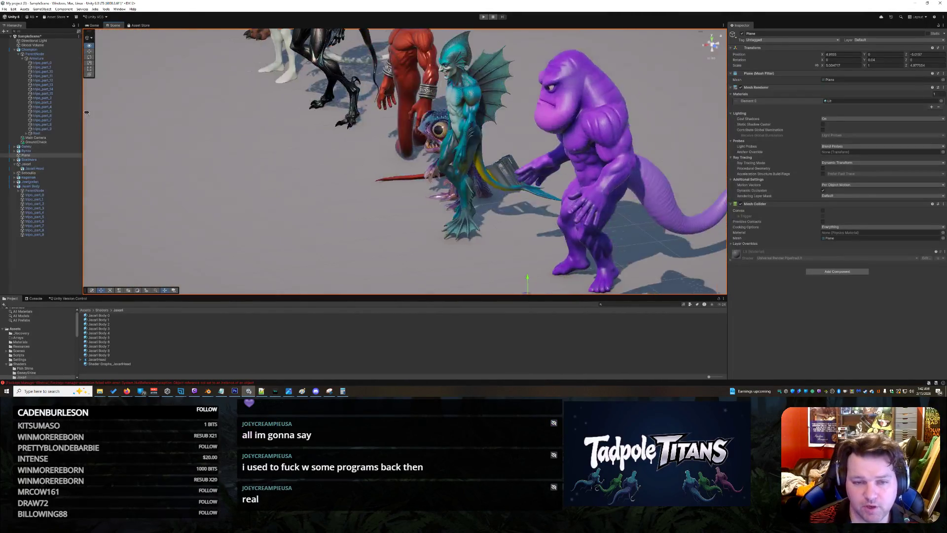
Step through the Hierarchy to the fin part tripo_part_4 and inspect its original material
drag(80, 88, 223, 148)
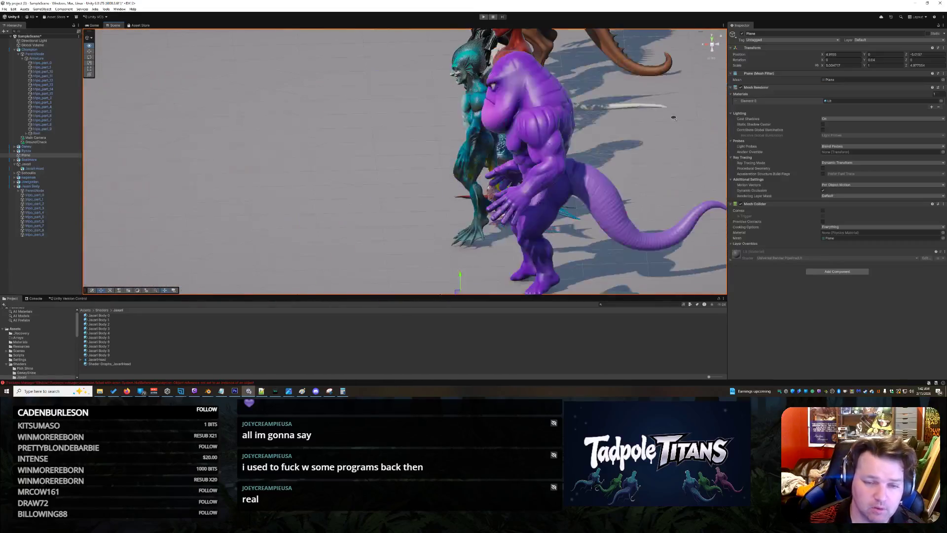
drag(564, 115, 712, 132)
scroll(665, 141, up, 2)
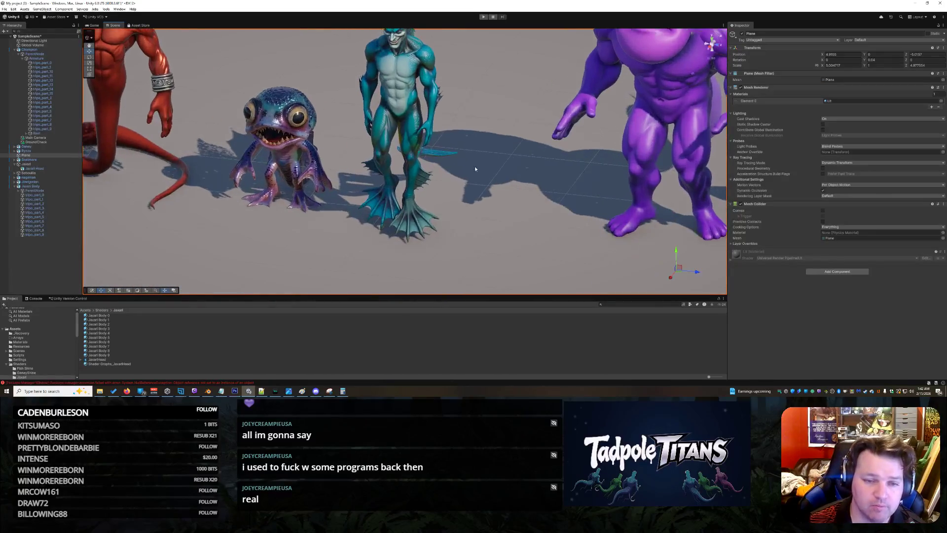
scroll(577, 160, up, 2)
scroll(483, 178, up, 2)
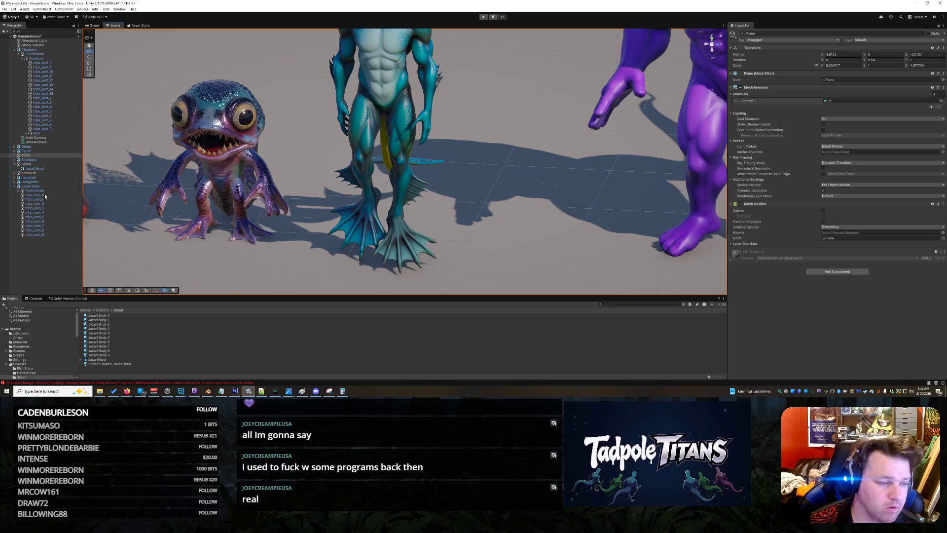
click(75, 193)
key(Down)
key(Down)
key(Down)
key(Down)
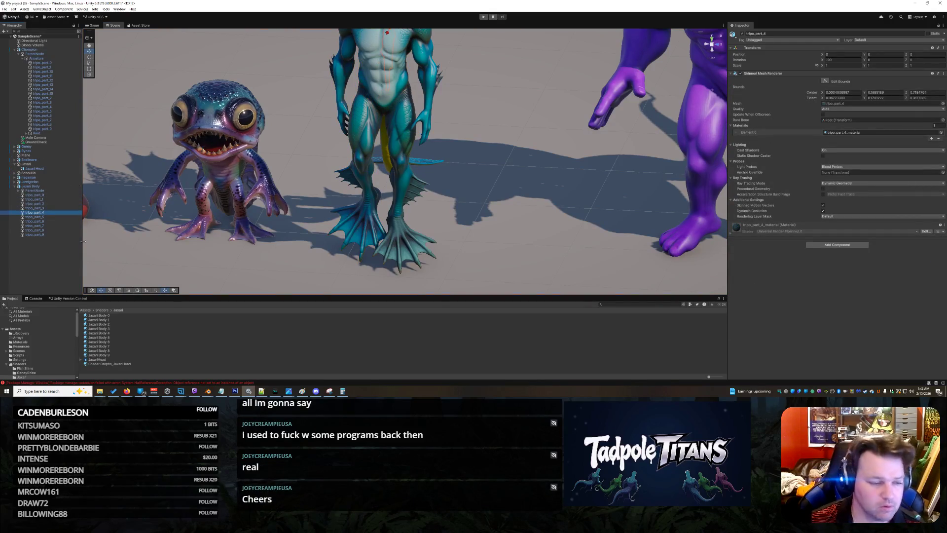
mouse_move(495, 237)
mouse_down()
mouse_move(373, 248)
mouse_move(373, 274)
mouse_move(231, 336)
mouse_up()
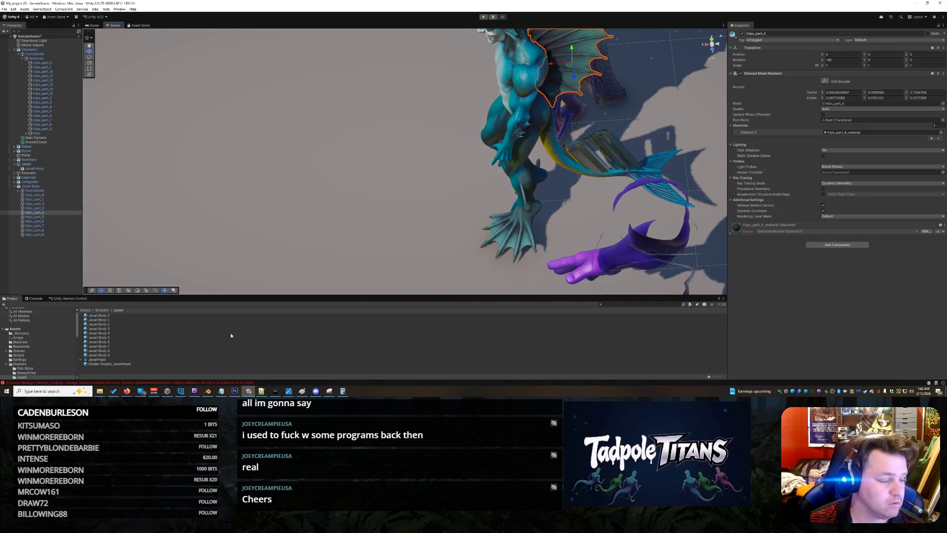
Assign the Jaxari Body 4 material to the fin piece
click(107, 335)
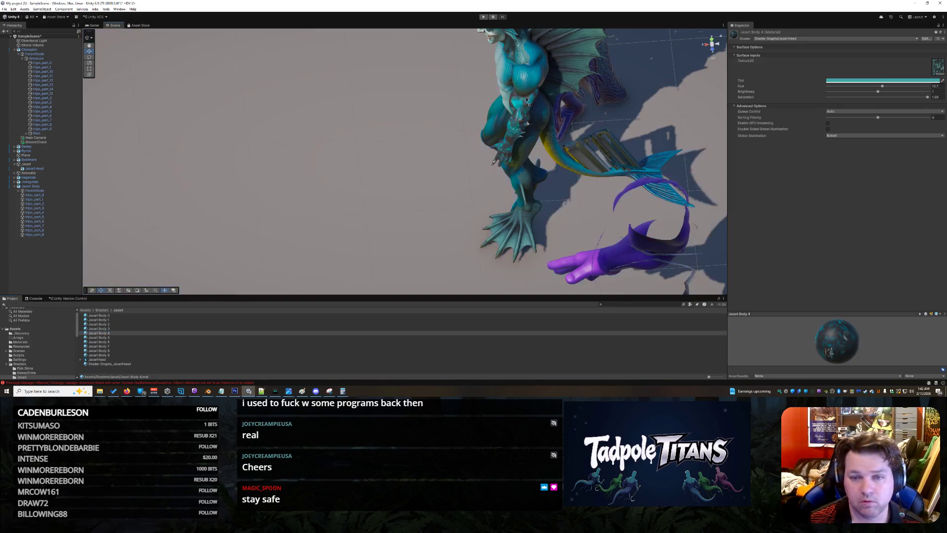
drag(127, 332, 561, 67)
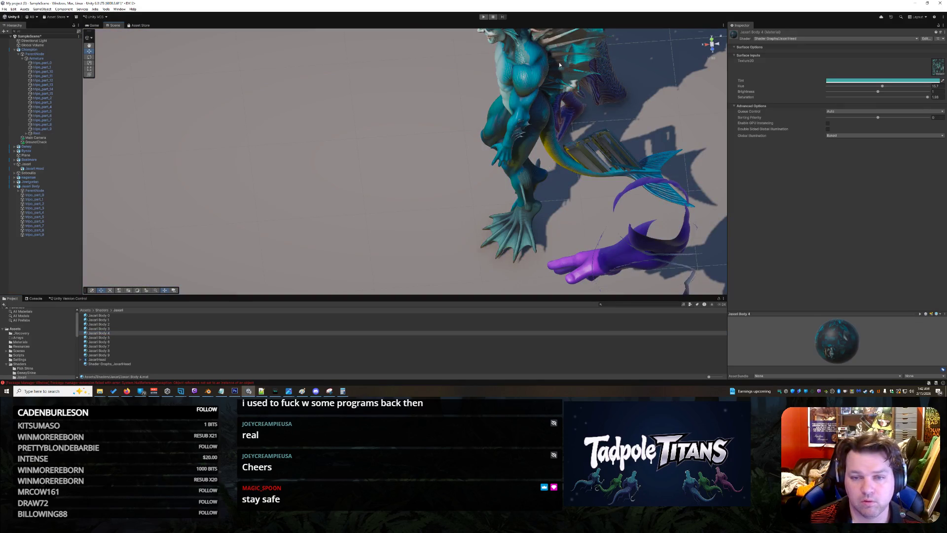
click(563, 64)
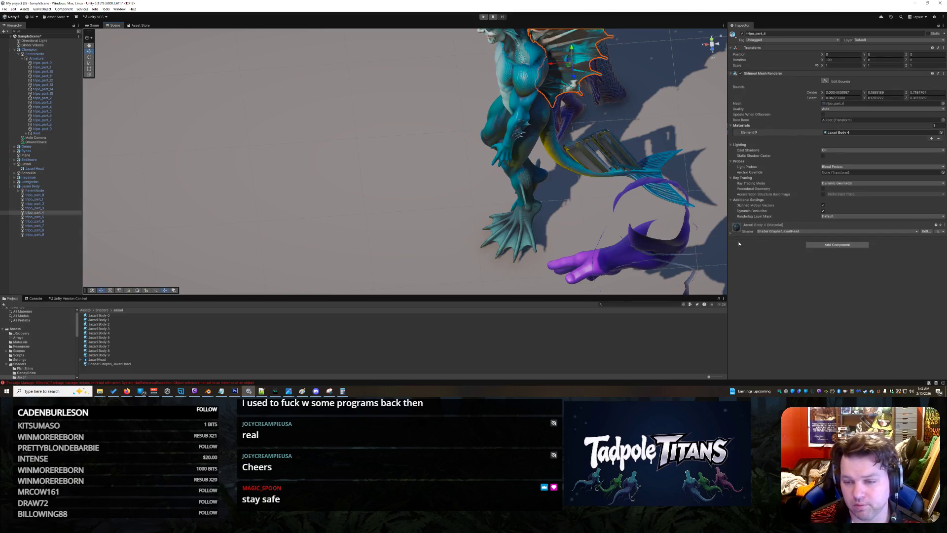
click(730, 234)
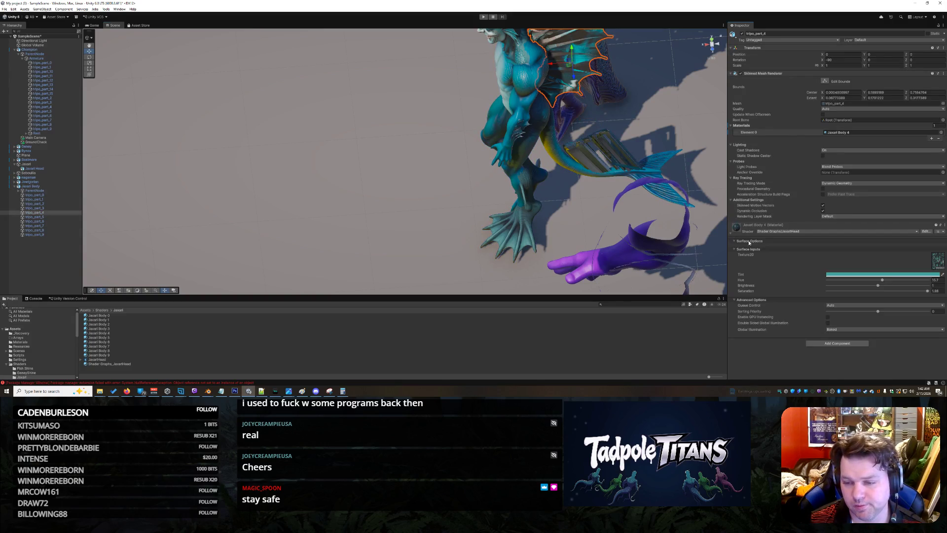
Set the fin material's texture to the teal scale pattern for a uniform teal look
click(940, 268)
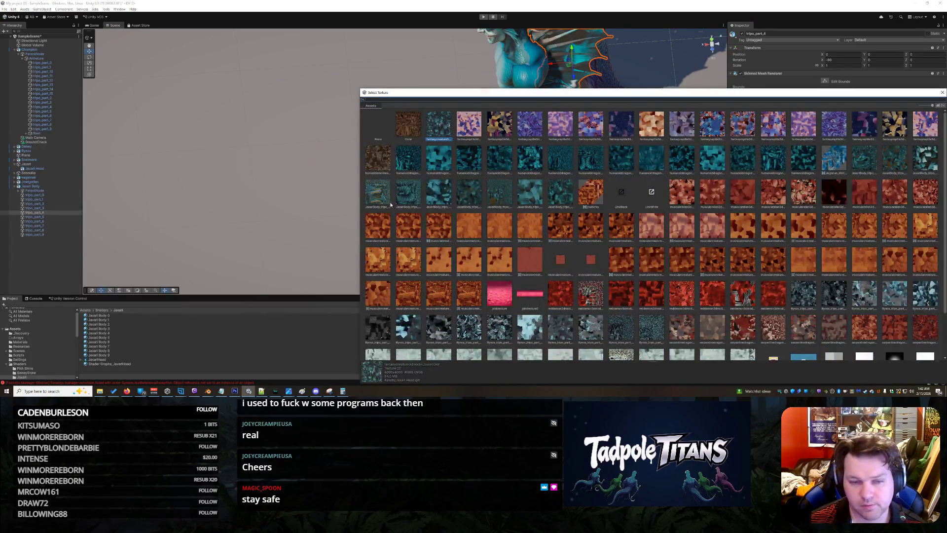
click(407, 201)
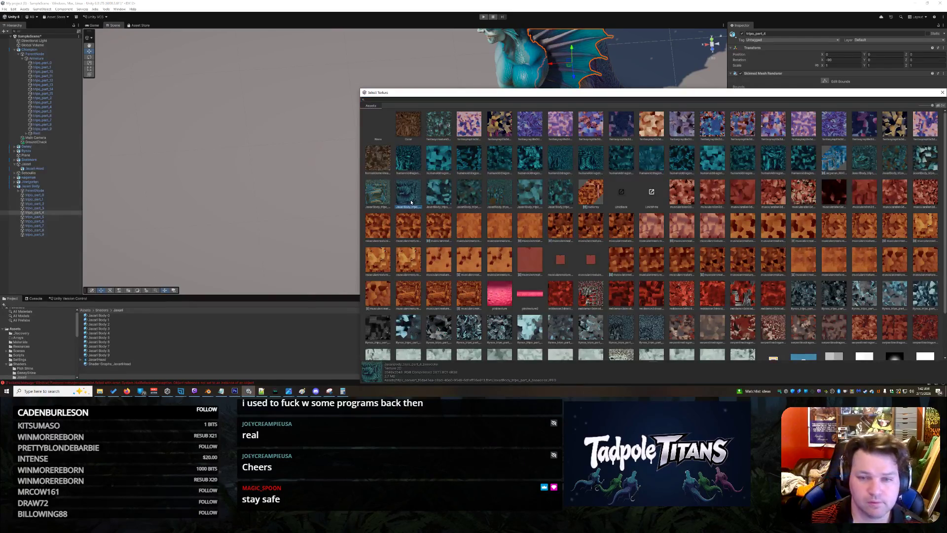
double_click(411, 202)
click(408, 199)
mouse_move(414, 201)
mouse_down()
mouse_move(427, 145)
mouse_move(520, 128)
mouse_move(499, 157)
mouse_move(552, 211)
mouse_move(495, 208)
mouse_move(530, 203)
mouse_move(447, 159)
mouse_up()
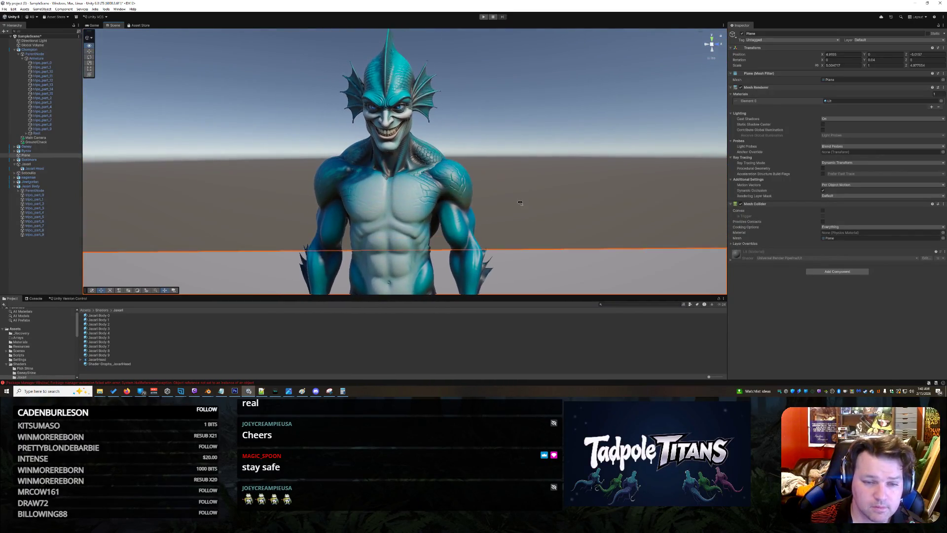
click(432, 139)
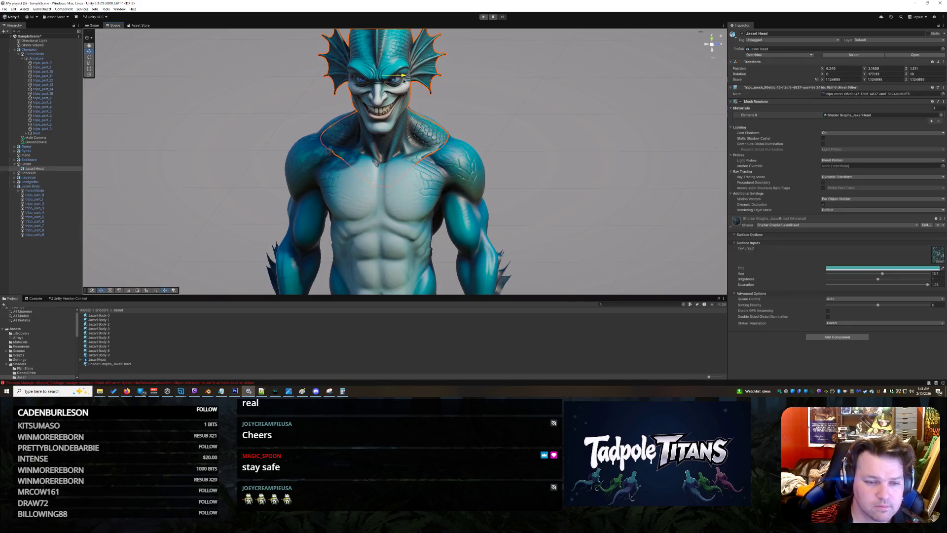
click(570, 143)
mouse_move(579, 167)
mouse_down()
mouse_move(547, 198)
mouse_move(440, 193)
mouse_move(618, 169)
mouse_move(557, 195)
mouse_move(563, 179)
mouse_move(337, 222)
mouse_up()
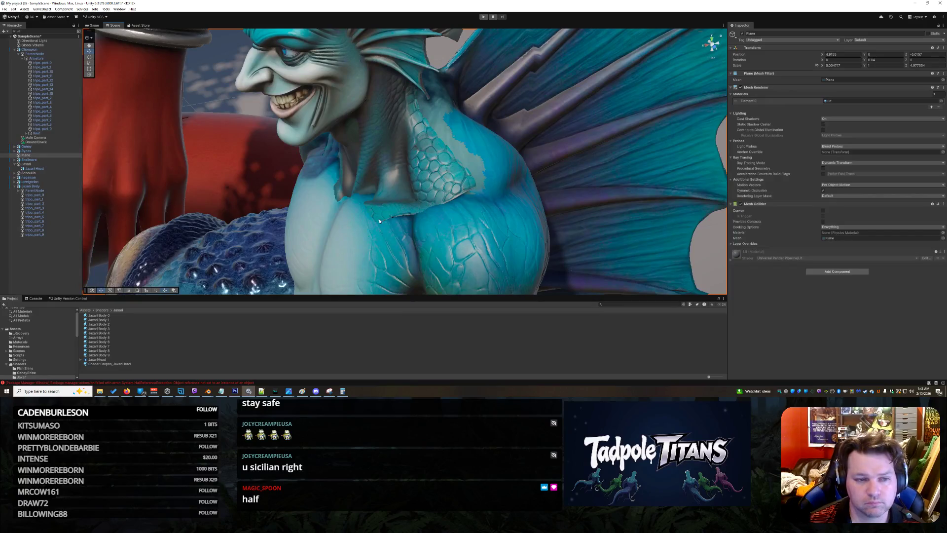
mouse_move(380, 233)
mouse_down()
mouse_move(471, 217)
mouse_move(260, 129)
mouse_up()
click(261, 129)
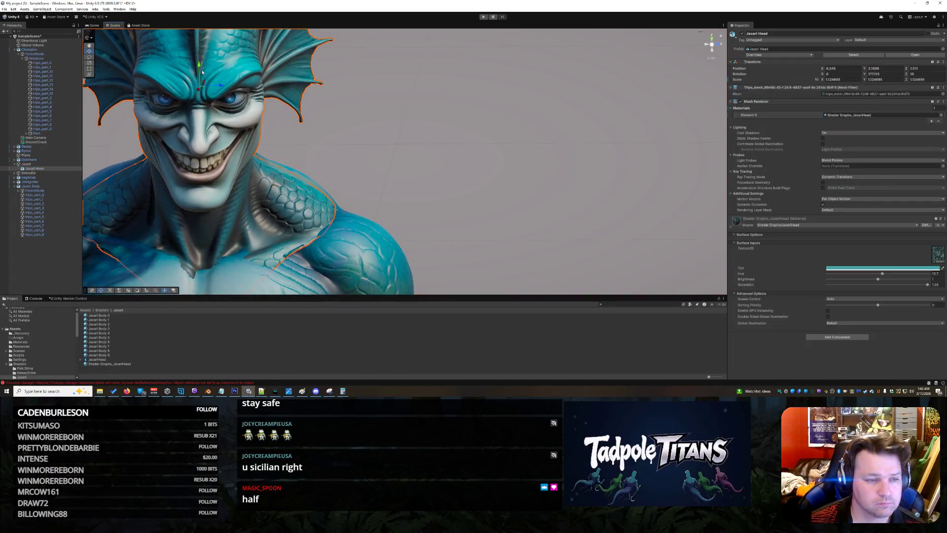
drag(198, 65, 201, 79)
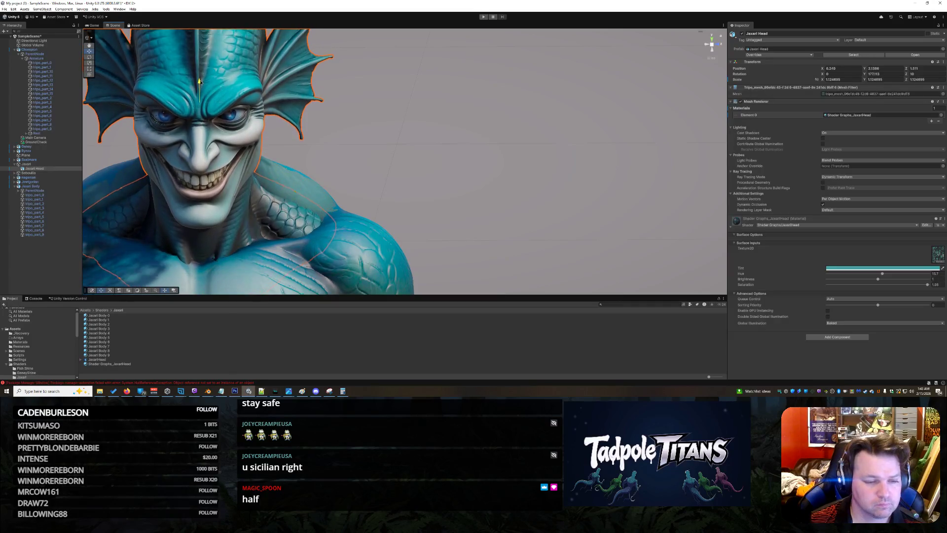
mouse_move(498, 178)
mouse_down()
mouse_move(357, 149)
mouse_move(495, 170)
mouse_up()
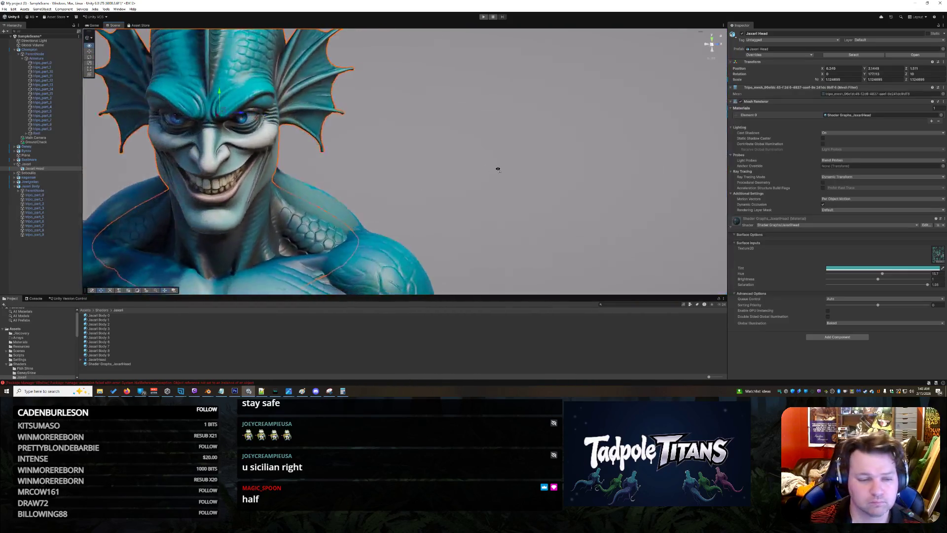
scroll(450, 187, down, 2)
click(458, 211)
scroll(487, 187, down, 5)
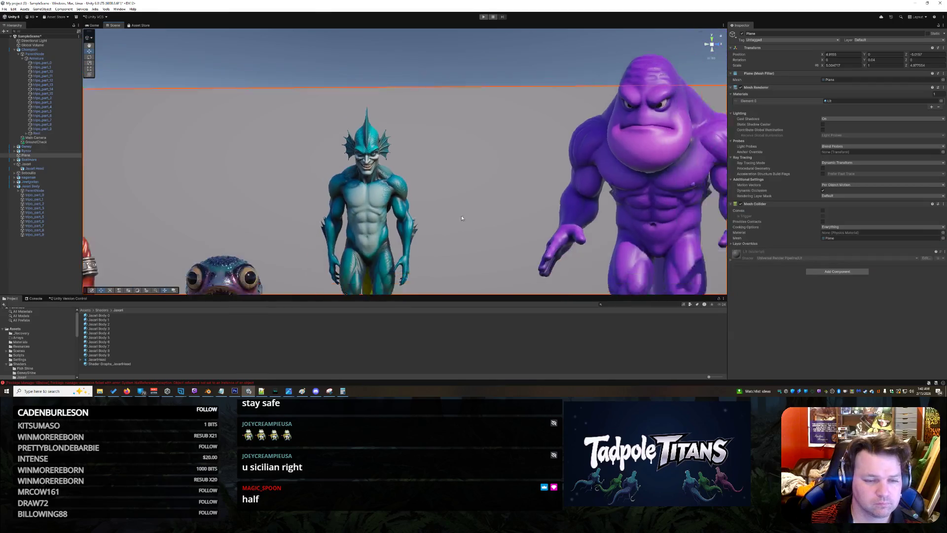
scroll(380, 258, up, 2)
scroll(379, 259, up, 2)
scroll(395, 230, up, 2)
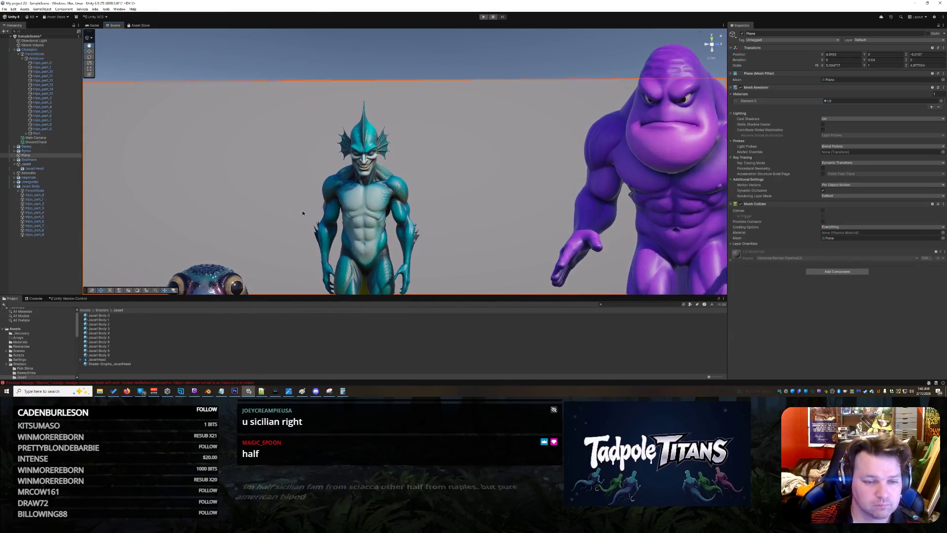
scroll(414, 197, up, 2)
scroll(433, 166, up, 2)
scroll(434, 167, up, 2)
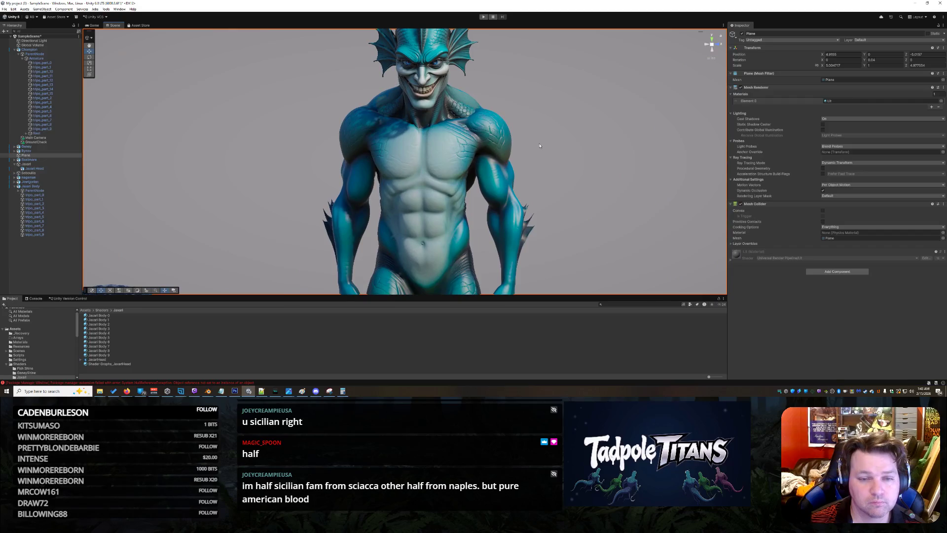
mouse_move(540, 145)
mouse_down()
mouse_move(443, 215)
mouse_move(589, 208)
mouse_move(497, 195)
mouse_move(417, 205)
mouse_move(347, 216)
mouse_move(354, 242)
mouse_move(615, 146)
mouse_up()
click(614, 149)
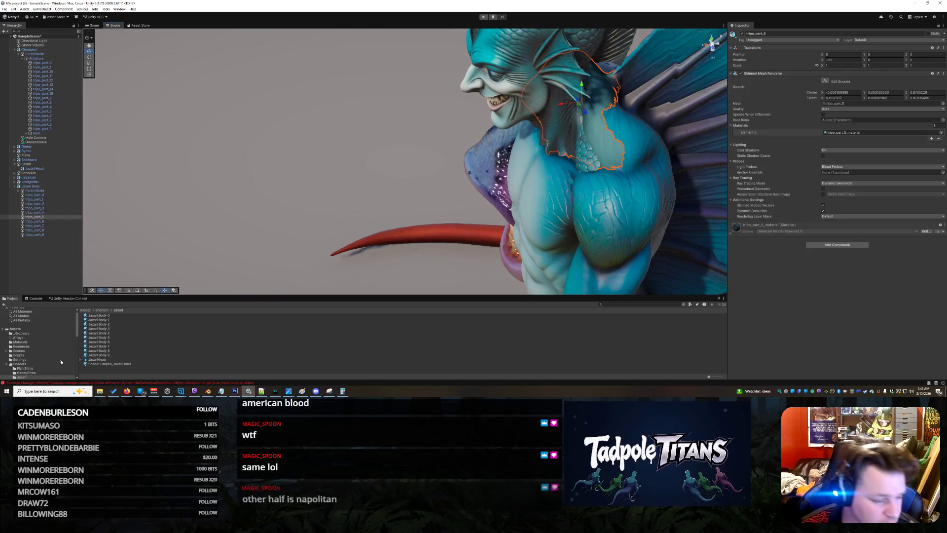
Assign the Jaxari Body 5 material to the neck mesh and reveal its settings
mouse_move(99, 337)
mouse_down()
mouse_move(664, 194)
mouse_move(606, 148)
mouse_up()
click(607, 148)
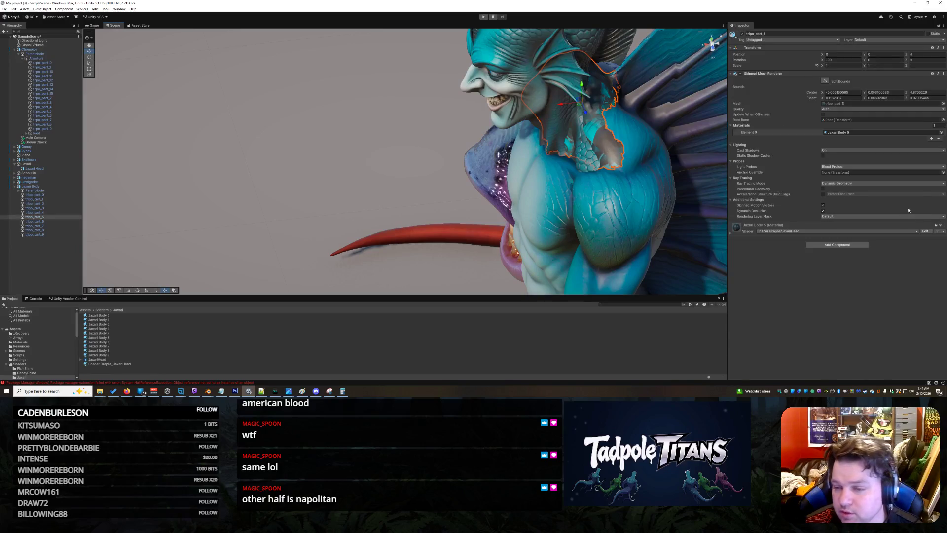
click(735, 225)
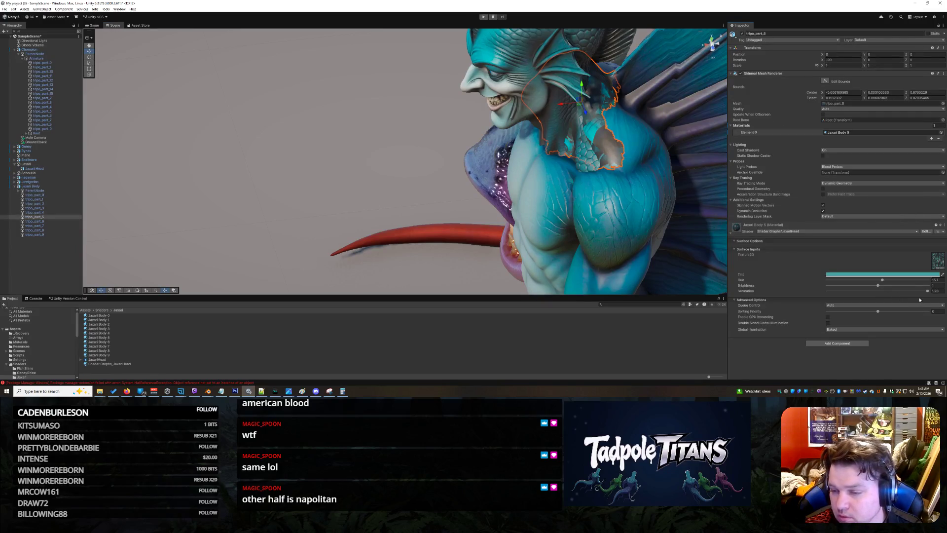
Give the neck material a teal texture from the Select Texture window and clear the selection
click(938, 265)
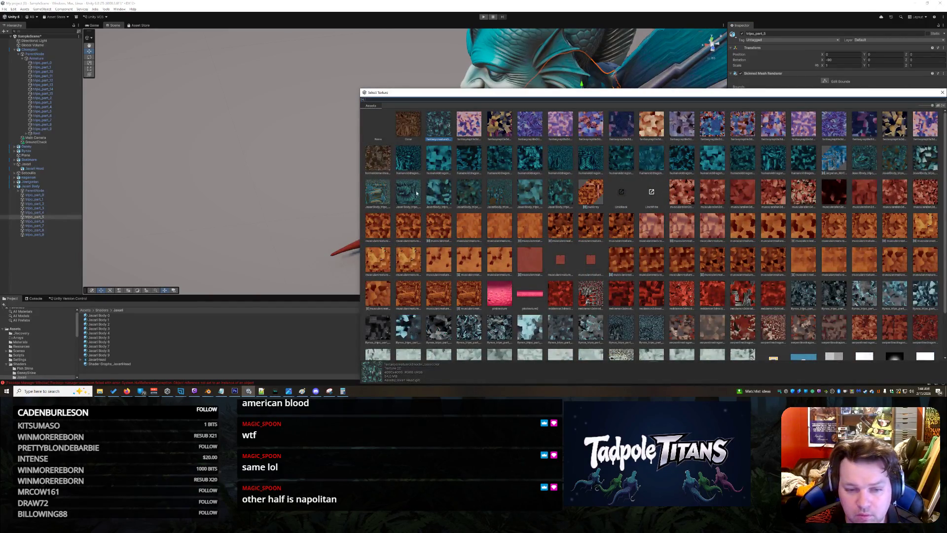
drag(474, 92, 446, 210)
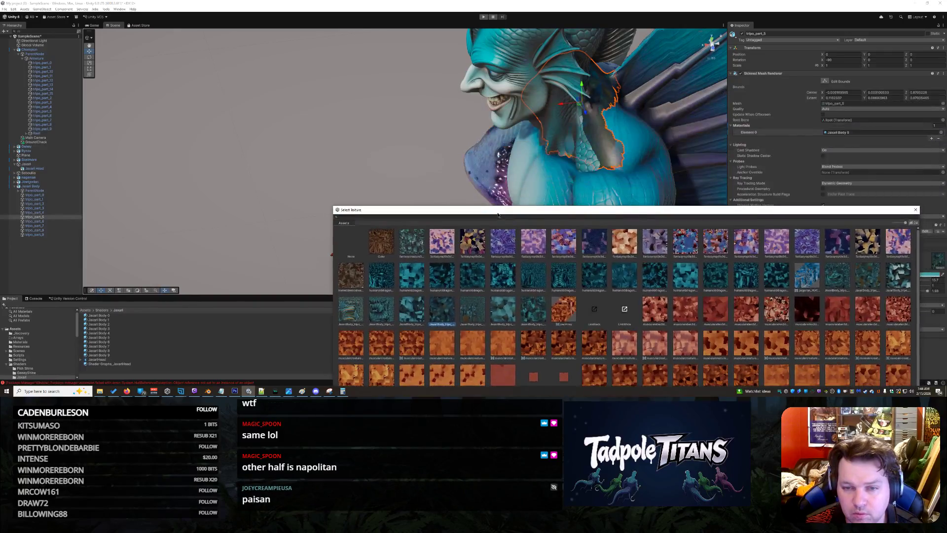
click(411, 170)
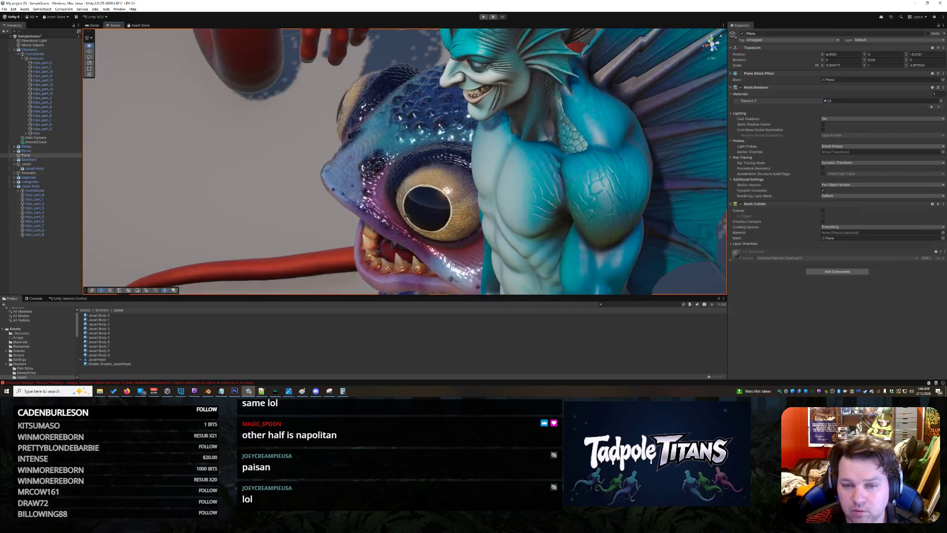
View the character from the front and open its body material folder inside Shaders
drag(356, 224, 472, 185)
scroll(484, 187, down, 2)
scroll(485, 187, down, 3)
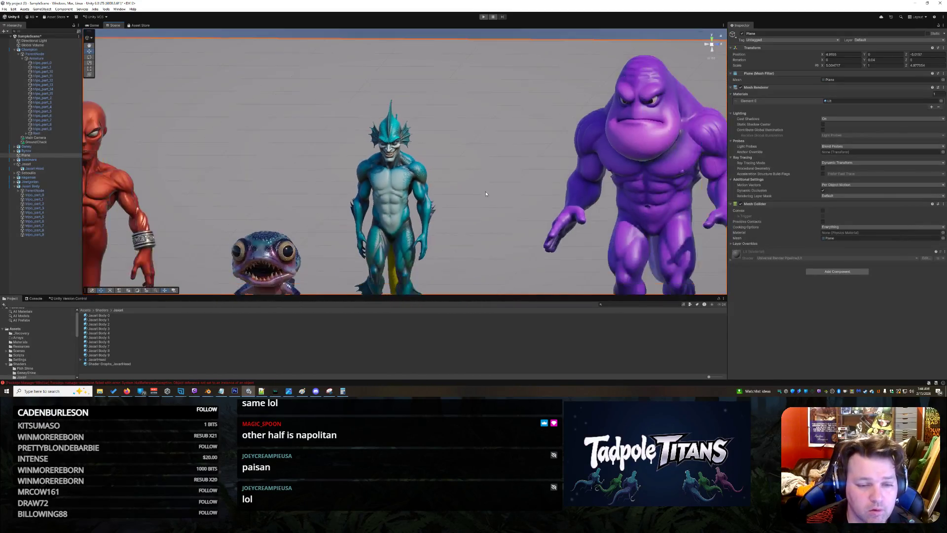
scroll(450, 209, down, 2)
scroll(448, 220, up, 4)
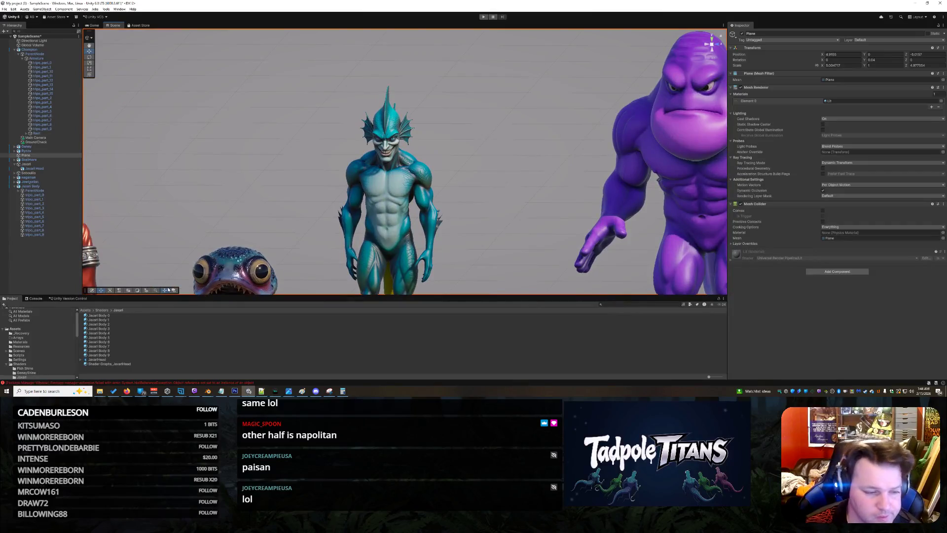
click(105, 312)
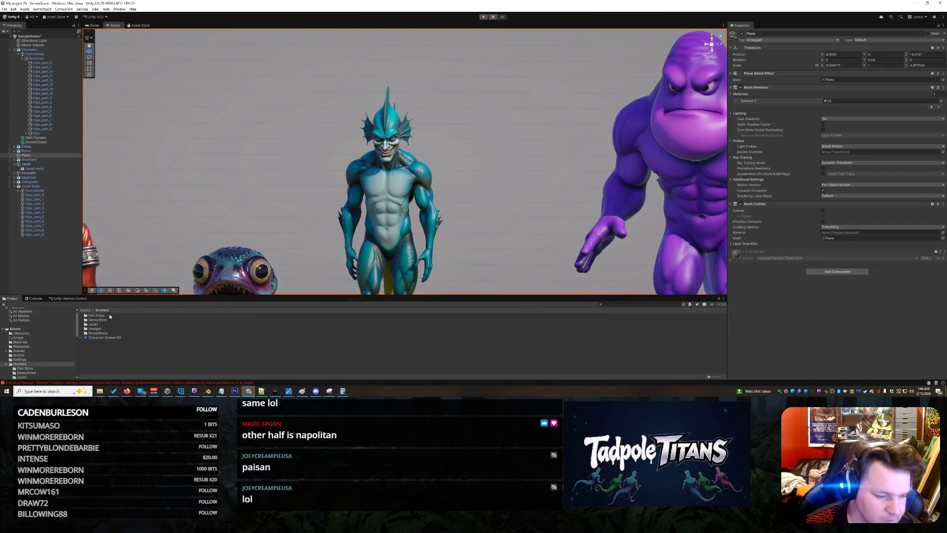
click(35, 362)
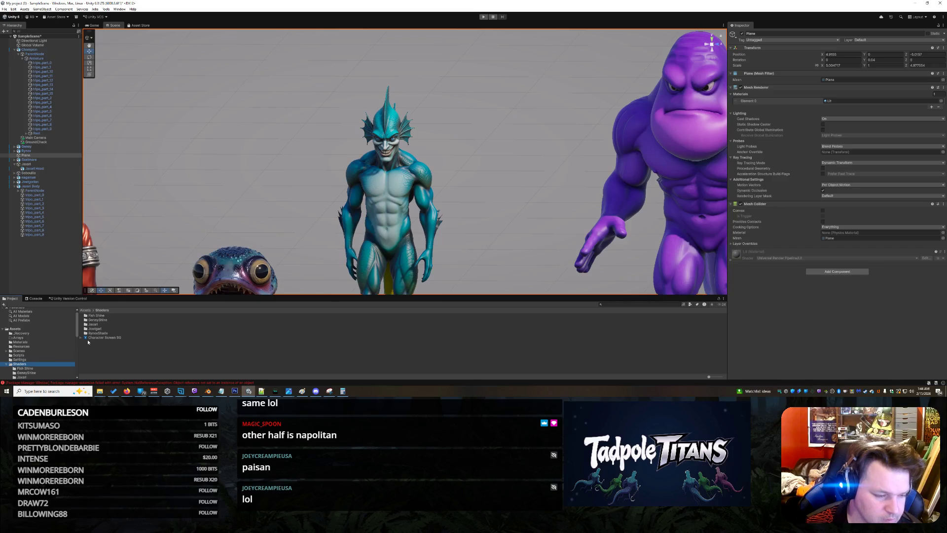
double_click(97, 326)
click(115, 315)
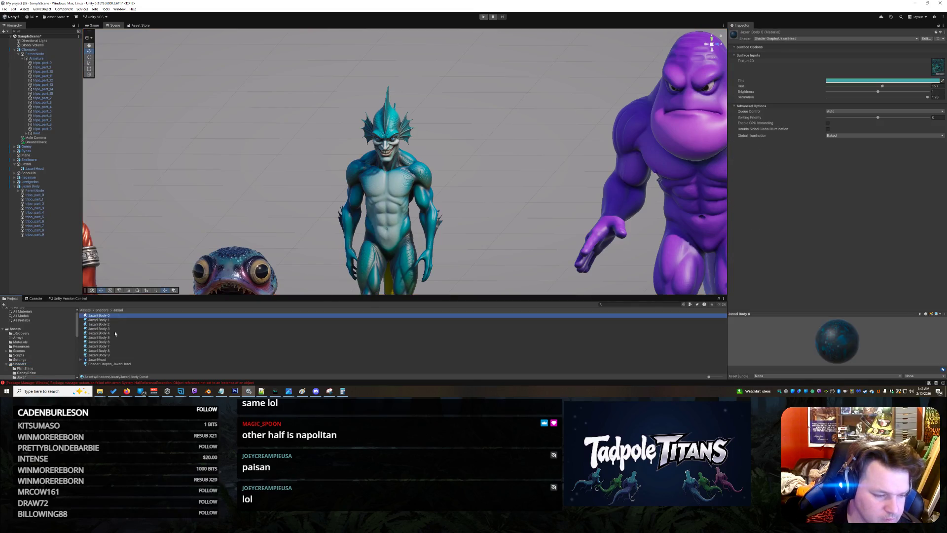
Lower saturation and brightness and shift hue toward blue on all ten Jacket Body materials
shift+click(116, 353)
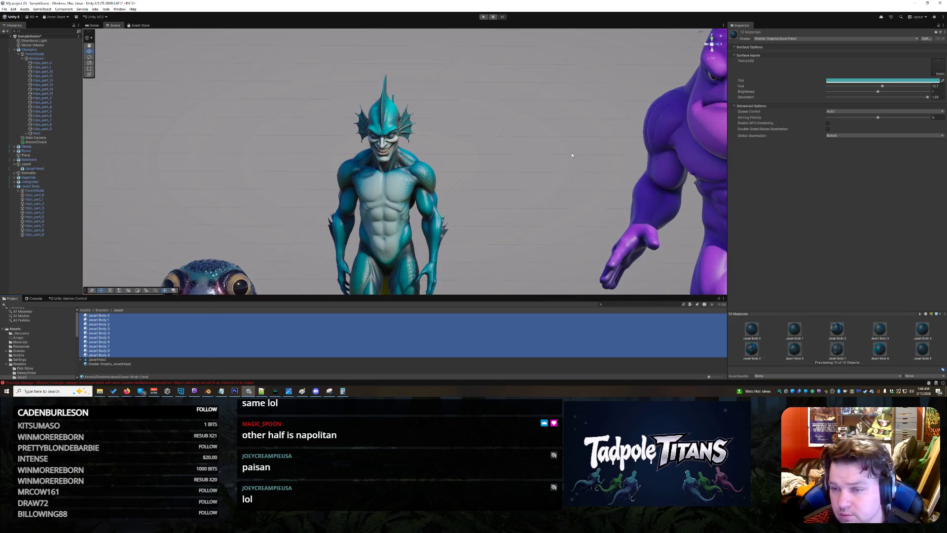
scroll(693, 255, up, 3)
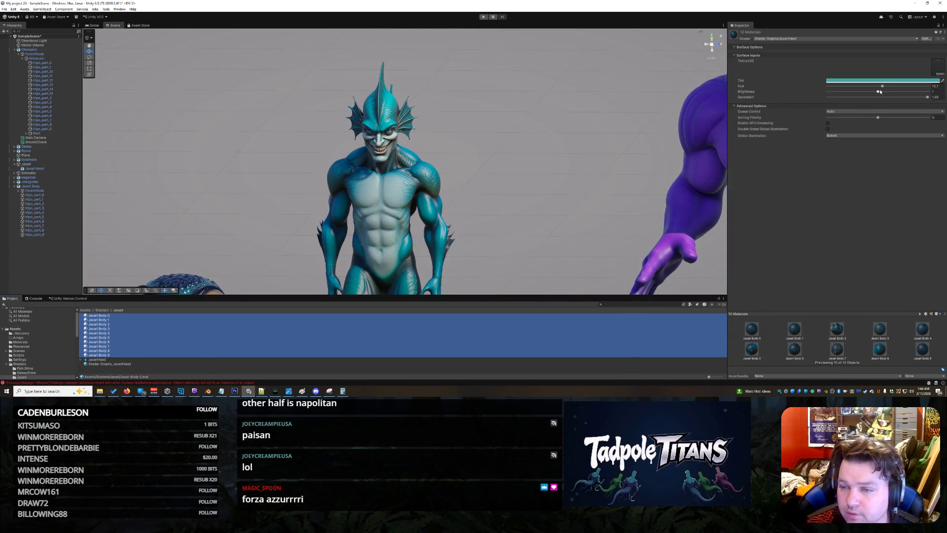
click(927, 98)
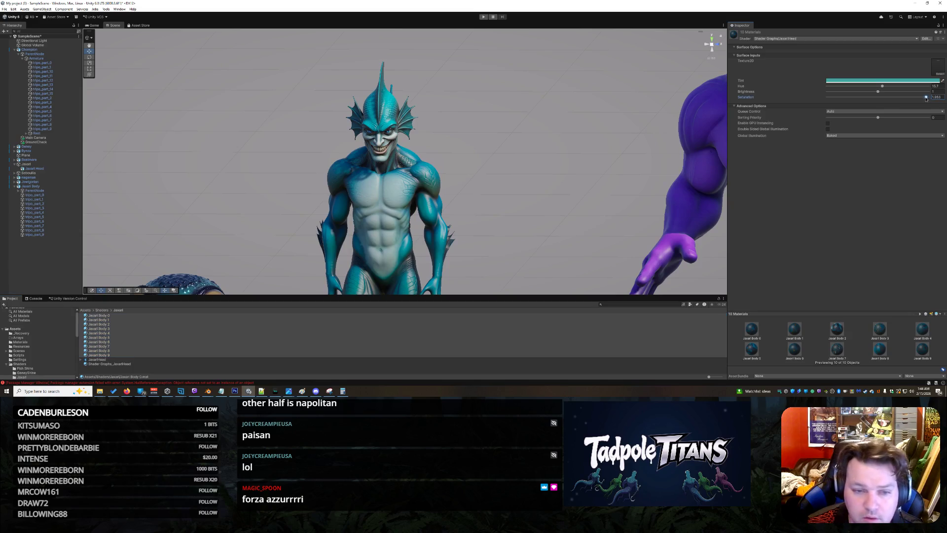
drag(929, 97, 928, 97)
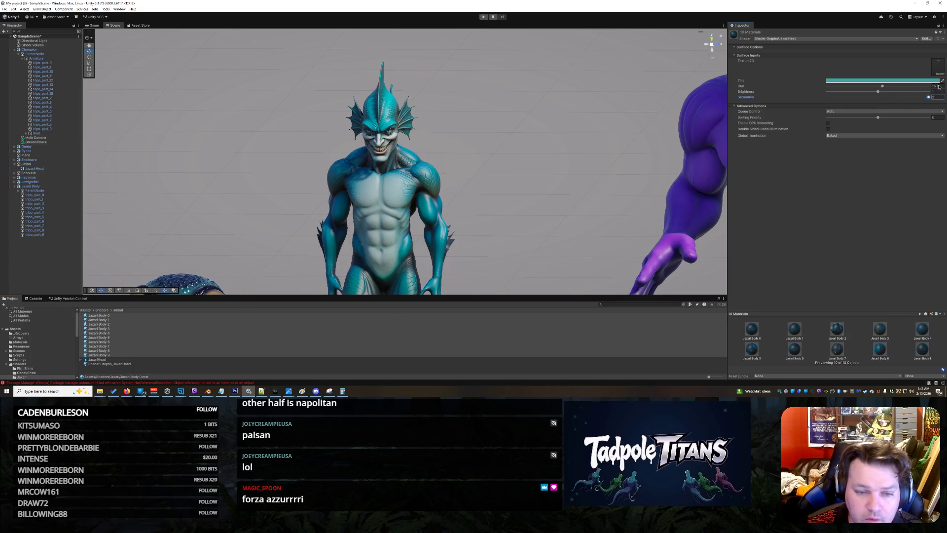
scroll(627, 134, up, 2)
scroll(628, 134, up, 2)
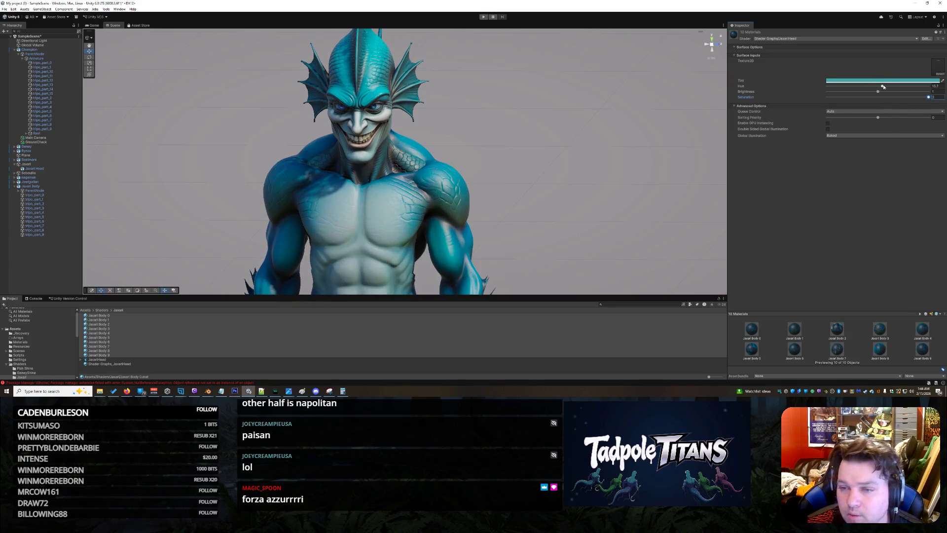
drag(883, 86, 887, 86)
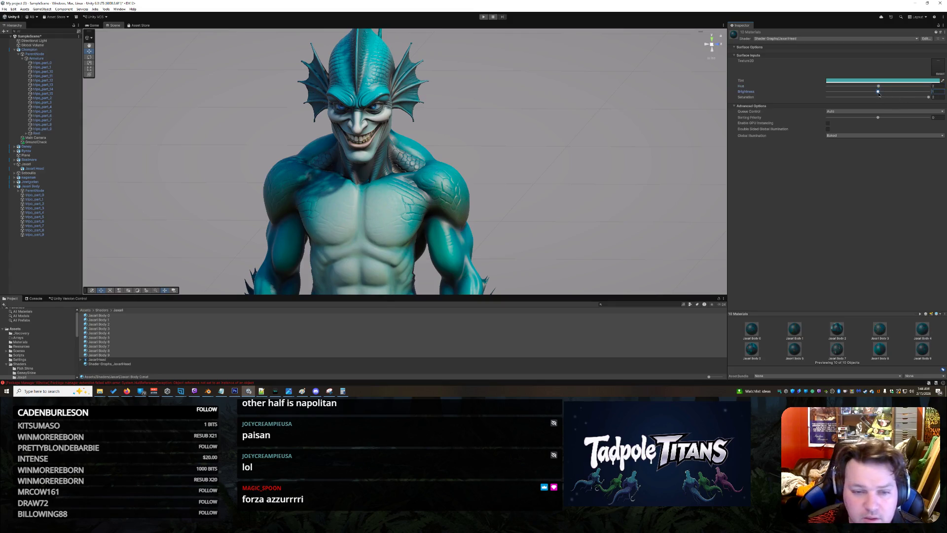
drag(896, 92, 856, 91)
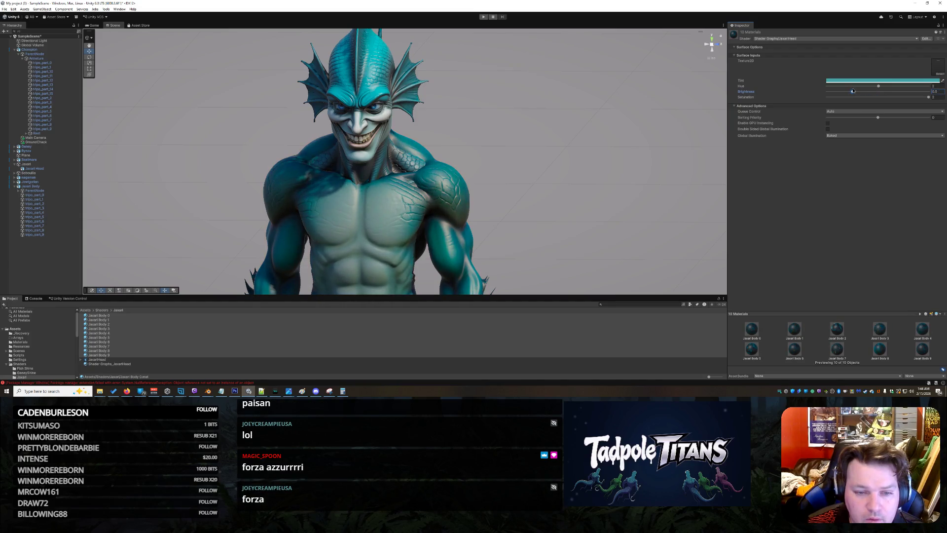
click(523, 180)
scroll(509, 186, down, 5)
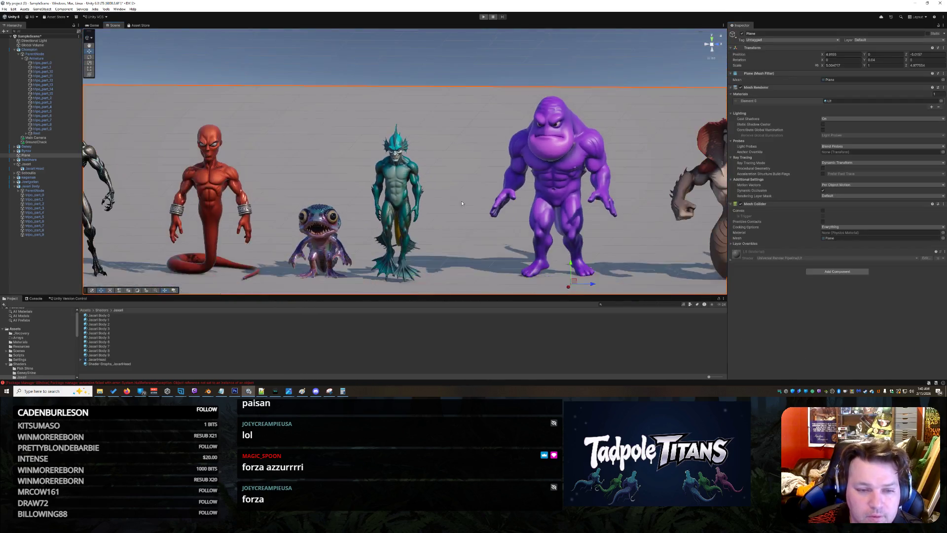
scroll(467, 211, up, 2)
scroll(467, 210, up, 2)
scroll(469, 207, up, 2)
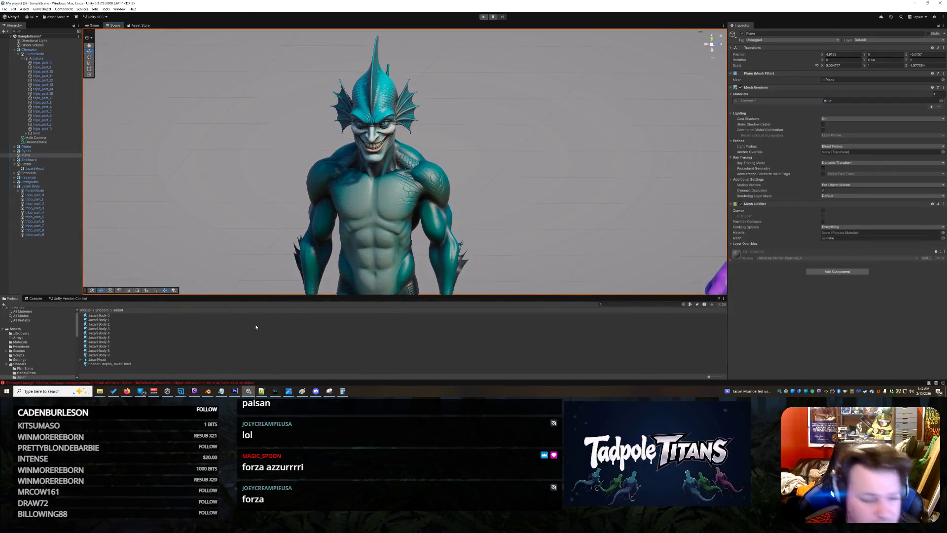
scroll(167, 224, up, 2)
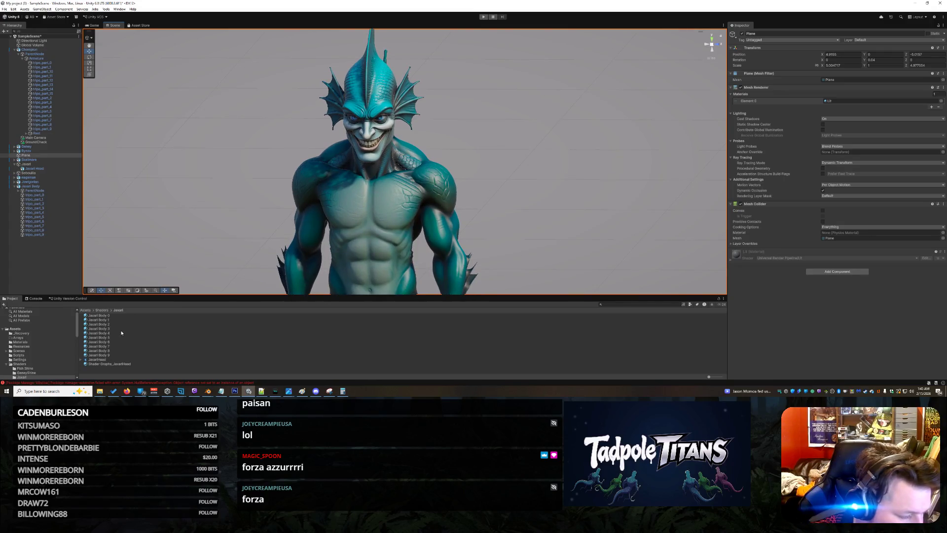
Reselect Jacket Body 0–9, orbit close to the face and select the head mesh
click(111, 316)
shift+click(111, 354)
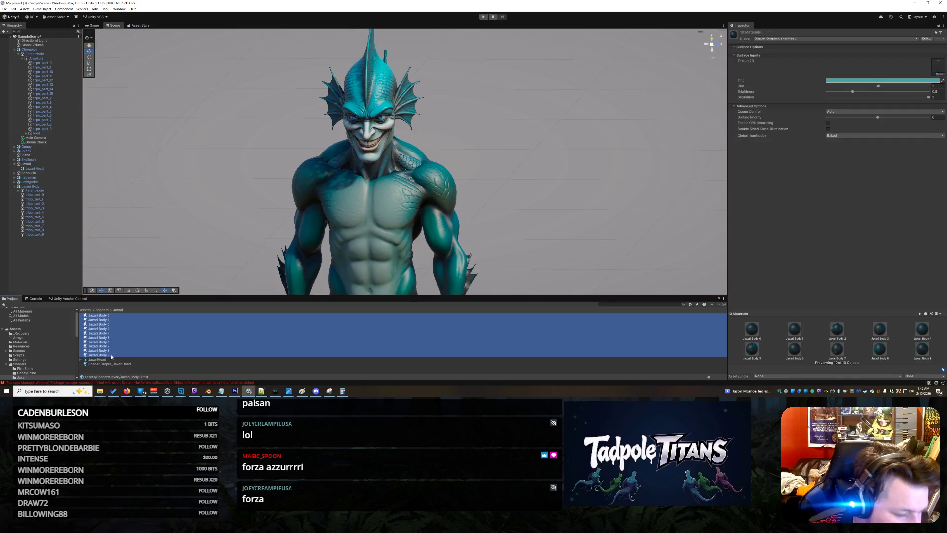
scroll(554, 195, up, 3)
mouse_move(554, 195)
mouse_down()
mouse_move(455, 183)
mouse_move(575, 185)
mouse_move(516, 125)
mouse_move(535, 188)
mouse_move(500, 189)
mouse_up()
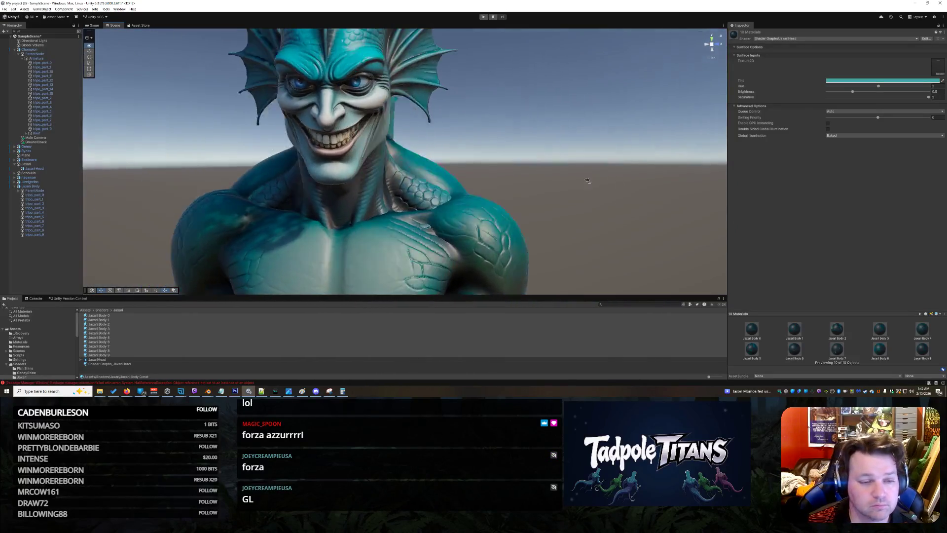
drag(498, 193, 562, 183)
click(416, 116)
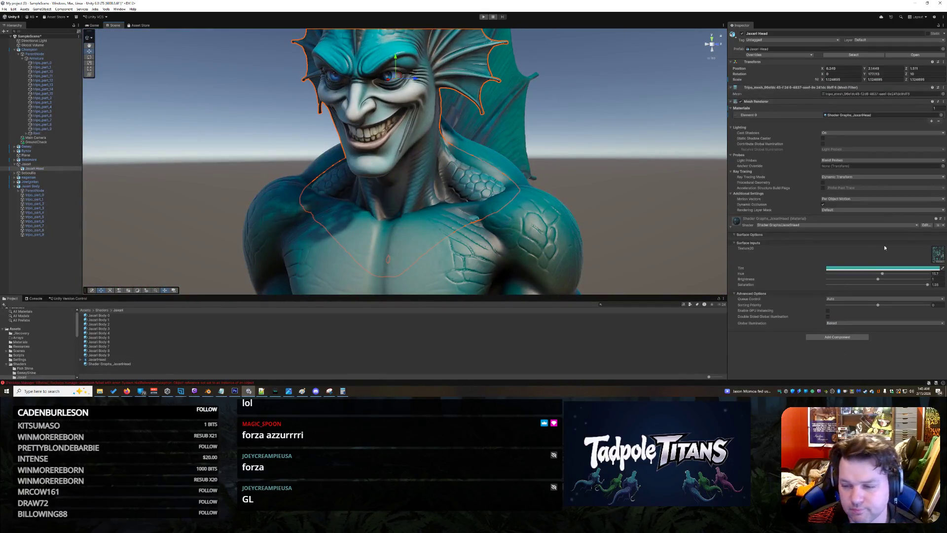
Toggle the head mesh off and on repeatedly to compare, leaving it visible
click(742, 34)
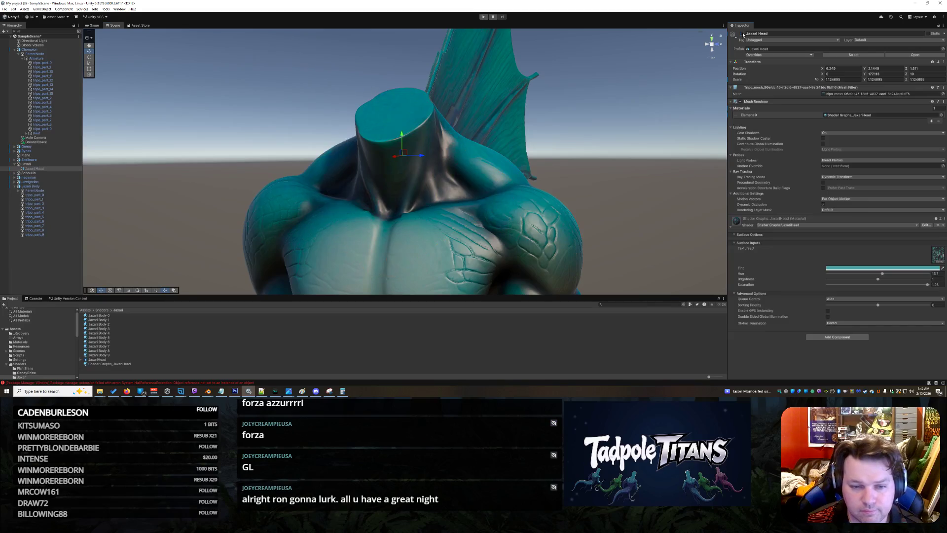
click(742, 34)
click(742, 34)
click(743, 34)
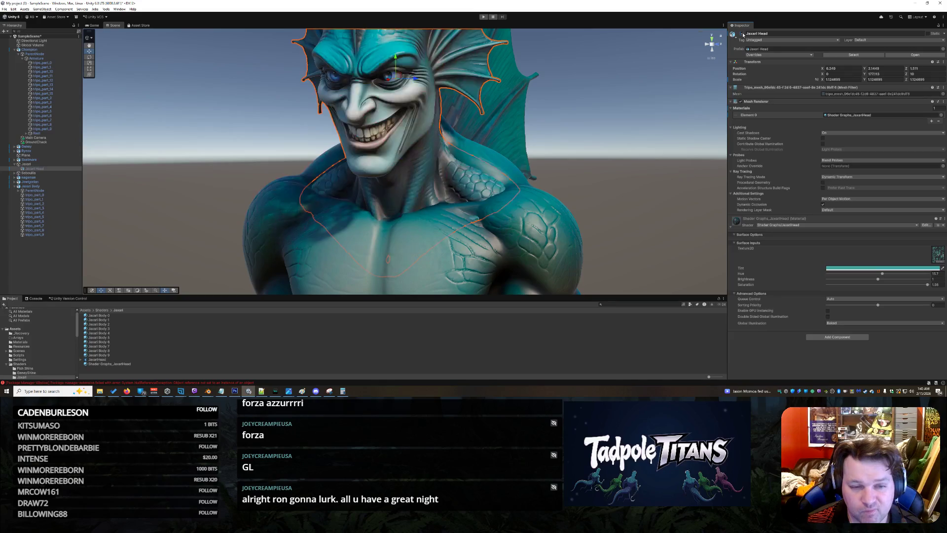
click(742, 34)
click(742, 34)
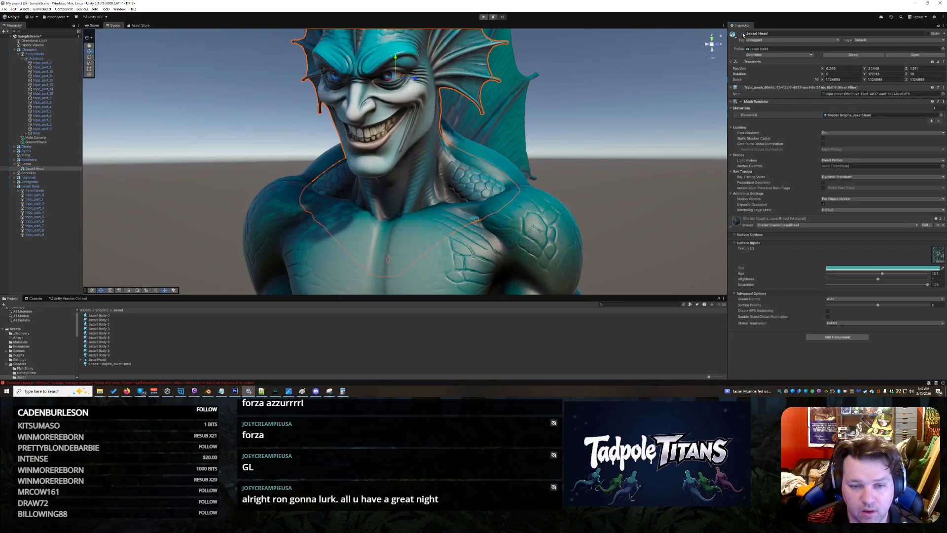
scroll(568, 132, down, 5)
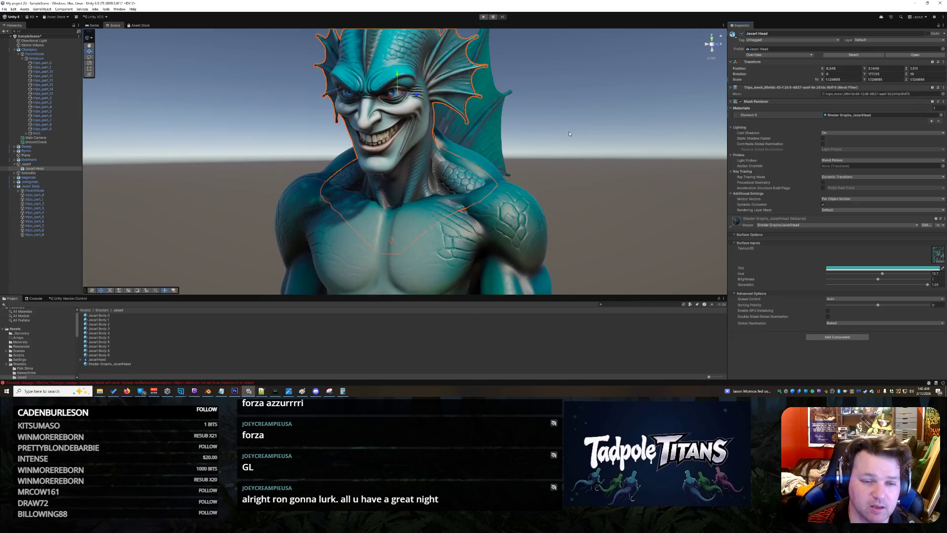
scroll(568, 132, down, 3)
Frame the whole upper body and switch over to the Blender window
mouse_move(569, 132)
mouse_down()
mouse_move(612, 137)
mouse_move(567, 144)
mouse_up()
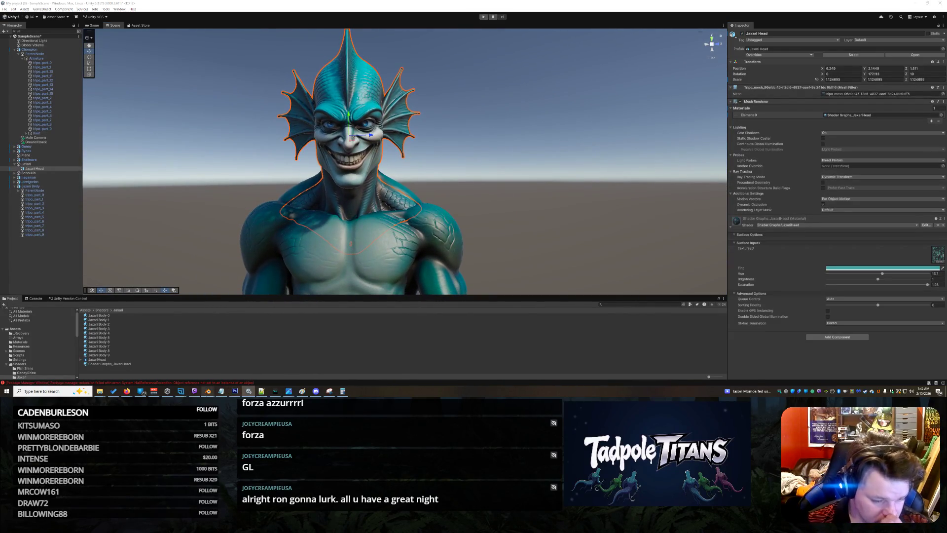
click(207, 391)
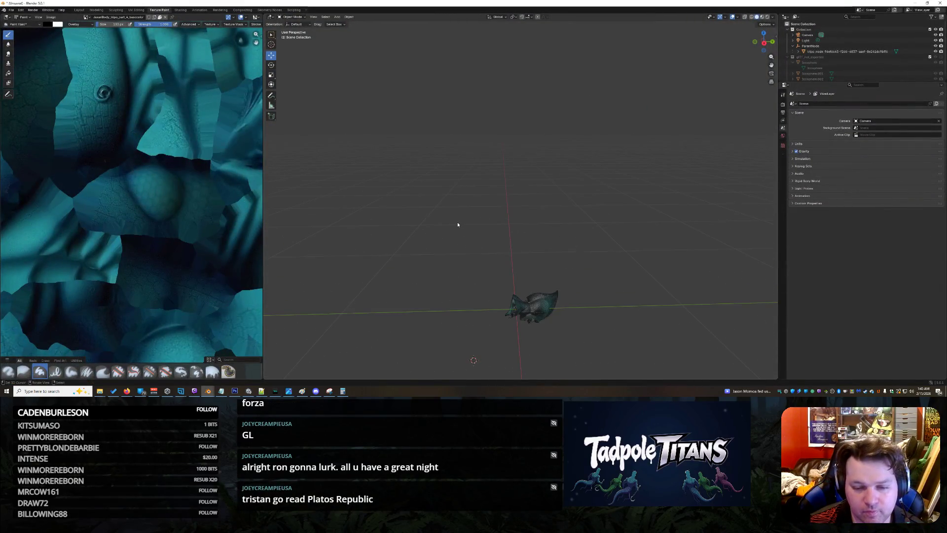
scroll(460, 228, down, 8)
scroll(469, 243, down, 3)
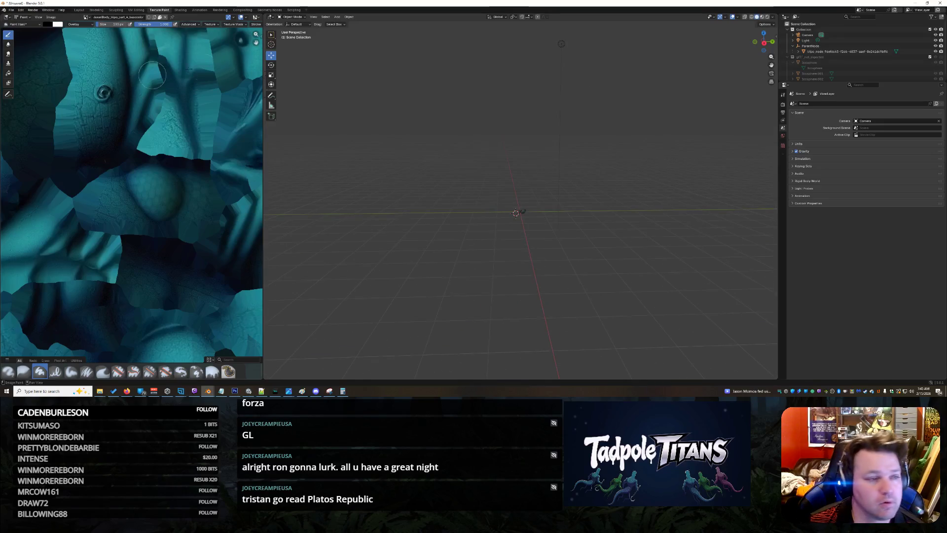
Start a new General scene without saving and delete its default cube
click(13, 9)
mouse_move(21, 16)
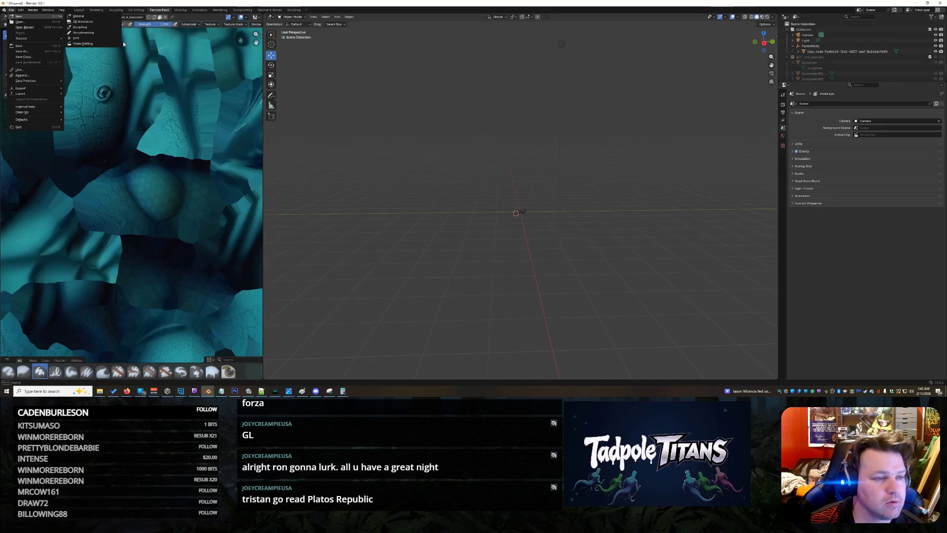
click(82, 17)
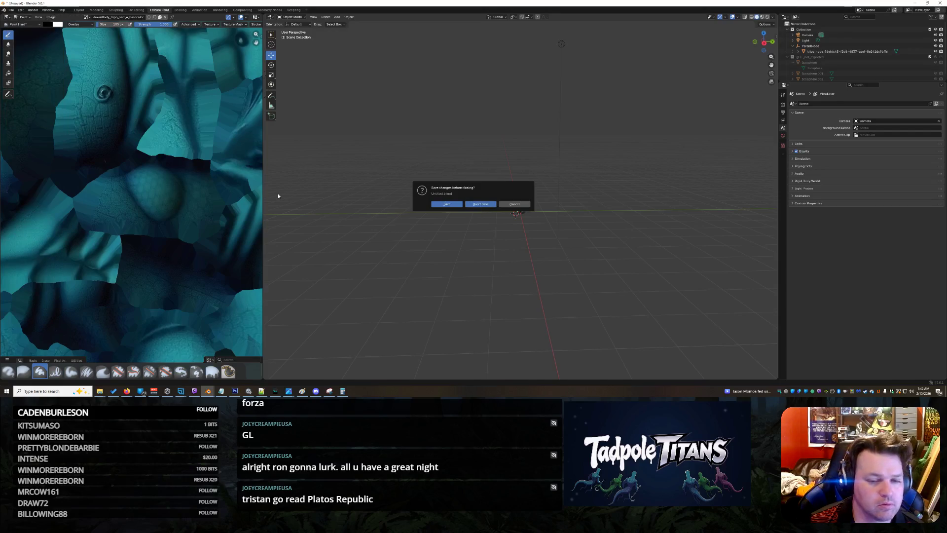
click(480, 204)
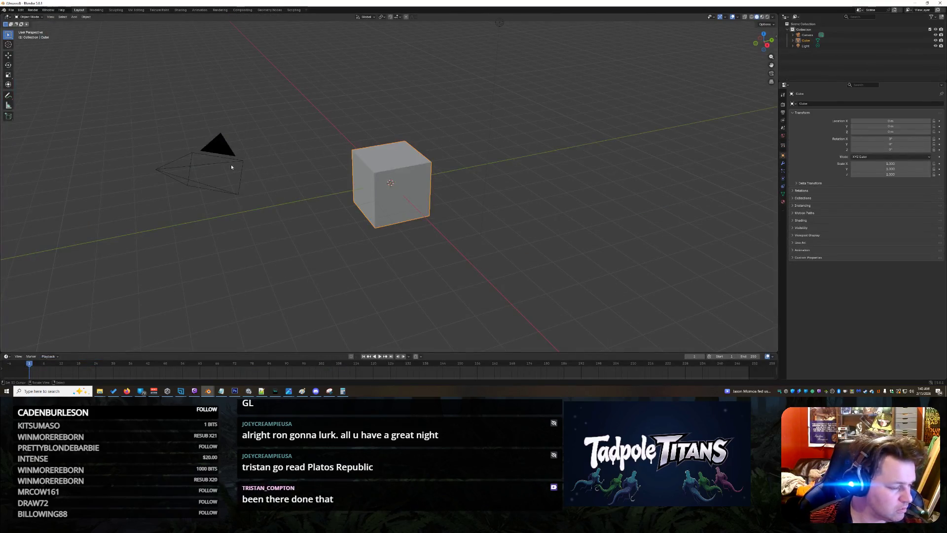
key(Delete)
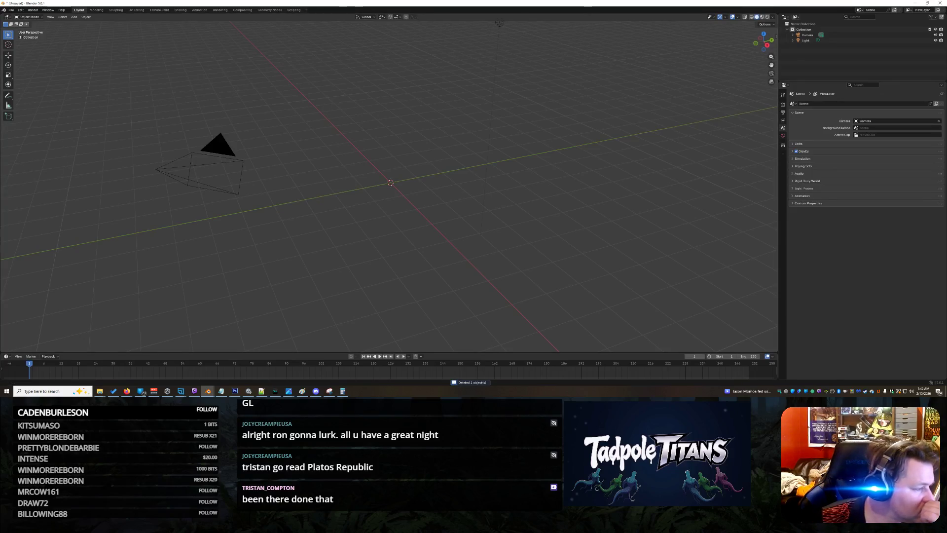
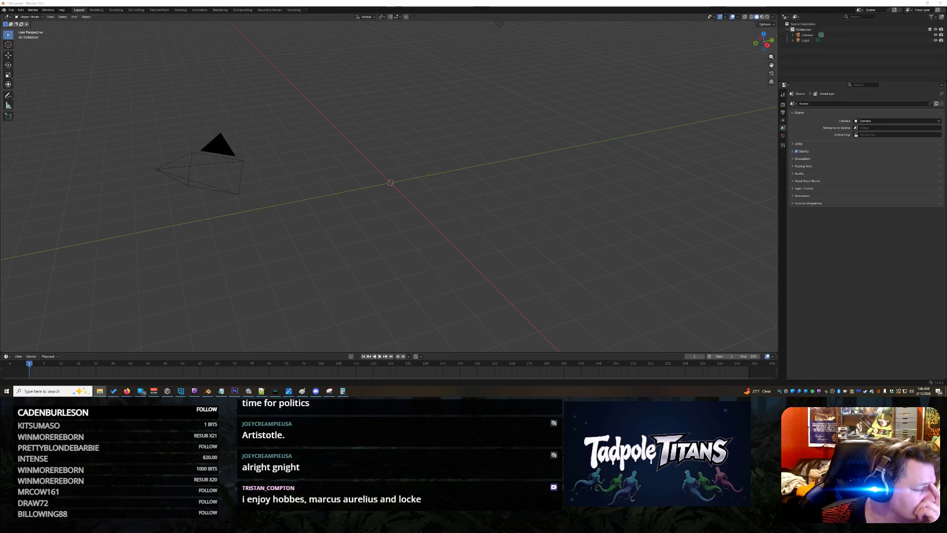
Import the full-body creature .glb, then undo the import to return to an empty scene
drag(375, 281, 362, 235)
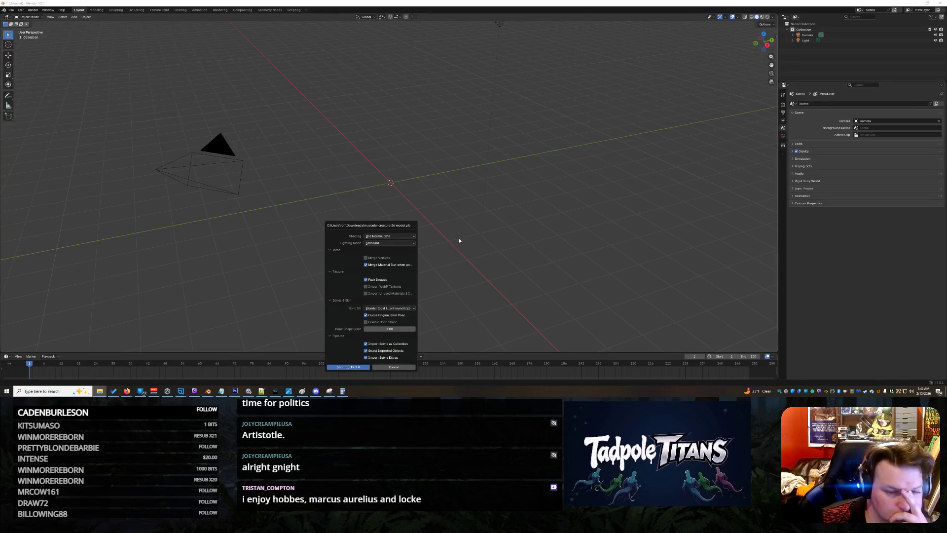
click(343, 368)
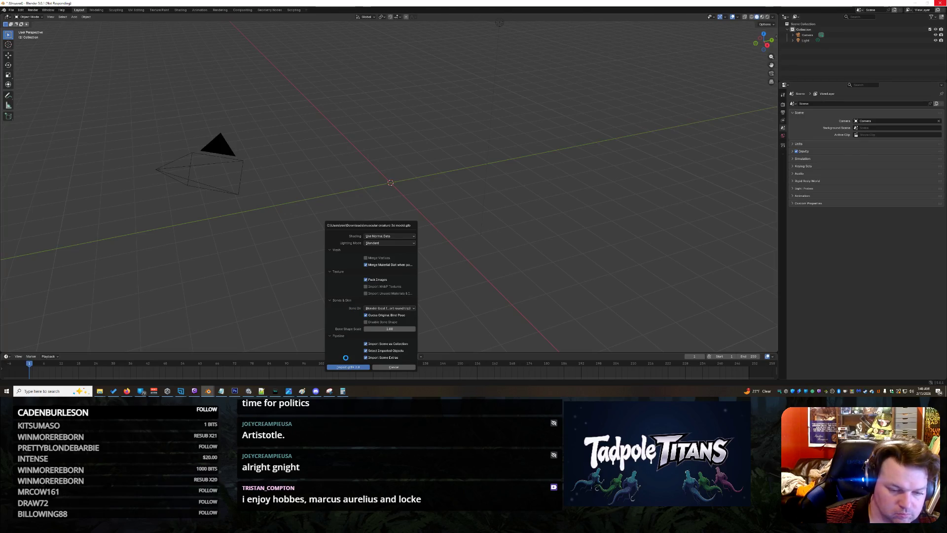
key(Delete)
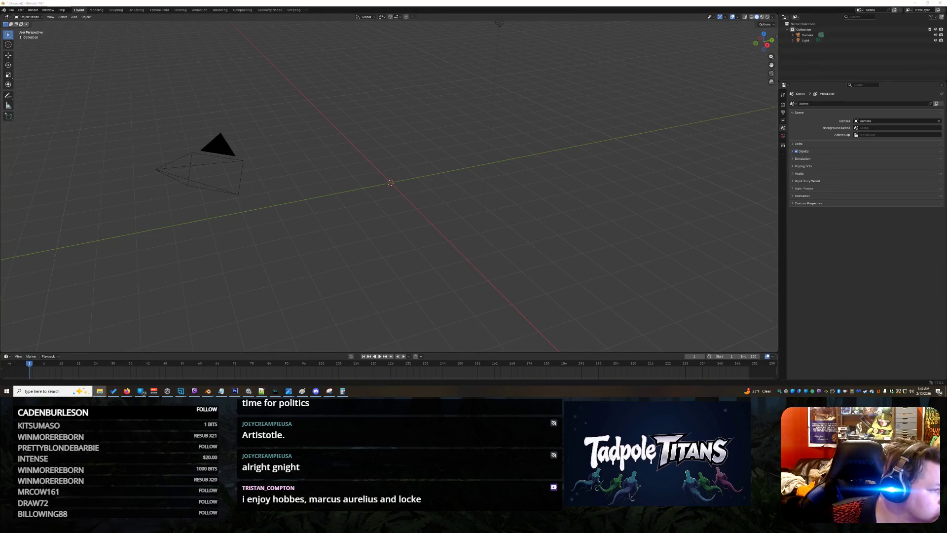
Import the Jasari Head.glb model into the scene
drag(399, 210, 399, 211)
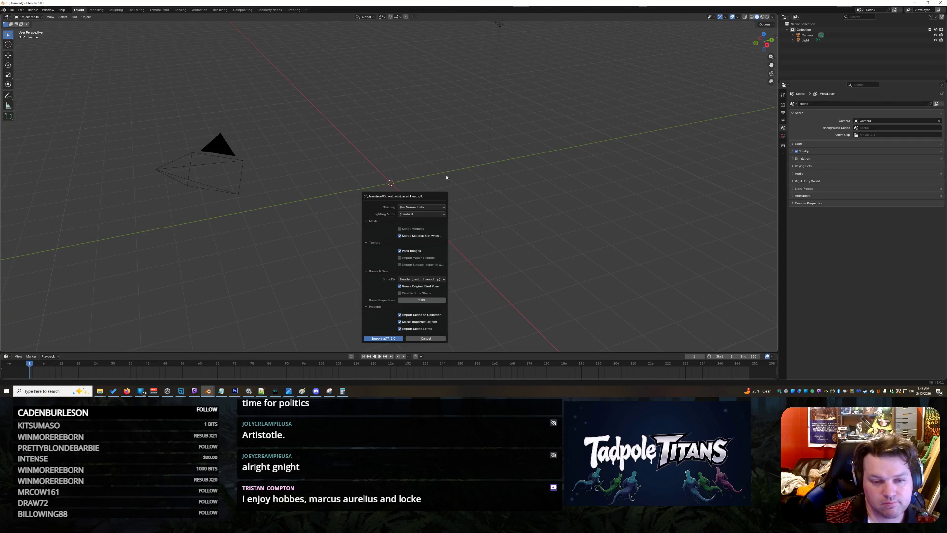
key(Return)
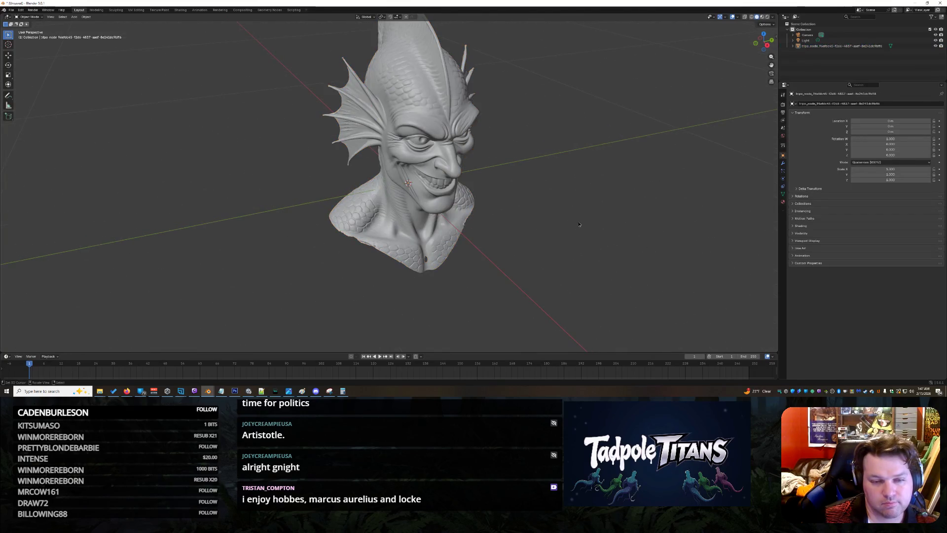
Orbit onto the head's neck and switch to the Sculpting workspace
mouse_move(596, 219)
mouse_down()
mouse_move(583, 198)
mouse_move(526, 202)
mouse_up()
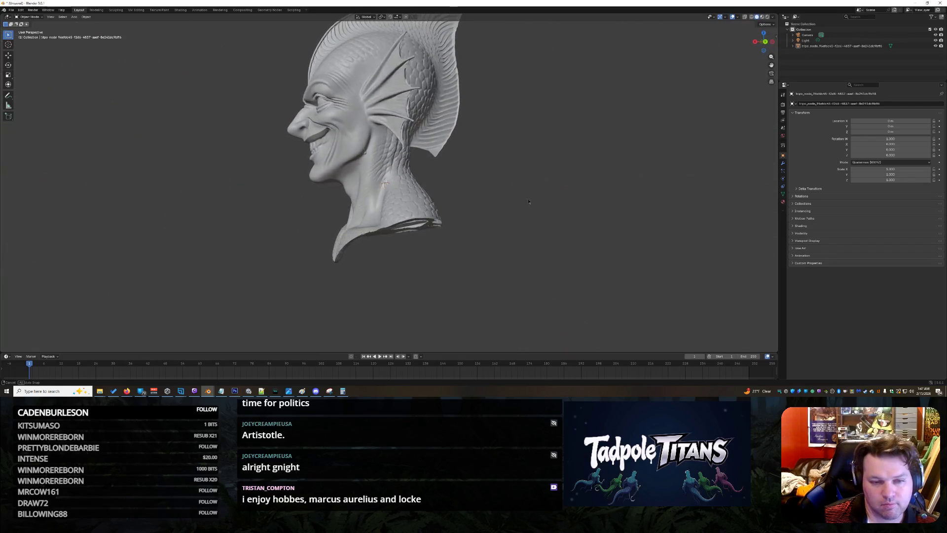
drag(526, 201, 432, 176)
scroll(432, 176, up, 5)
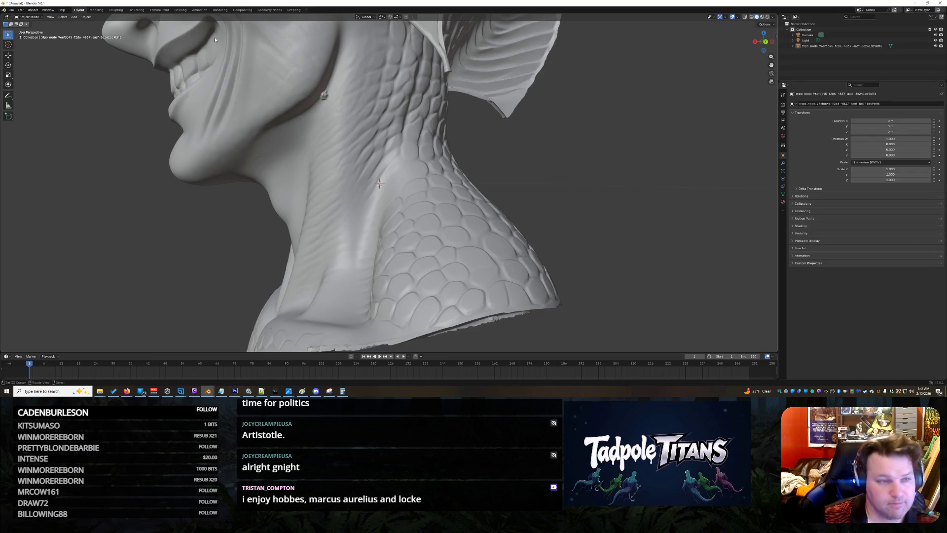
click(110, 9)
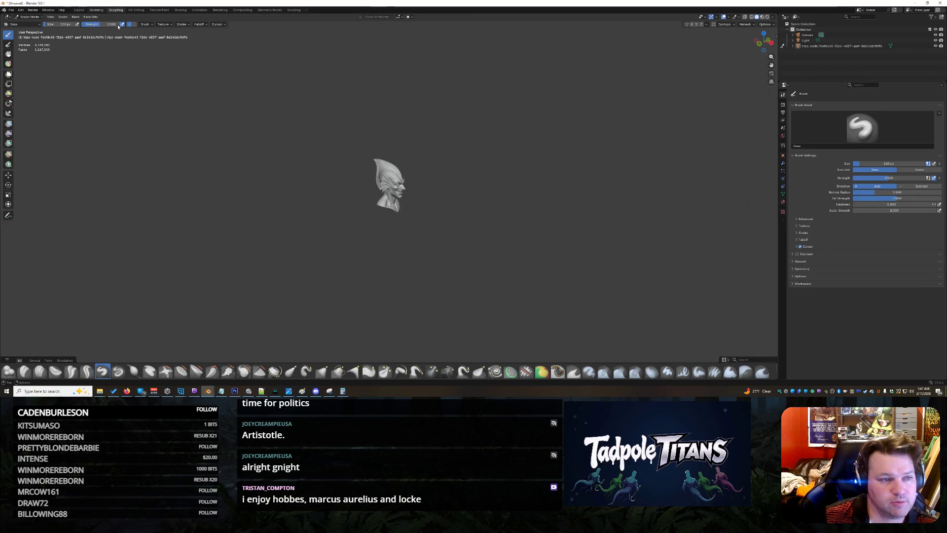
Enter Edit Mode on the head in the Modeling workspace, viewing the neck from below
click(96, 9)
key(KP_Decimal)
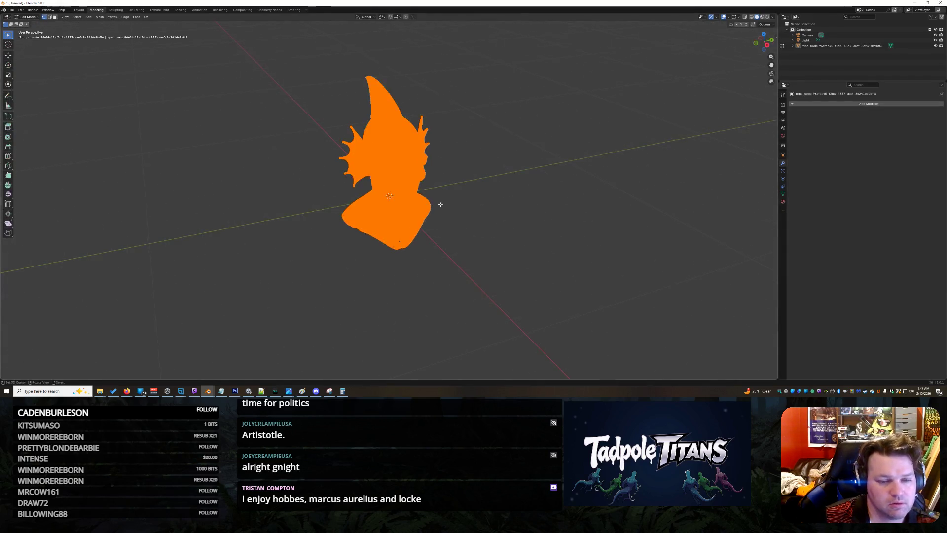
click(603, 253)
key(KP_3)
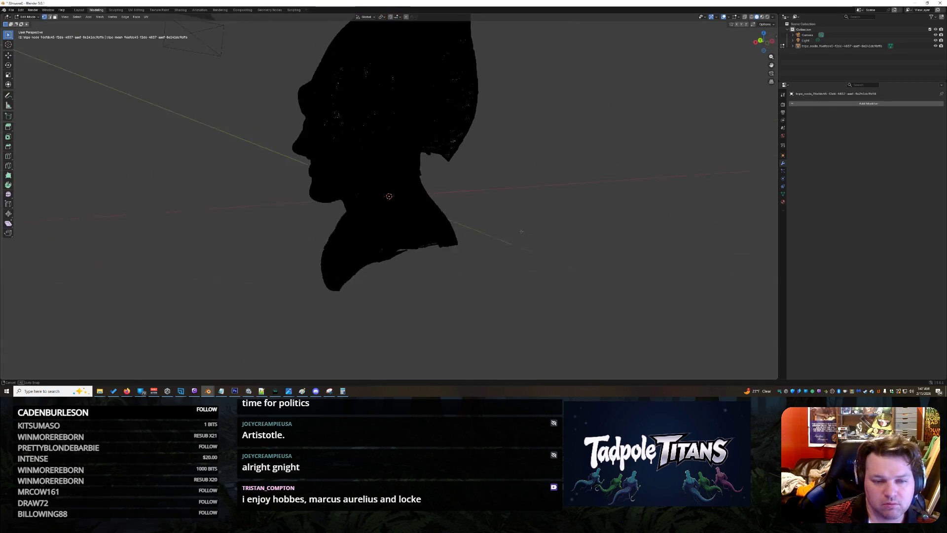
scroll(542, 236, up, 3)
key(KP_8)
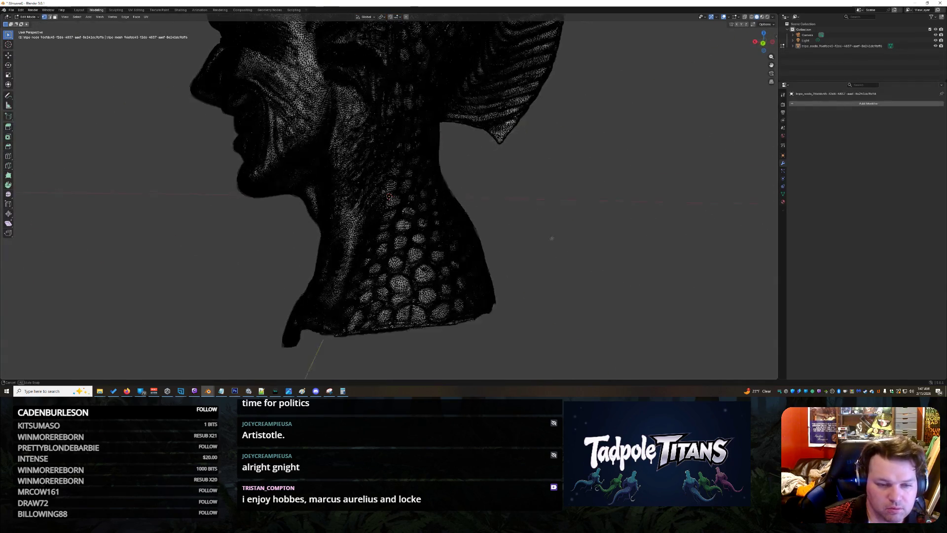
key(KP_8)
scroll(558, 236, up, 1)
scroll(444, 240, up, 1)
scroll(296, 248, up, 2)
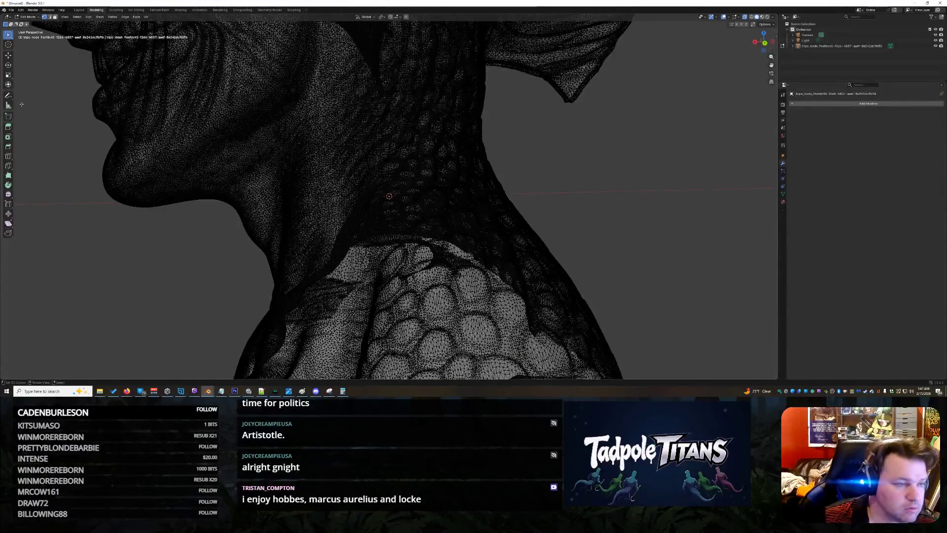
Circle-select the band of vertices across the lower neck
click(8, 45)
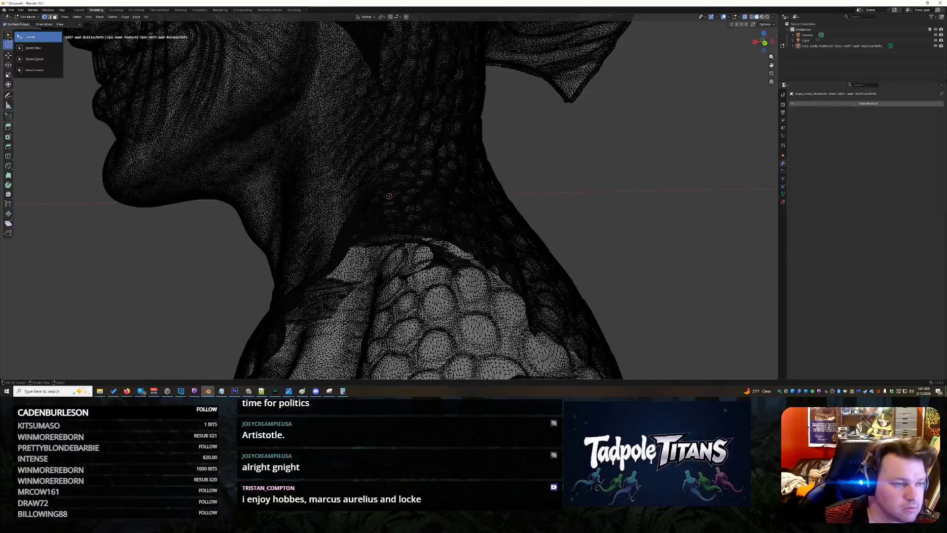
click(33, 60)
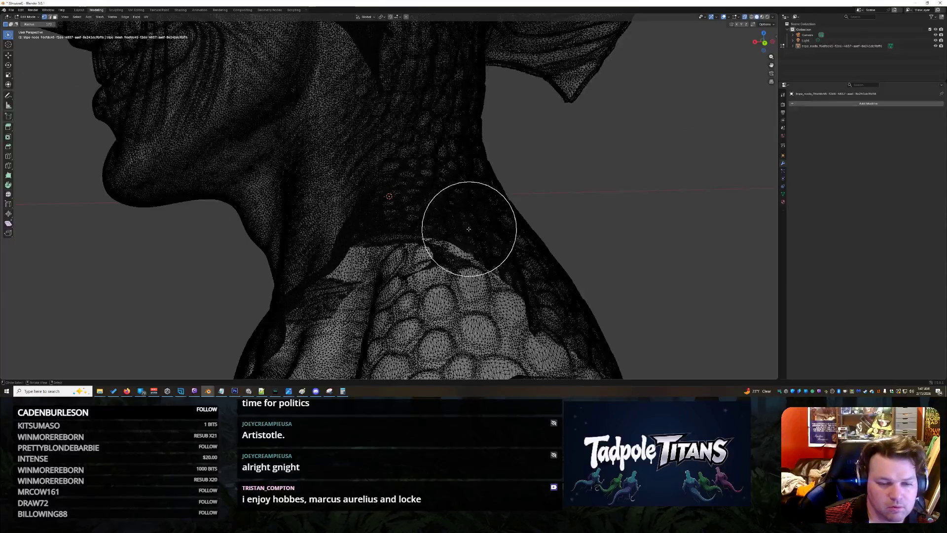
scroll(461, 222, down, 5)
drag(459, 224, 340, 269)
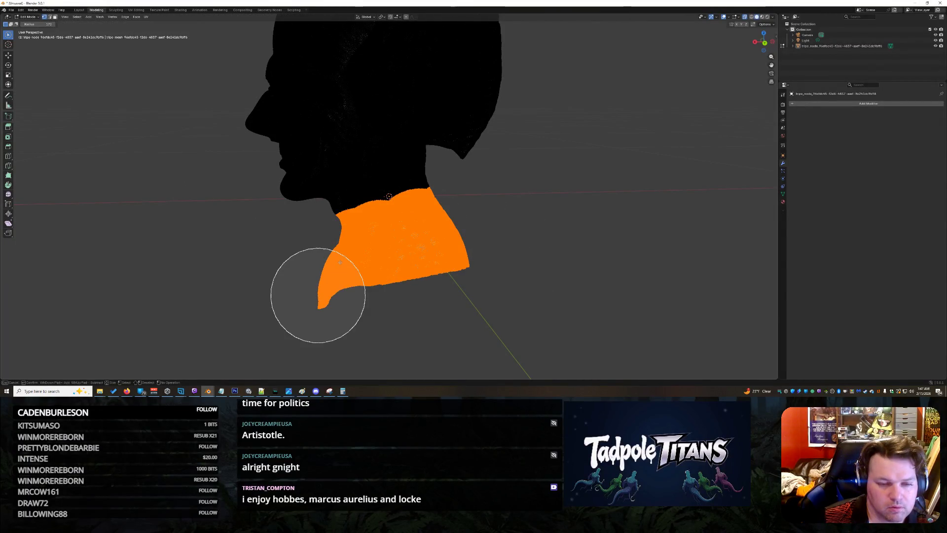
scroll(355, 255, up, 4)
scroll(367, 251, up, 3)
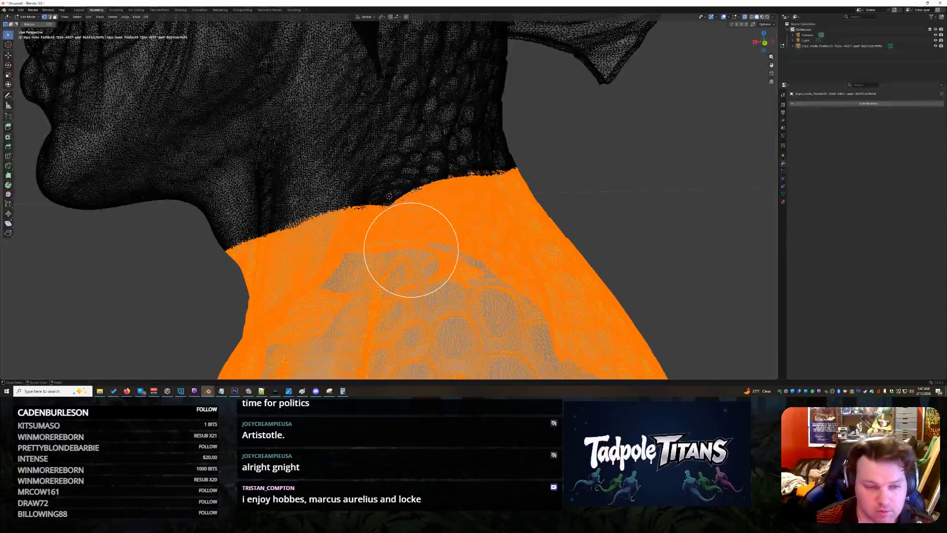
Delete the selected neck vertices, then the remaining neck-edge band, trimming the head below the jaw
key(x)
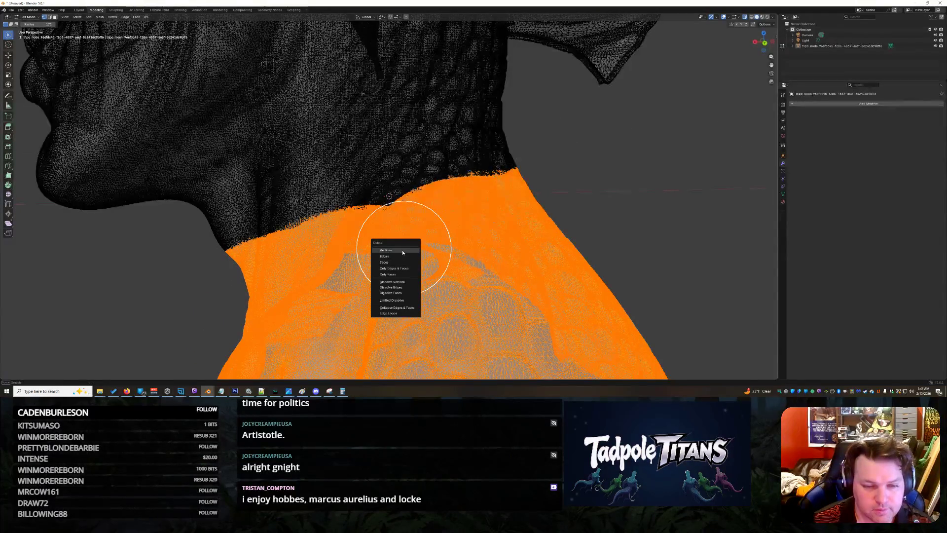
click(402, 250)
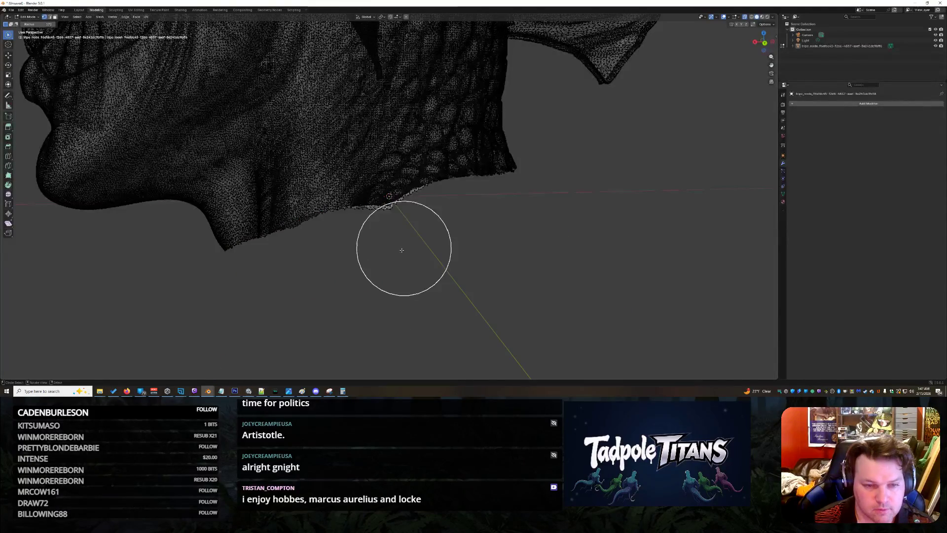
mouse_move(235, 208)
mouse_down()
mouse_move(332, 176)
mouse_move(469, 172)
mouse_up()
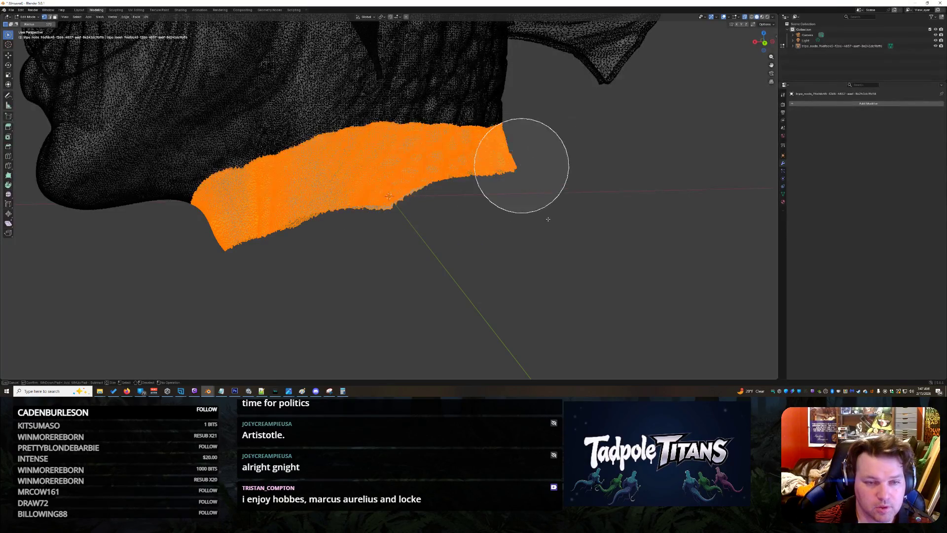
scroll(562, 208, down, 5)
scroll(564, 213, up, 3)
key(x)
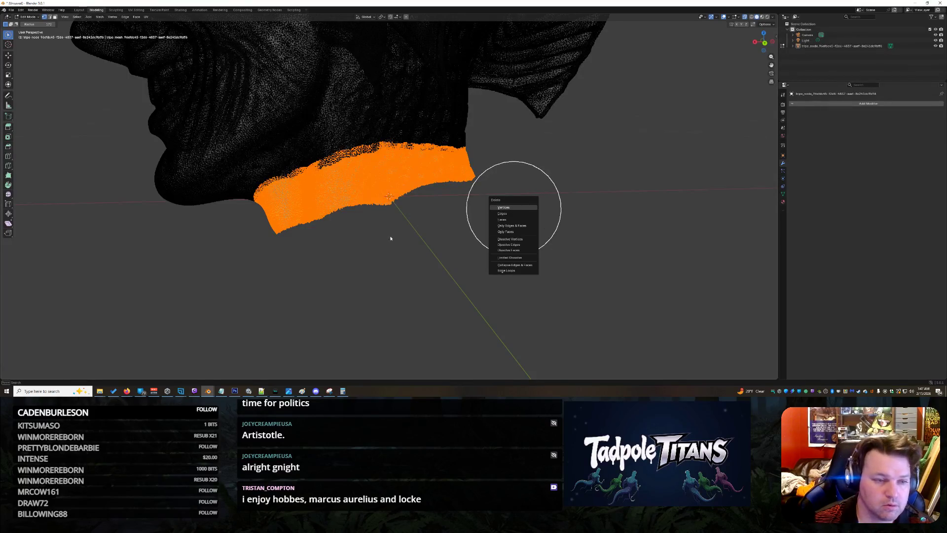
click(514, 209)
Orbit to check the trimmed neck and head the File menu for export
drag(745, 59, 101, 60)
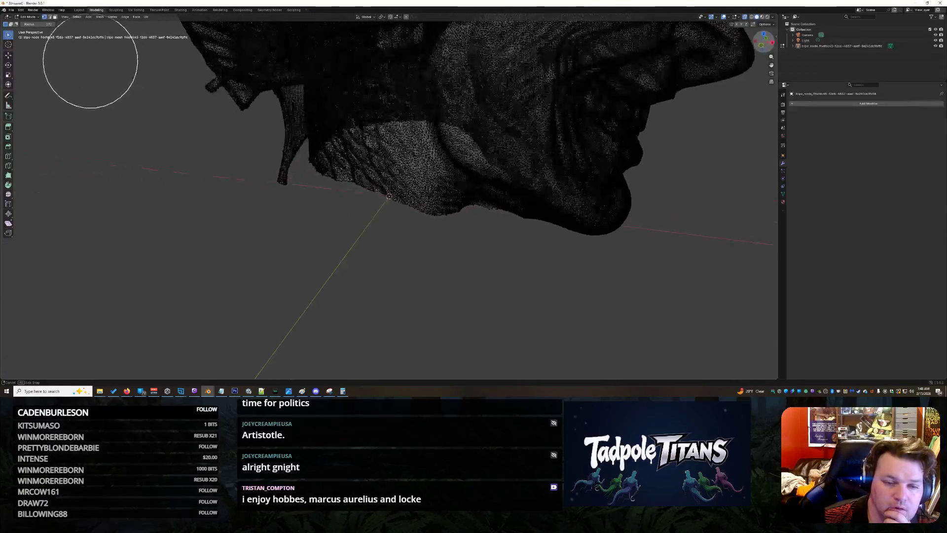
drag(101, 60, 672, 81)
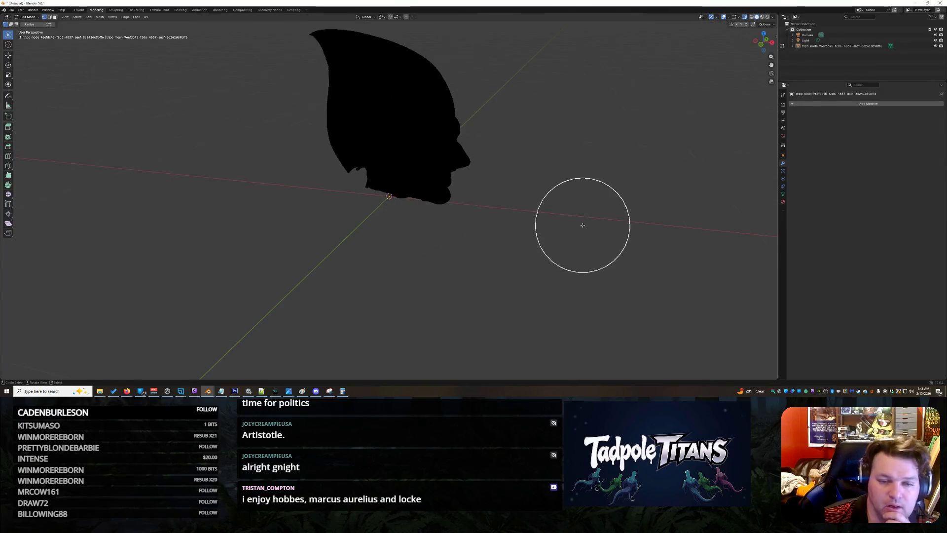
click(11, 10)
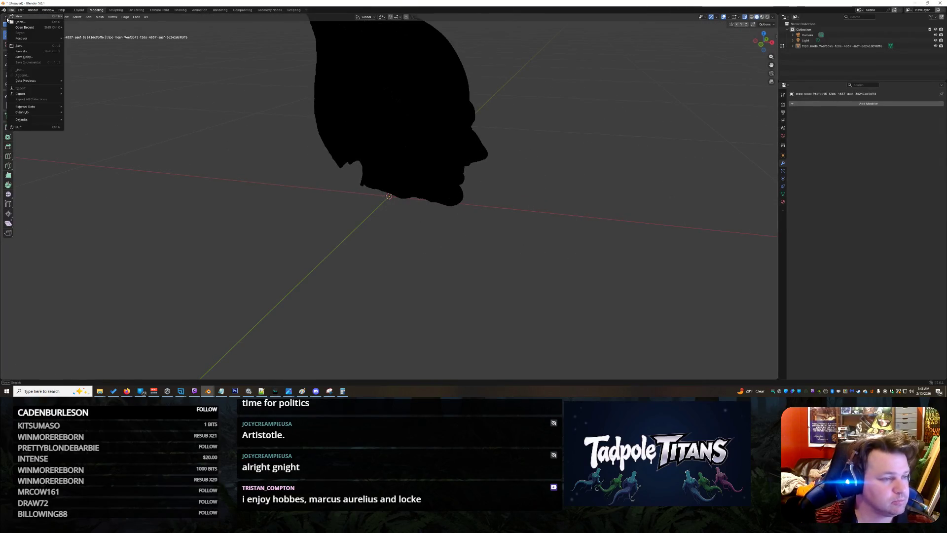
mouse_move(22, 89)
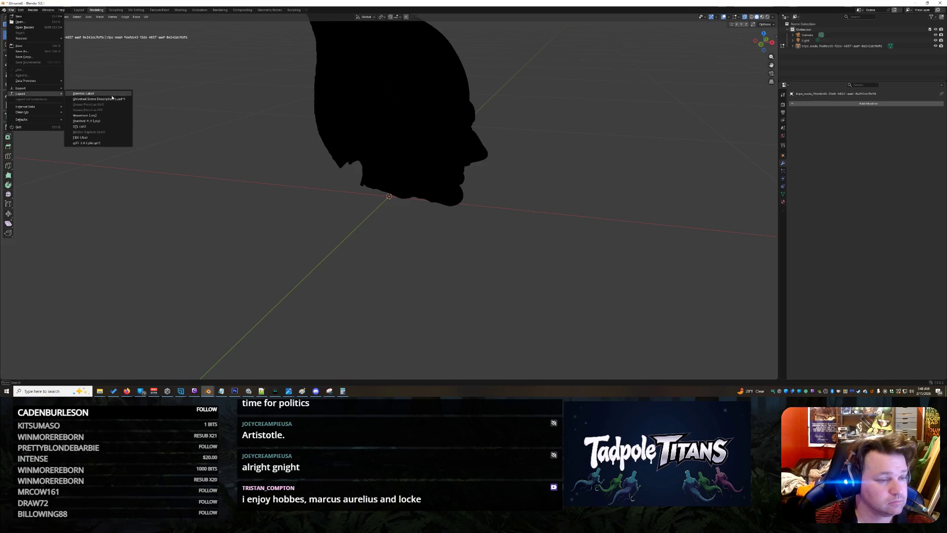
Export the head as glTF 2.0 over the existing head .glb in the project folder, then switch to Unity
click(106, 142)
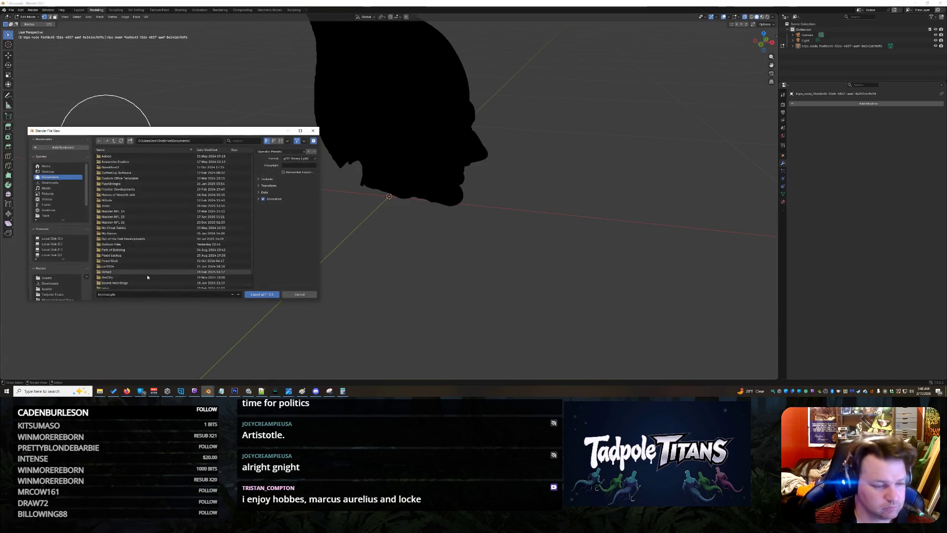
click(47, 277)
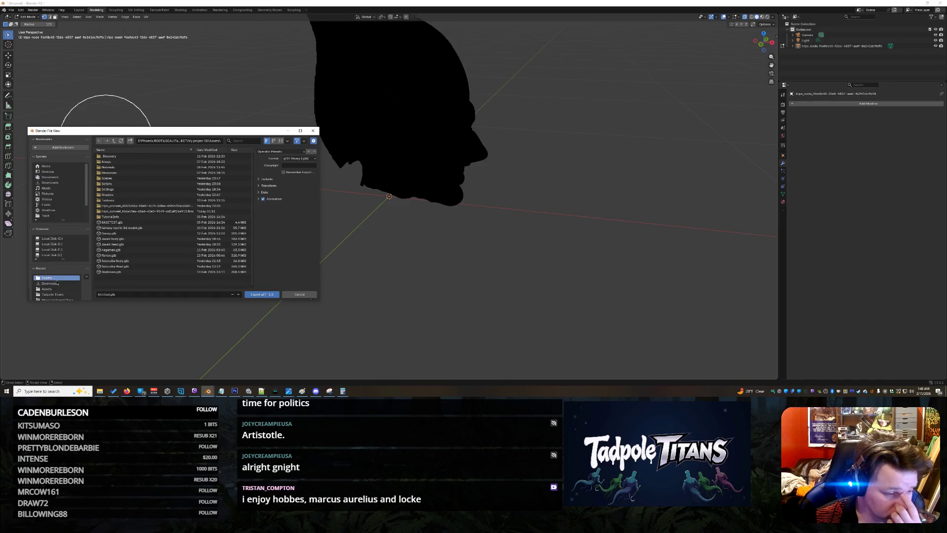
double_click(126, 245)
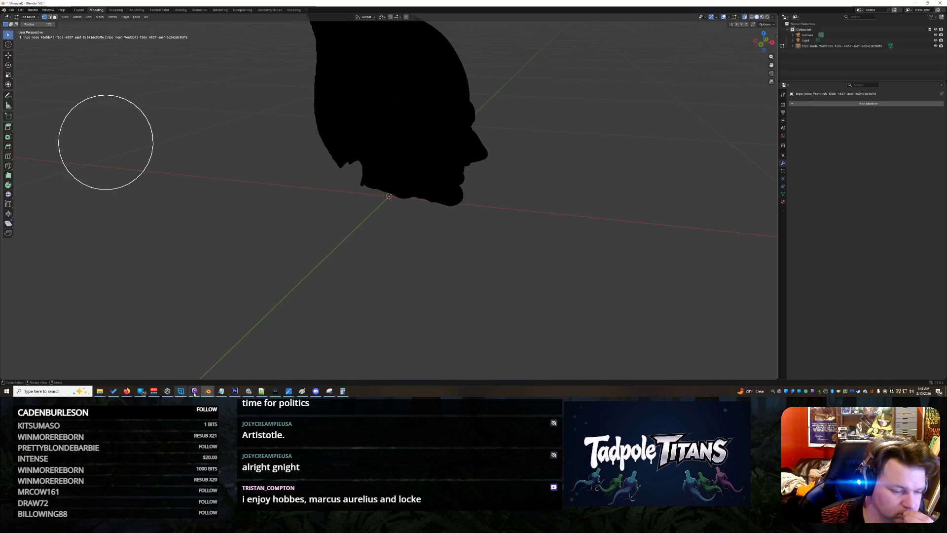
mouse_move(208, 391)
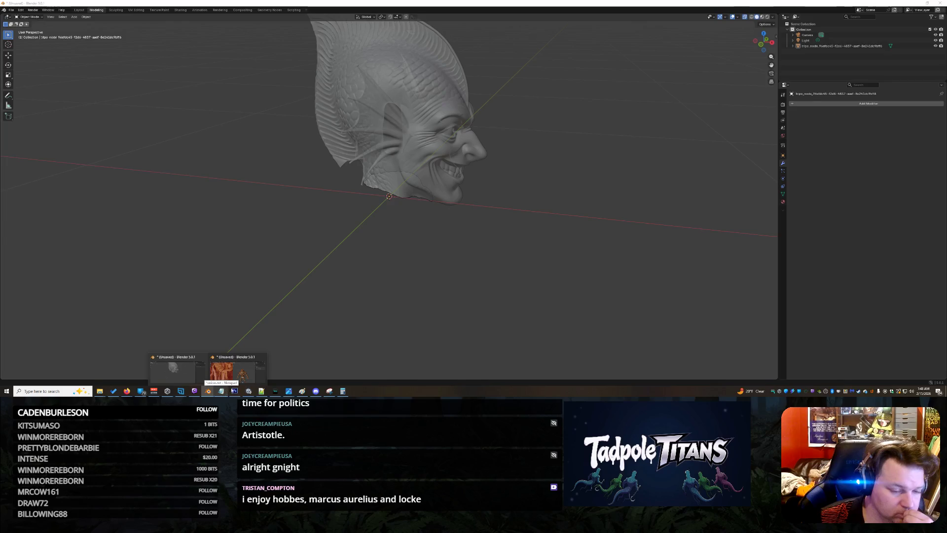
click(249, 391)
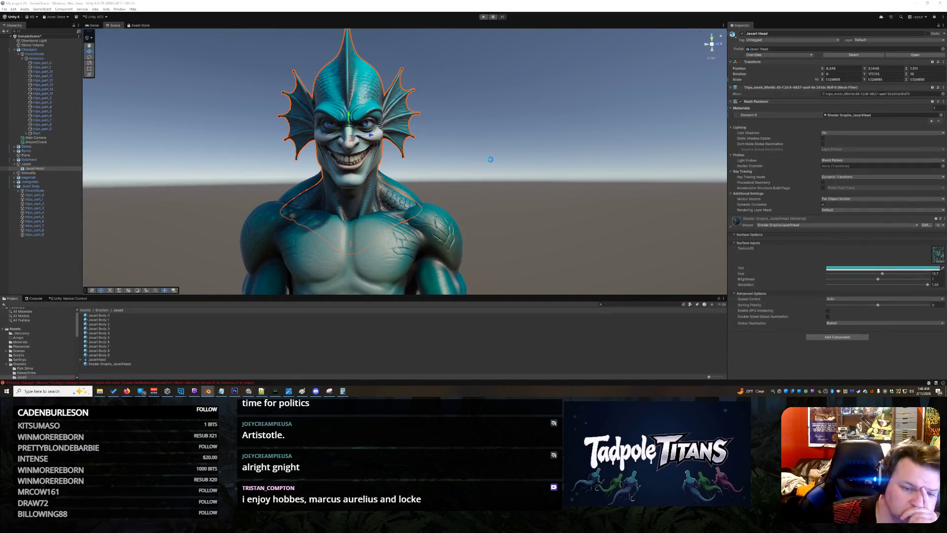
Select the Jaxari Head and shift it sideways along its X axis onto the body
click(496, 194)
mouse_move(570, 195)
mouse_down()
mouse_move(526, 201)
mouse_move(644, 202)
mouse_up()
scroll(518, 220, up, 2)
scroll(475, 230, up, 2)
scroll(472, 226, up, 2)
scroll(462, 228, up, 2)
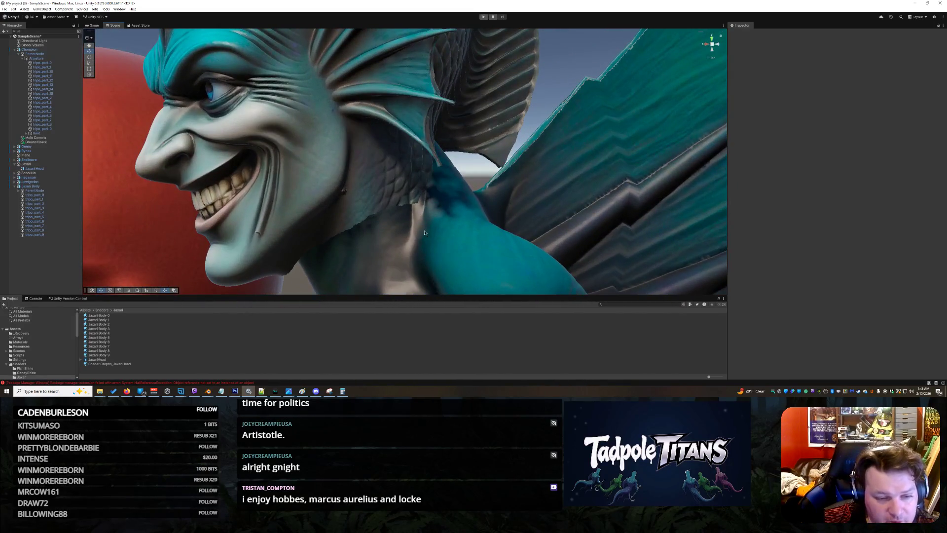
drag(423, 233, 374, 196)
click(372, 193)
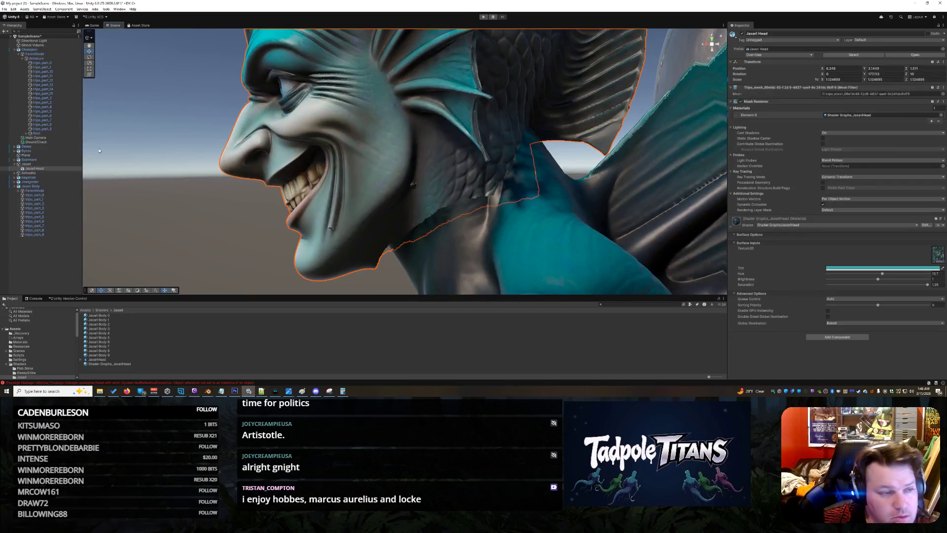
scroll(434, 160, down, 2)
scroll(407, 70, down, 2)
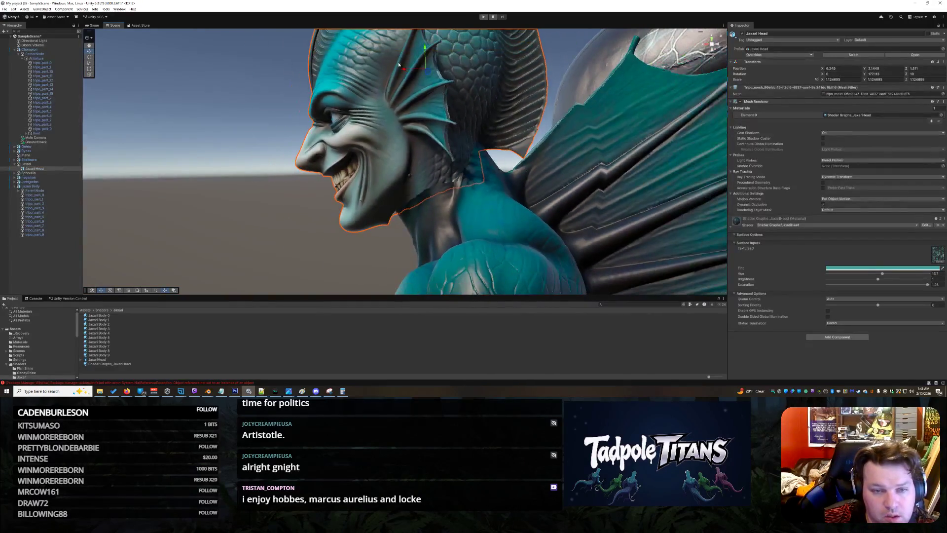
drag(399, 70, 421, 70)
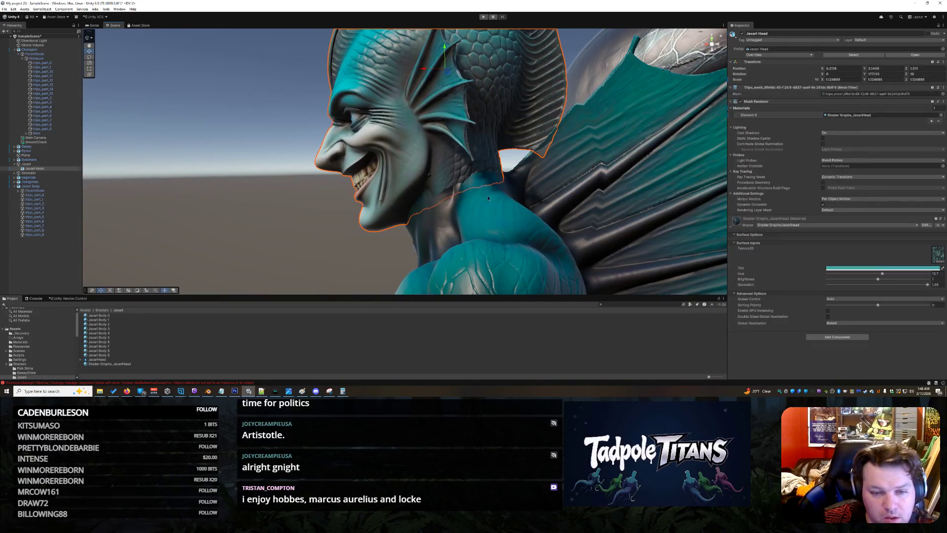
click(489, 198)
click(304, 264)
Rotate the Jaxari Head to a new angle and shift it left along X
mouse_move(292, 205)
mouse_down()
mouse_move(349, 215)
mouse_move(433, 200)
mouse_move(581, 226)
mouse_move(333, 197)
mouse_up()
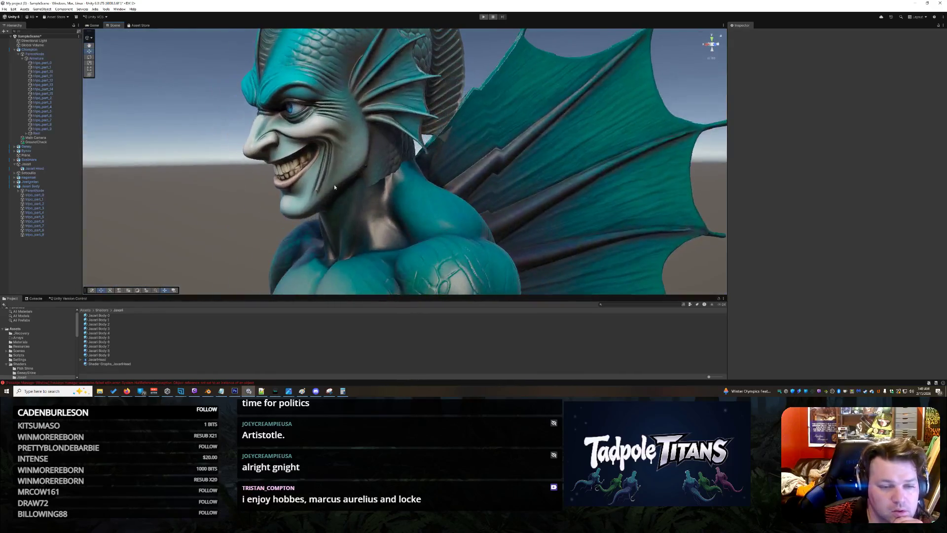
click(334, 197)
key(e)
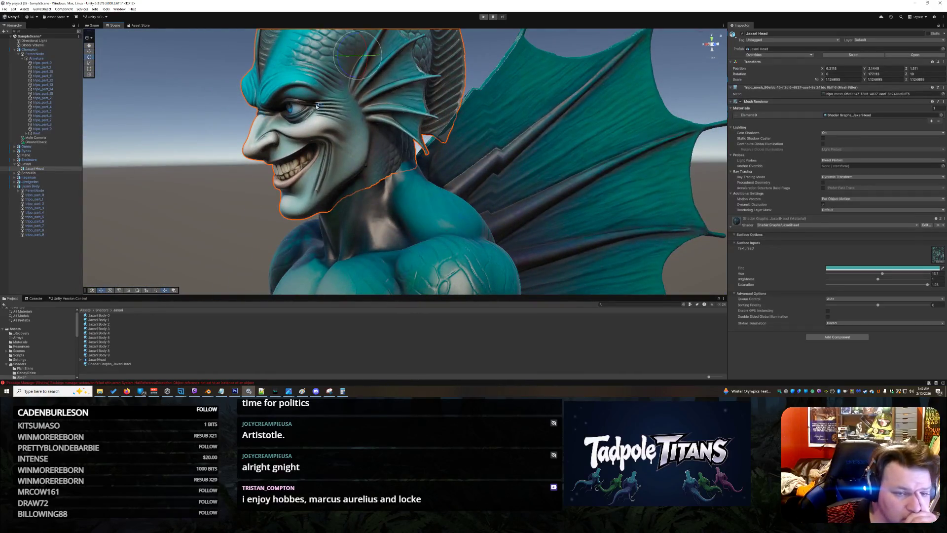
drag(341, 51, 341, 55)
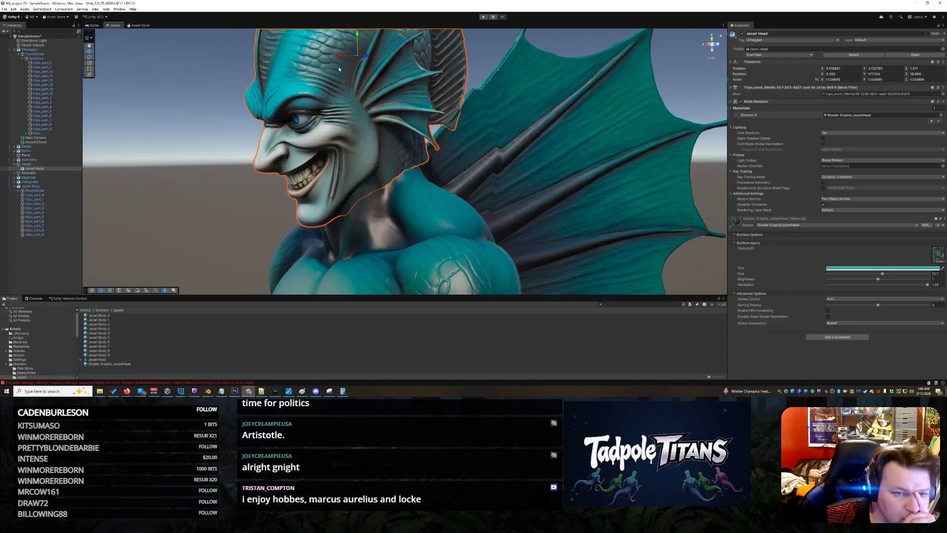
drag(376, 51, 366, 57)
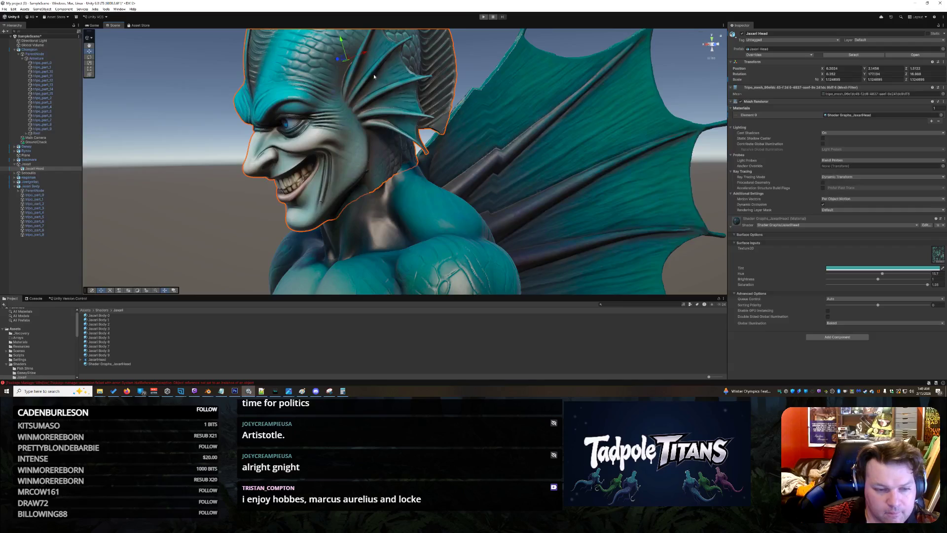
click(434, 215)
drag(433, 215, 388, 142)
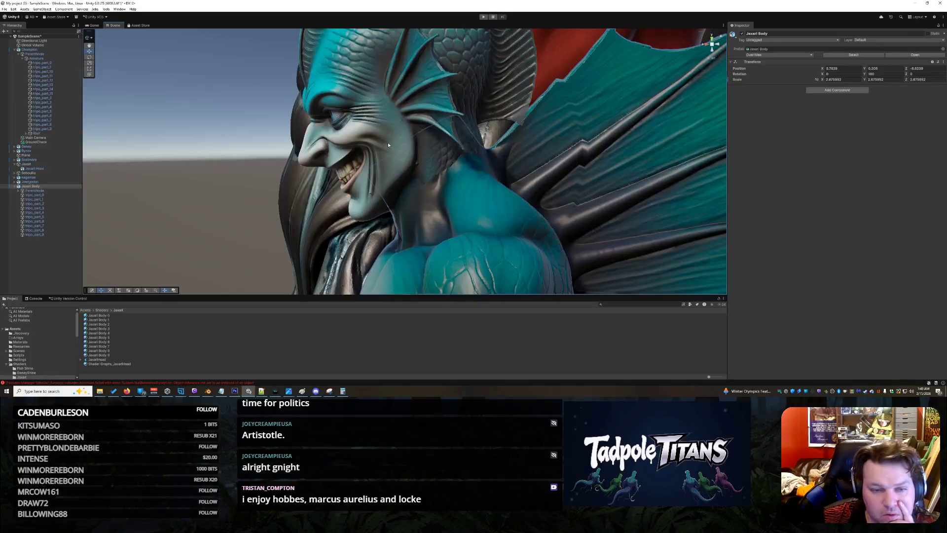
Nudge the Jaxari Head's position slightly and tilt it to a new angle on the body
click(408, 64)
drag(436, 125, 474, 185)
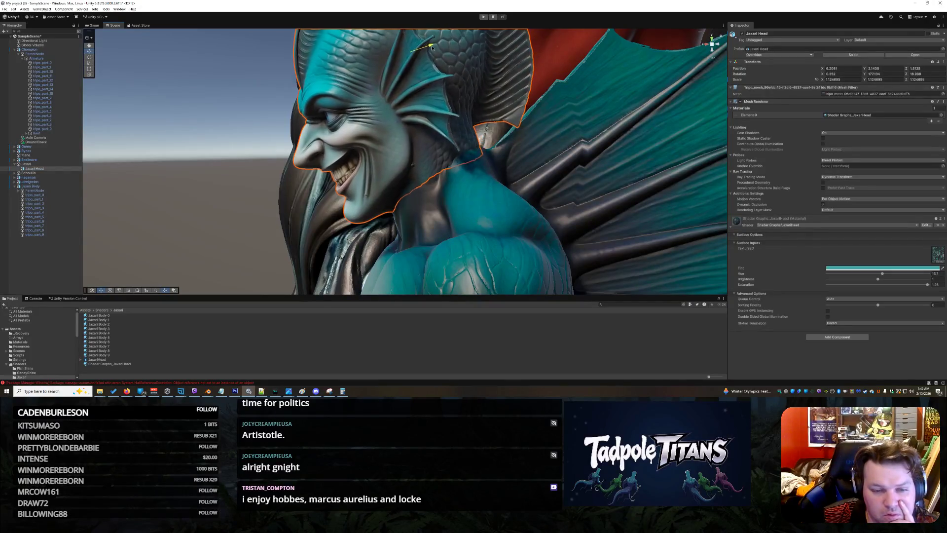
click(518, 248)
click(237, 239)
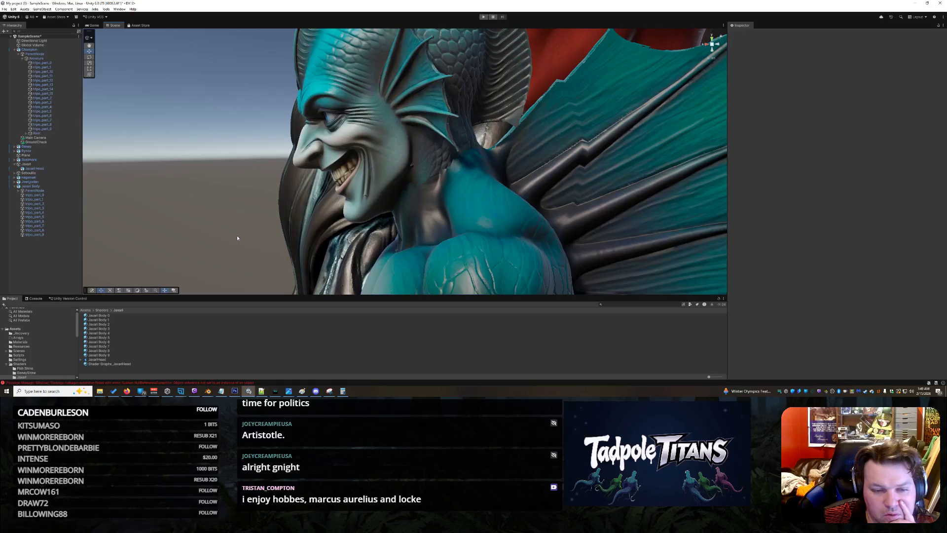
click(427, 121)
mouse_move(407, 42)
mouse_down()
mouse_move(401, 36)
mouse_move(424, 46)
mouse_up()
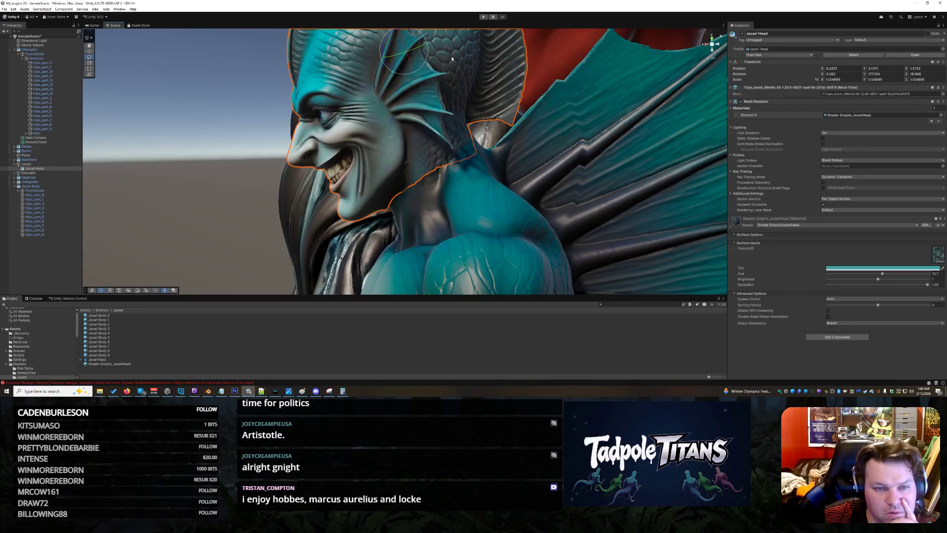
drag(387, 43, 418, 53)
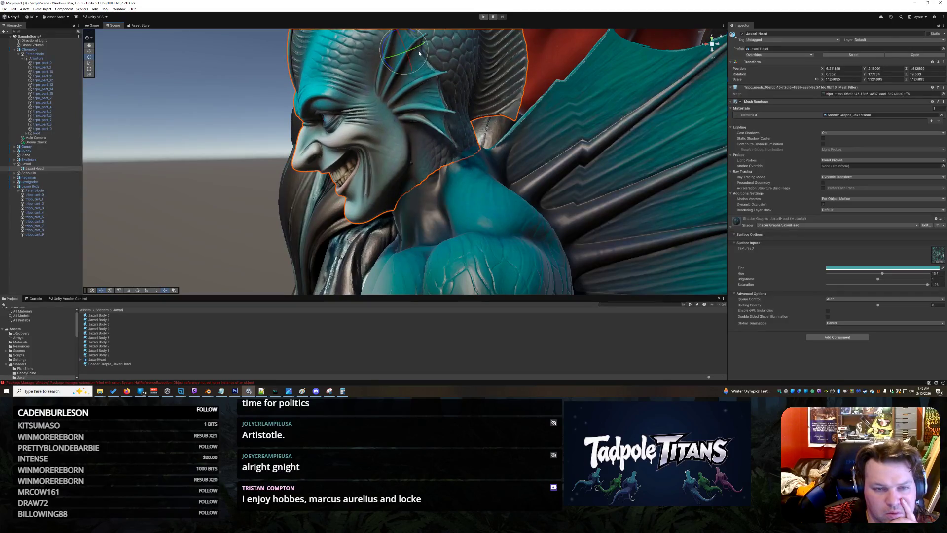
mouse_move(253, 172)
mouse_down()
mouse_move(396, 167)
mouse_move(526, 196)
mouse_move(415, 235)
mouse_move(374, 204)
mouse_move(464, 227)
mouse_up()
scroll(415, 235, down, 3)
scroll(415, 236, down, 2)
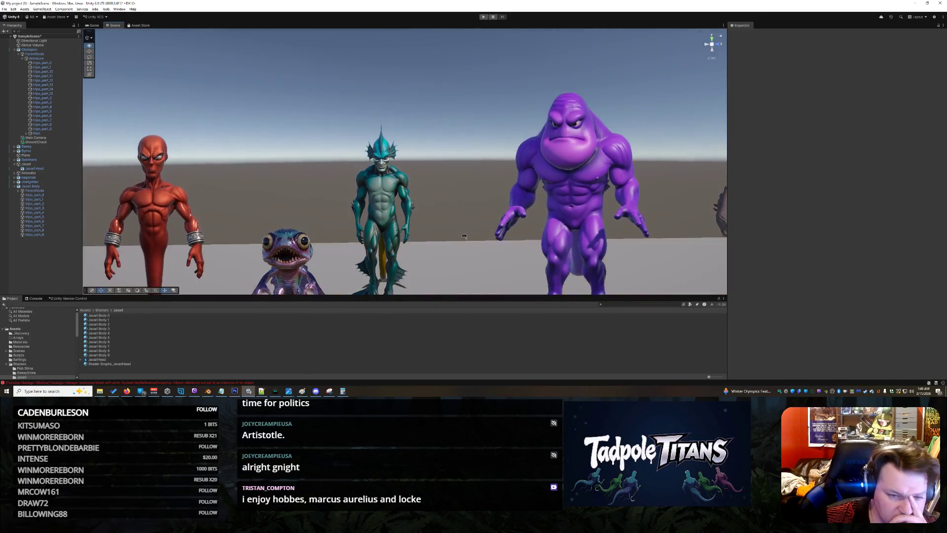
scroll(463, 229, up, 2)
scroll(463, 228, up, 2)
scroll(442, 220, up, 2)
scroll(459, 226, up, 2)
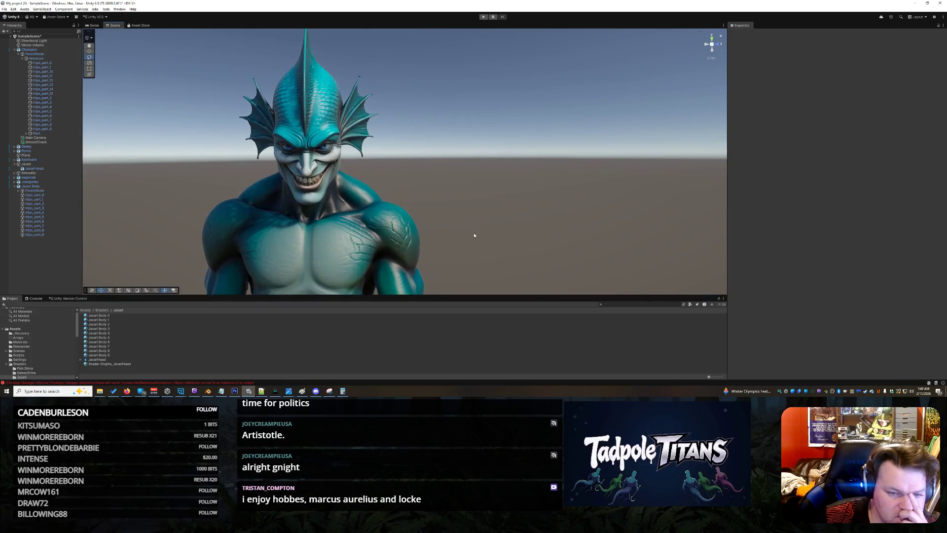
drag(471, 233, 418, 205)
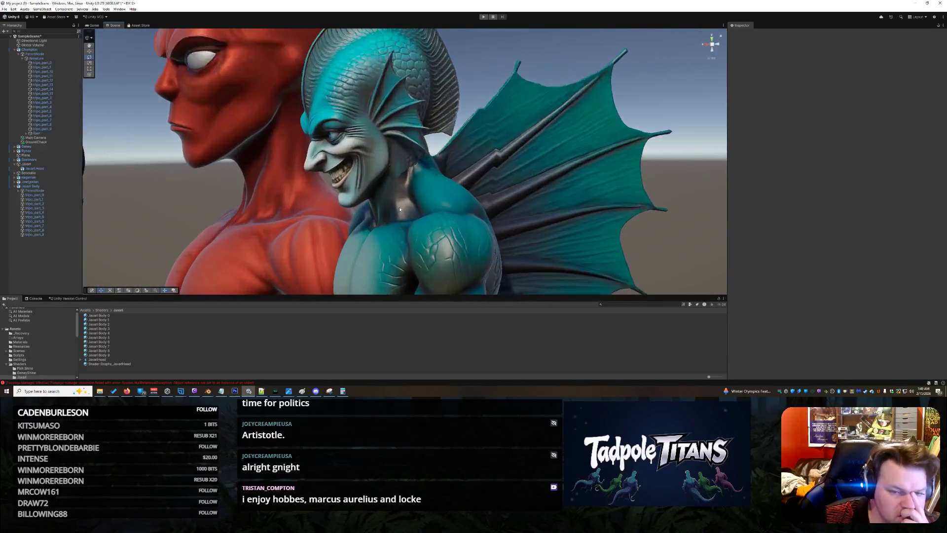
click(418, 204)
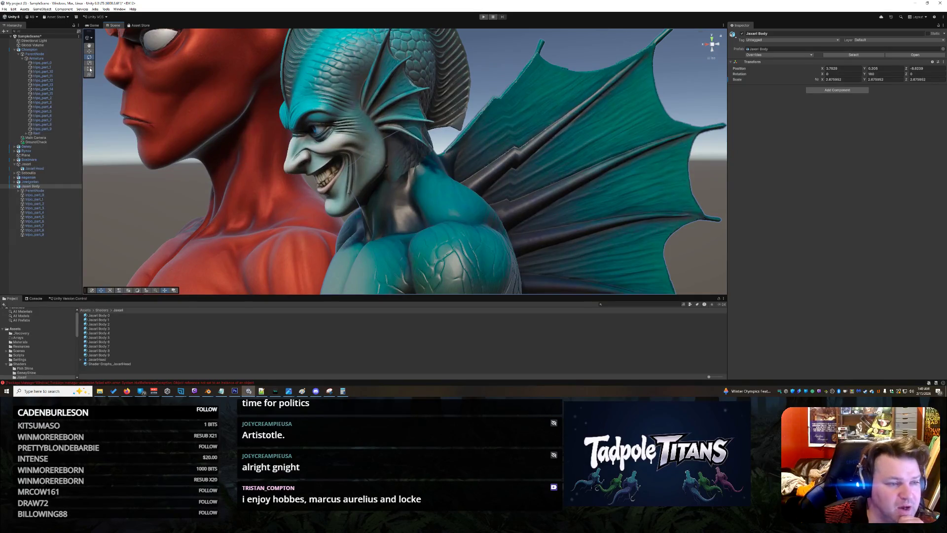
scroll(378, 261, down, 2)
scroll(379, 260, down, 3)
scroll(379, 260, down, 3)
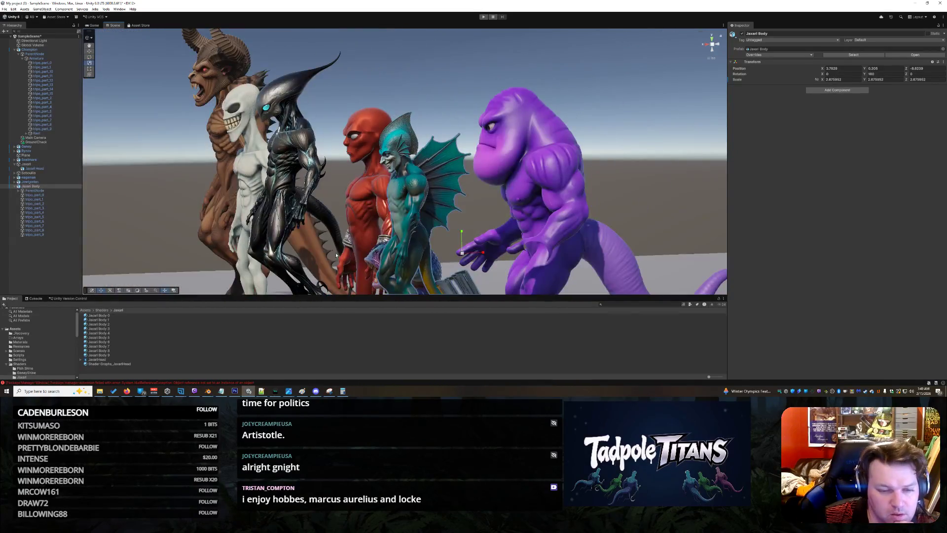
scroll(378, 260, down, 2)
scroll(445, 252, up, 2)
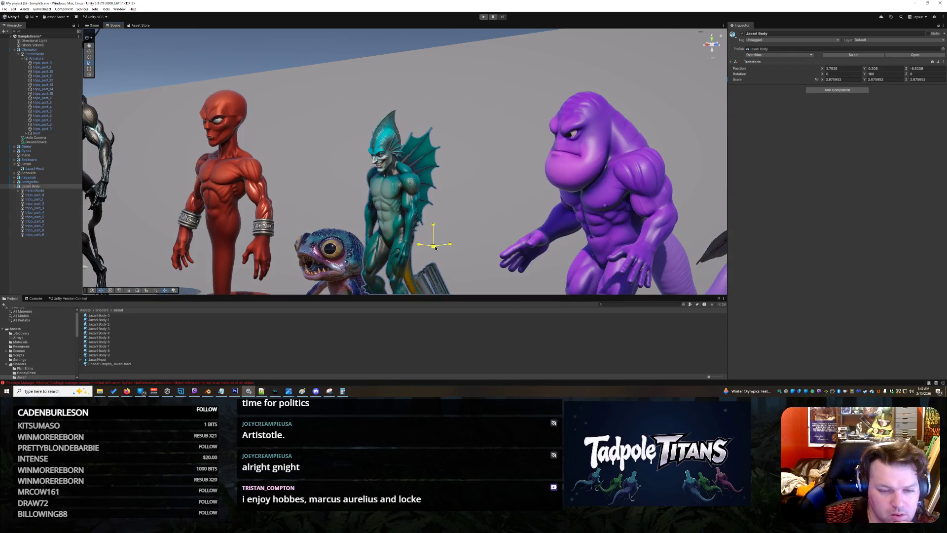
Frame the Jaxari Head and move it up-left, then left and down on the body
click(434, 244)
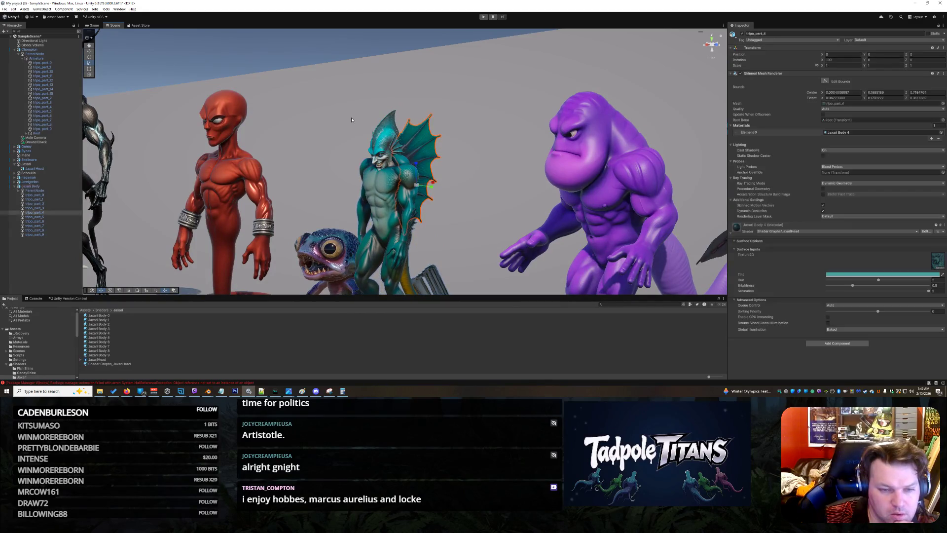
click(373, 133)
key(f)
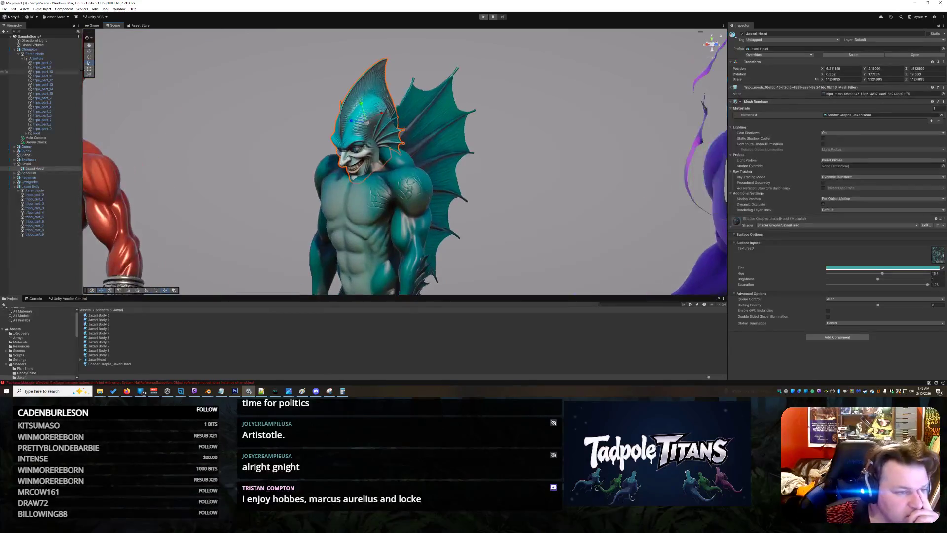
click(90, 51)
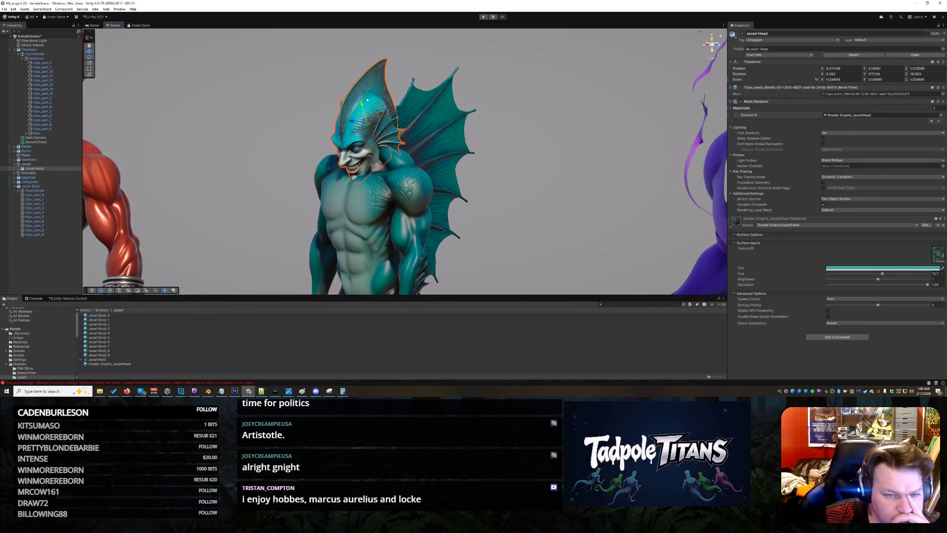
mouse_move(362, 104)
mouse_down()
mouse_move(345, 88)
mouse_move(425, 164)
mouse_move(397, 60)
mouse_up()
scroll(345, 89, up, 2)
scroll(344, 89, up, 2)
scroll(345, 89, up, 2)
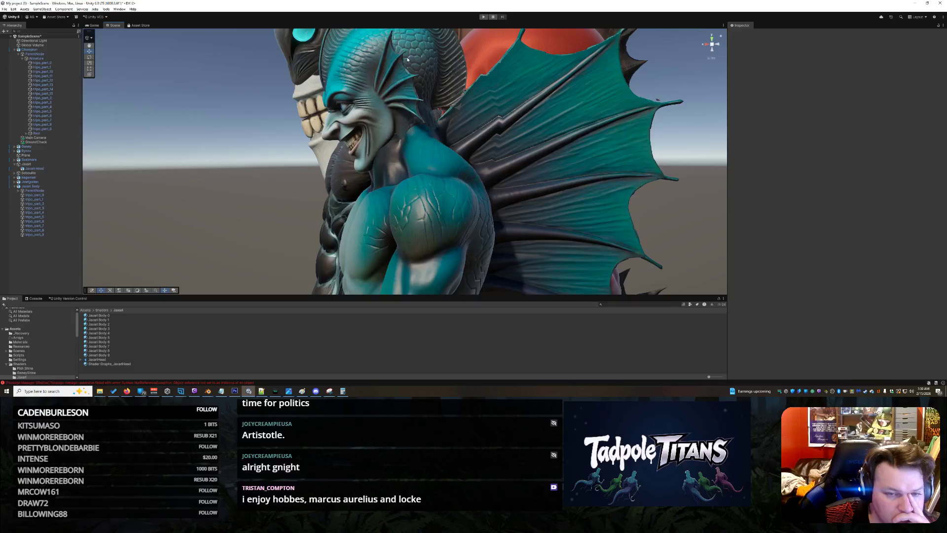
mouse_move(411, 61)
mouse_down()
mouse_move(386, 56)
mouse_move(397, 58)
mouse_up()
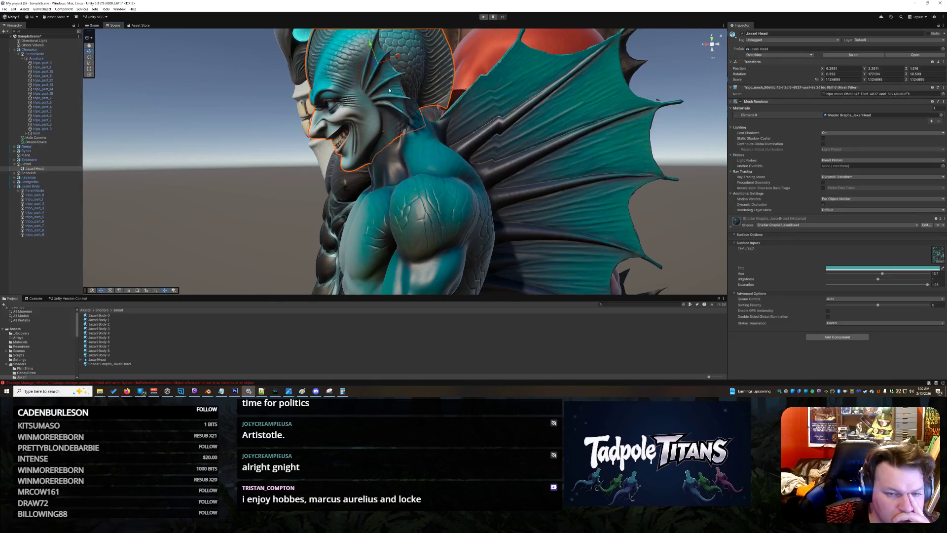
Orbit around the teal creature to inspect the fit, then select the Jaxari Body
drag(391, 84, 449, 195)
scroll(449, 196, down, 3)
scroll(444, 215, down, 5)
scroll(437, 237, down, 3)
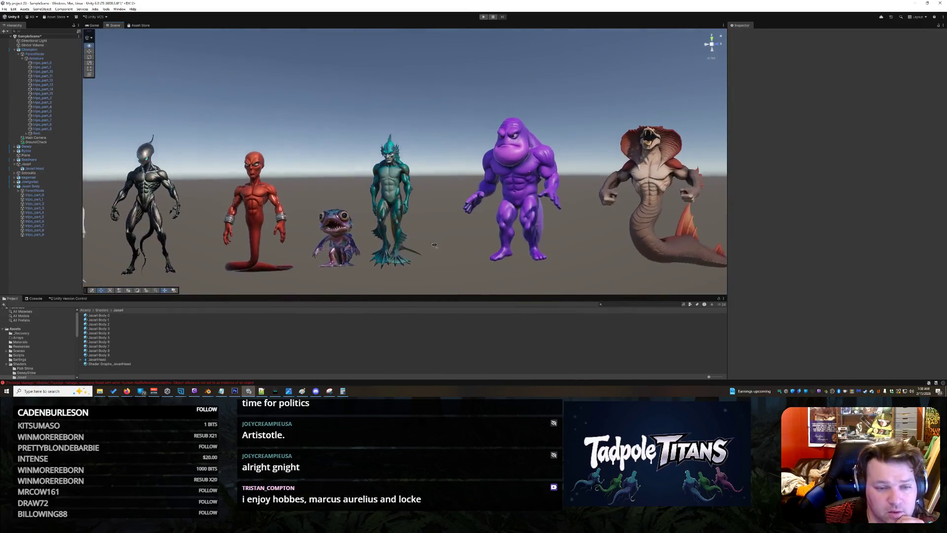
mouse_move(434, 245)
mouse_down()
mouse_move(378, 263)
mouse_move(443, 240)
mouse_up()
scroll(447, 235, up, 3)
scroll(447, 235, up, 3)
scroll(447, 236, up, 3)
scroll(447, 235, up, 2)
mouse_move(446, 236)
mouse_down()
mouse_move(462, 249)
mouse_move(470, 229)
mouse_up()
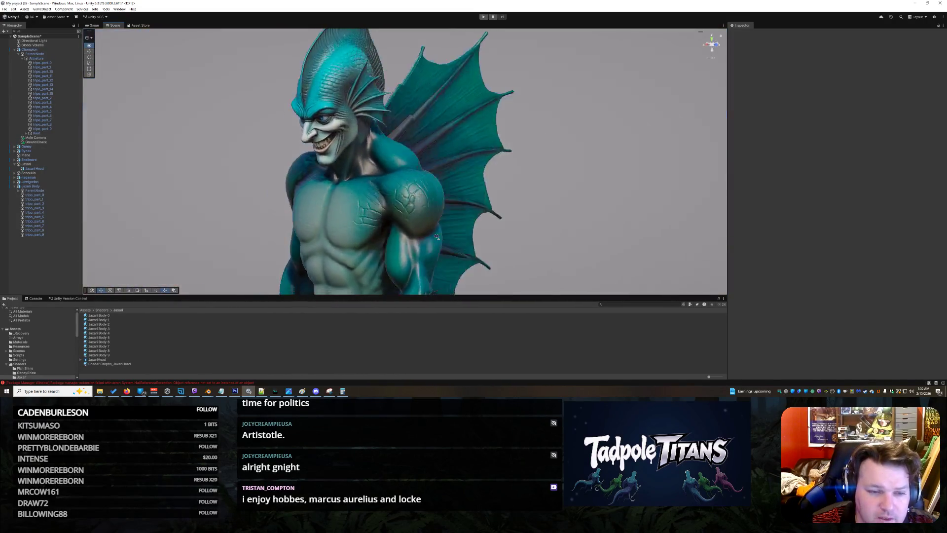
mouse_move(471, 229)
mouse_down()
mouse_move(400, 244)
mouse_move(435, 225)
mouse_up()
click(413, 205)
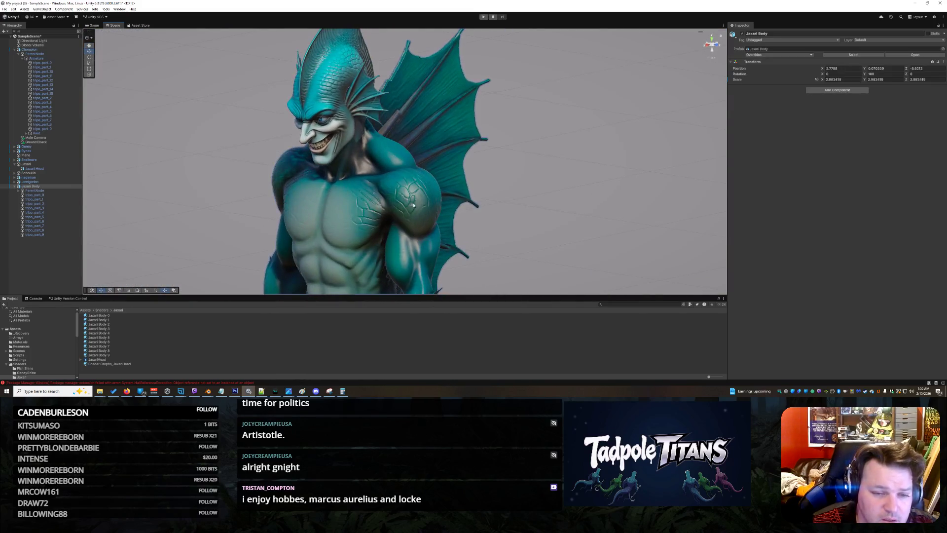
Select all ten Jaxari Body materials and lower their Brightness slider
click(104, 354)
shift+click(116, 316)
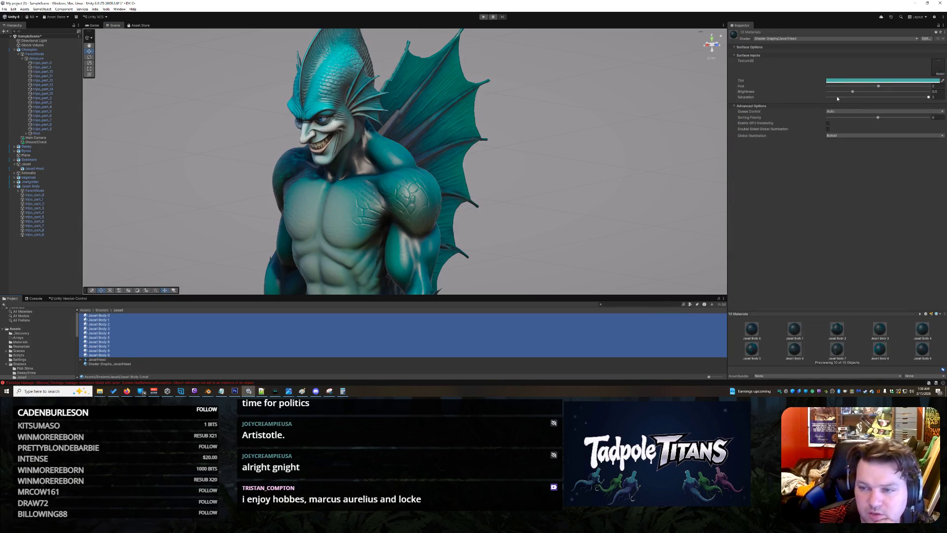
drag(851, 94, 865, 94)
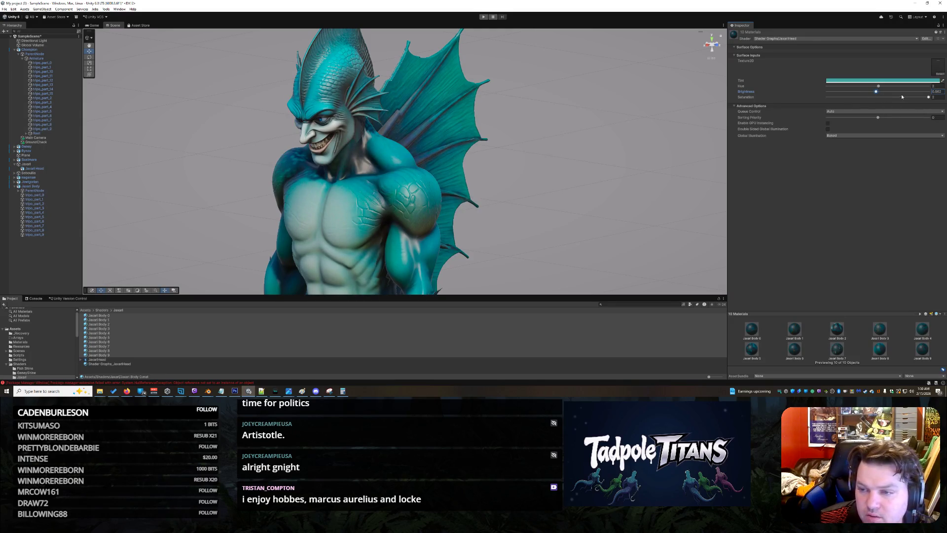
click(642, 166)
scroll(643, 166, down, 5)
drag(564, 172, 462, 204)
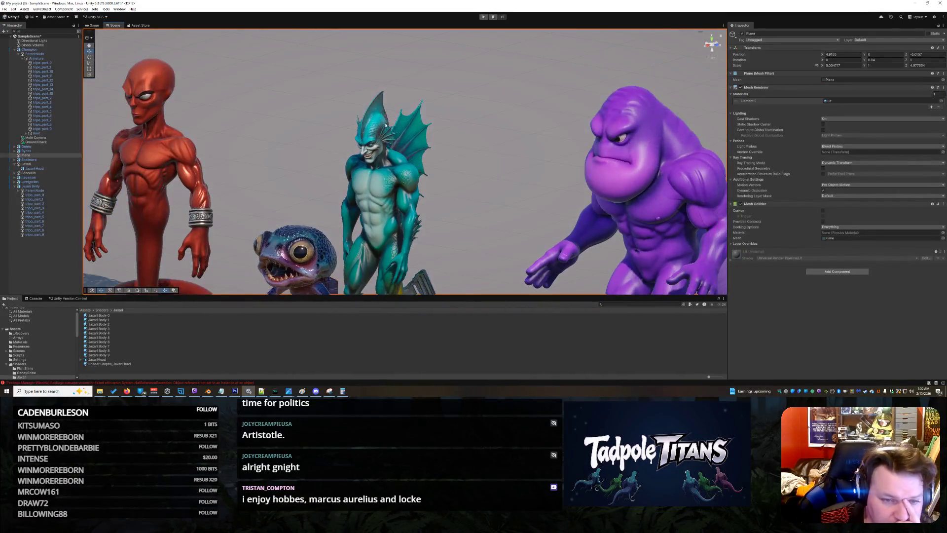
scroll(391, 155, up, 5)
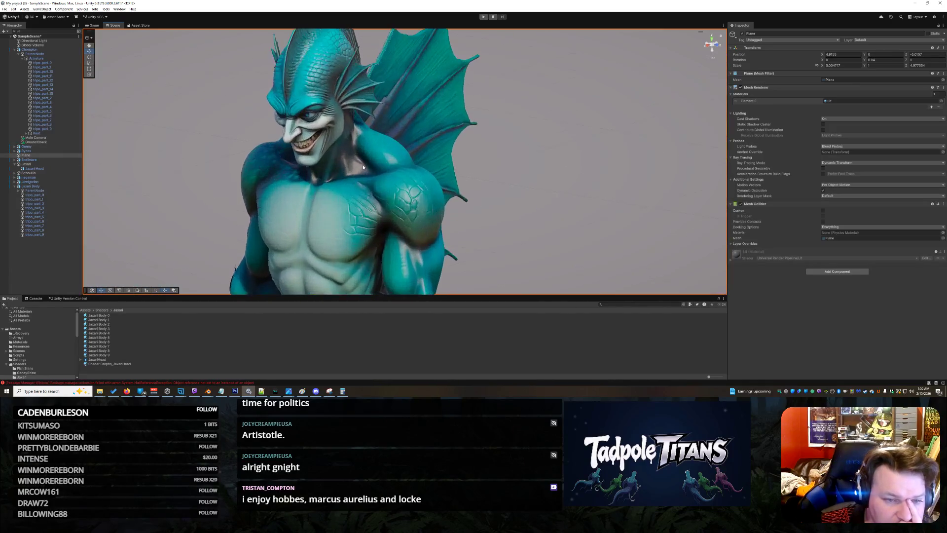
scroll(400, 159, up, 3)
Orbit back to the lineup and select the teal creature's tail fin part (tripo_part_3)
mouse_move(401, 159)
mouse_down()
mouse_move(386, 159)
mouse_move(486, 129)
mouse_up()
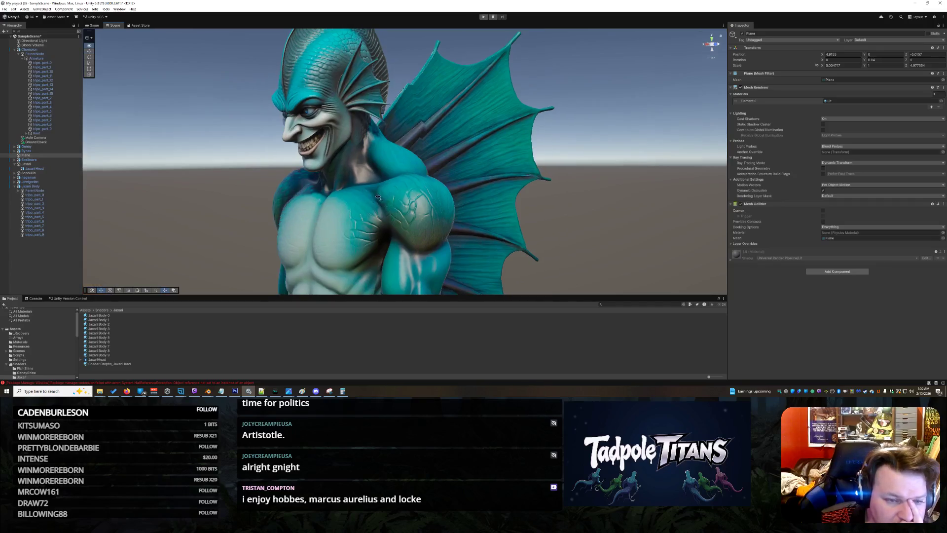
scroll(485, 130, down, 2)
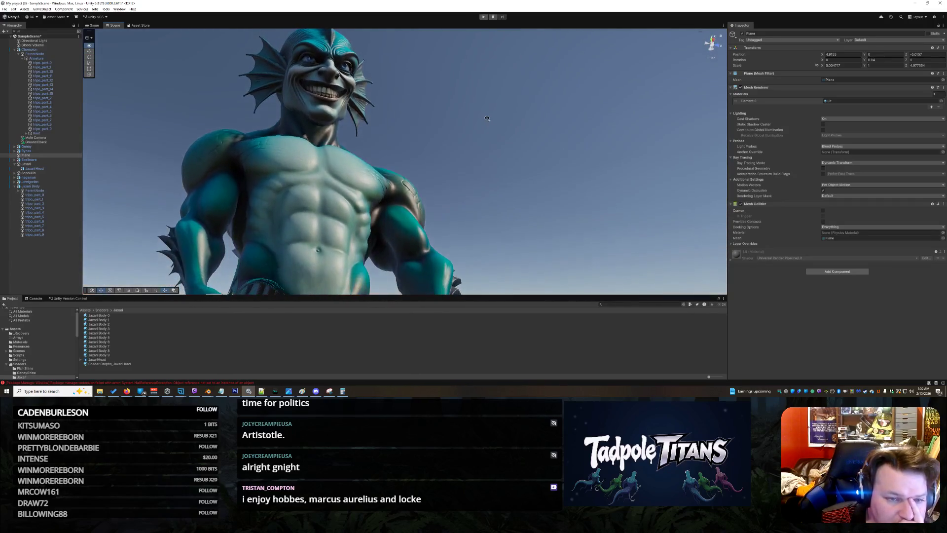
scroll(481, 116, down, 2)
scroll(466, 163, down, 2)
scroll(463, 178, down, 2)
scroll(459, 190, down, 2)
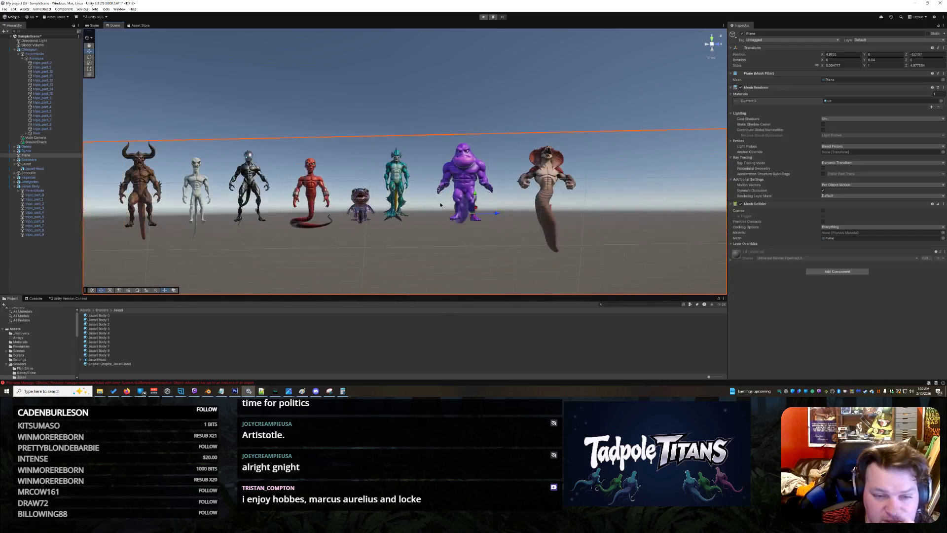
drag(459, 190, 416, 244)
scroll(415, 246, up, 2)
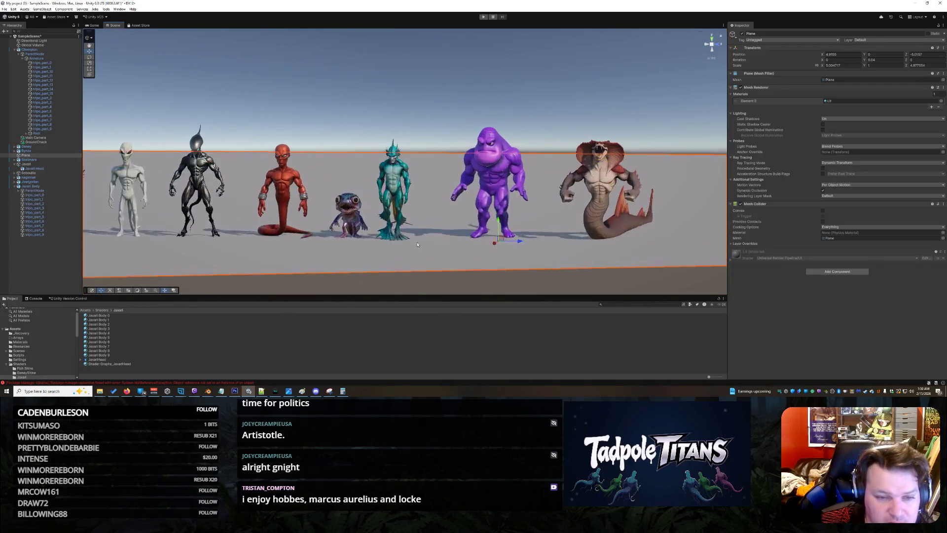
scroll(414, 244, up, 2)
mouse_move(415, 245)
mouse_down()
mouse_move(385, 222)
mouse_move(406, 238)
mouse_up()
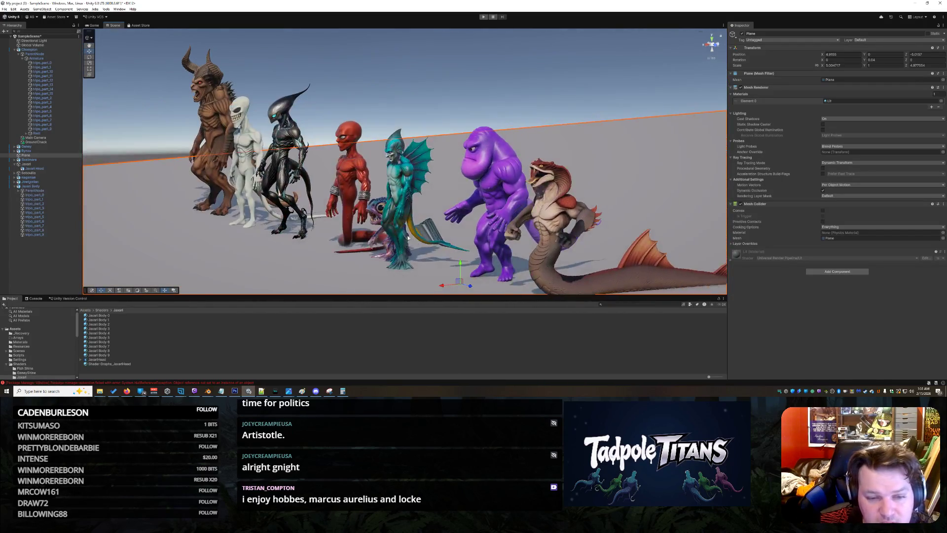
click(417, 236)
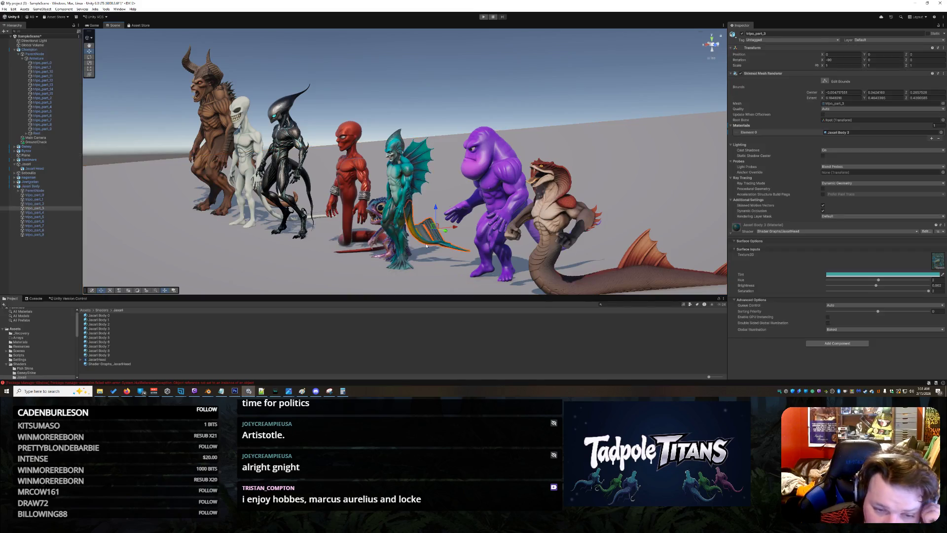
scroll(428, 246, up, 2)
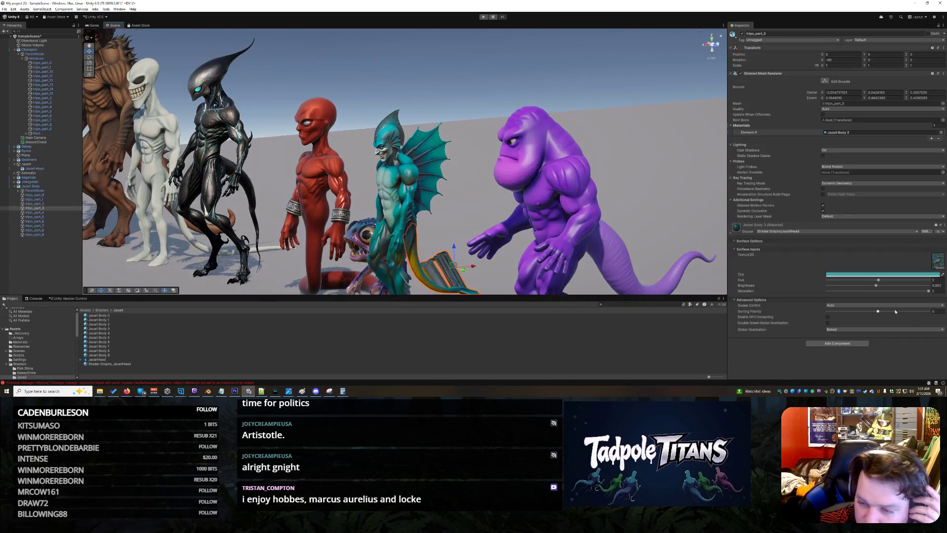
Lower the tail fin material's Saturation to about 1.58 and raise its Brightness
drag(929, 292, 908, 292)
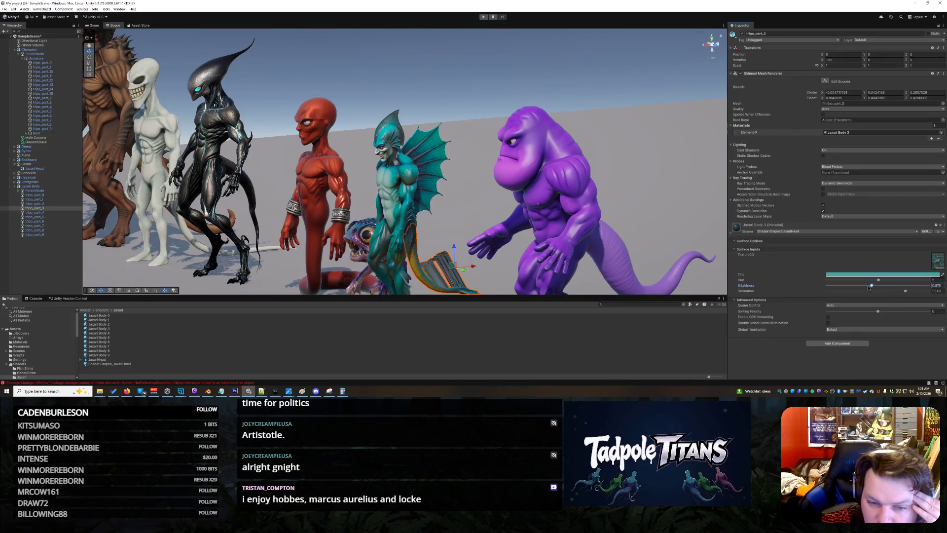
drag(861, 287, 889, 286)
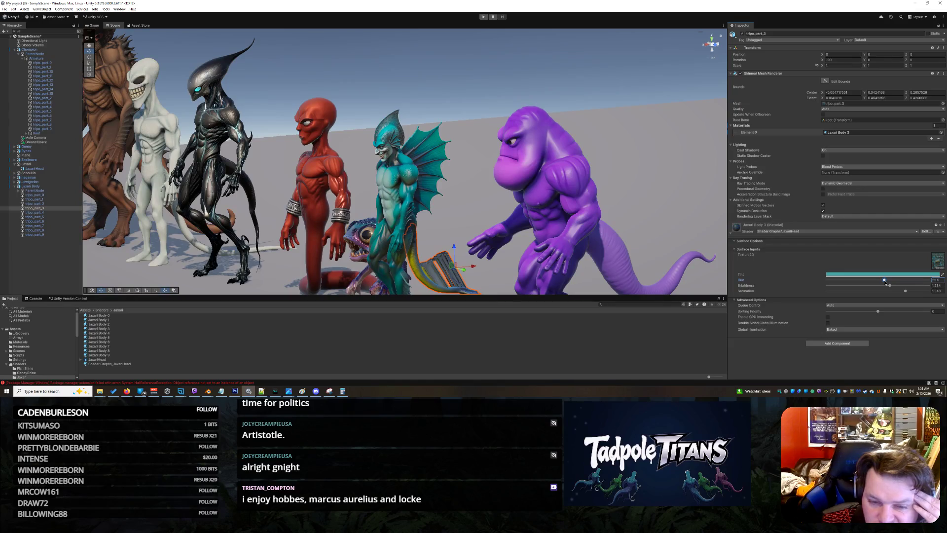
Compare the Jaxari Body, tripo_part_4 and tail tripo_part_3 pieces, ending with the tail selected
click(427, 173)
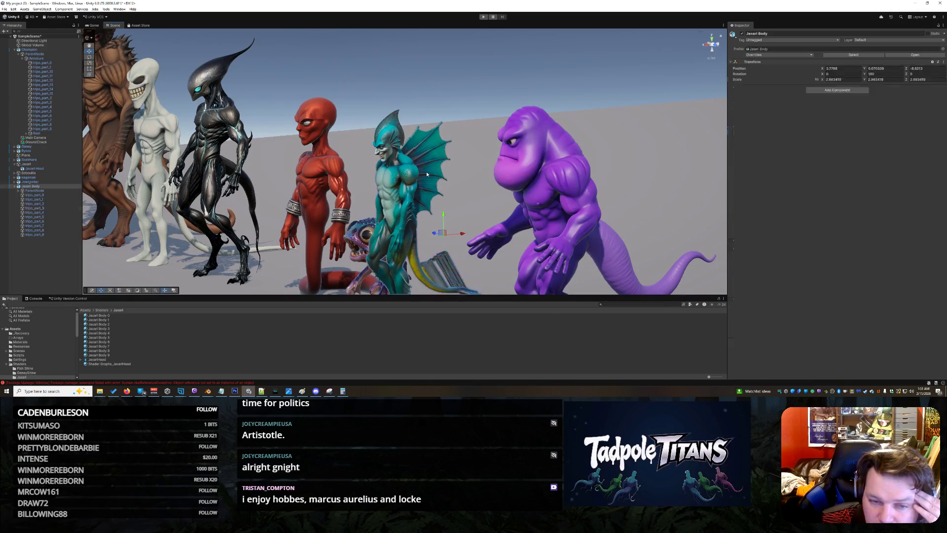
click(440, 265)
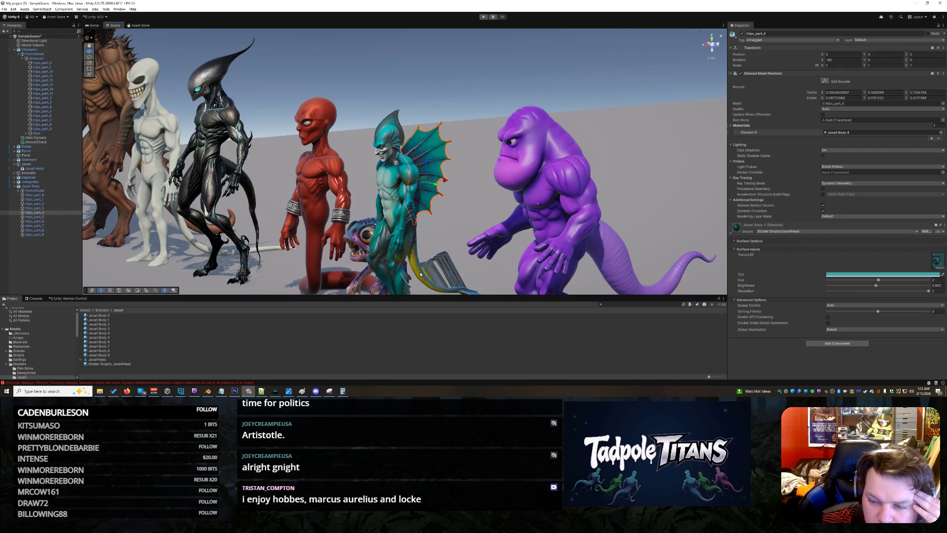
click(421, 274)
click(420, 274)
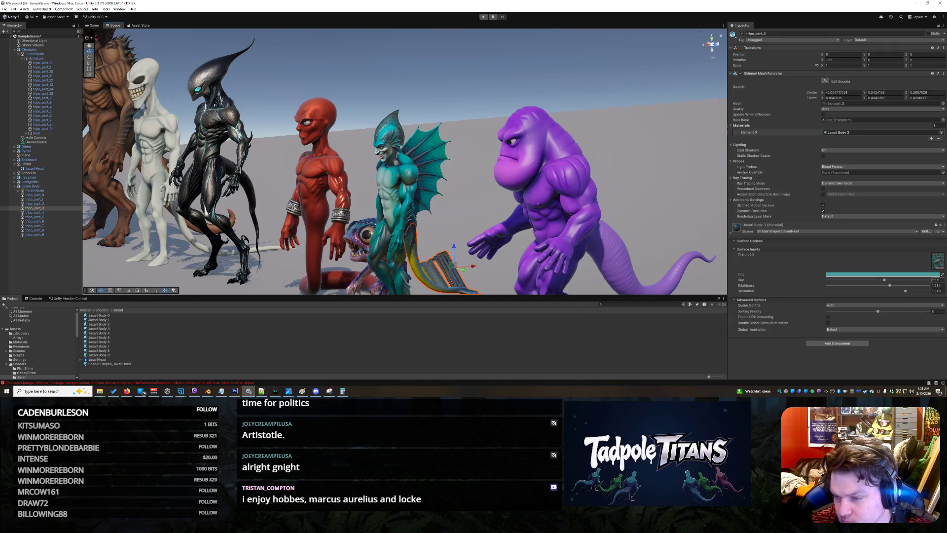
click(435, 192)
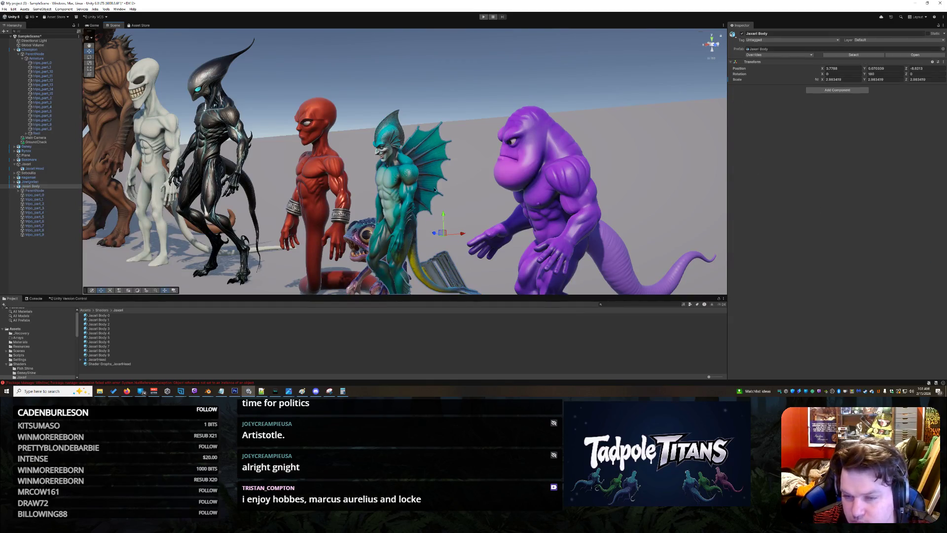
click(436, 192)
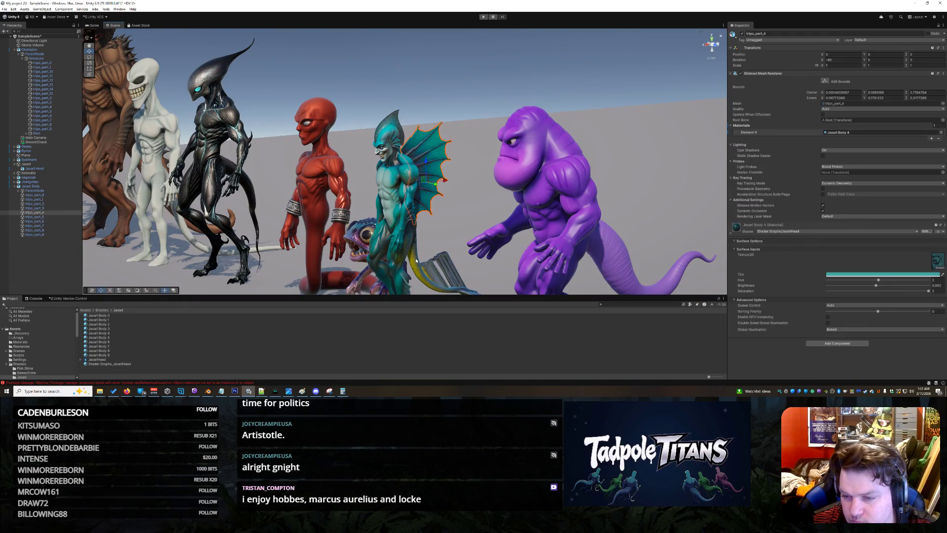
click(417, 260)
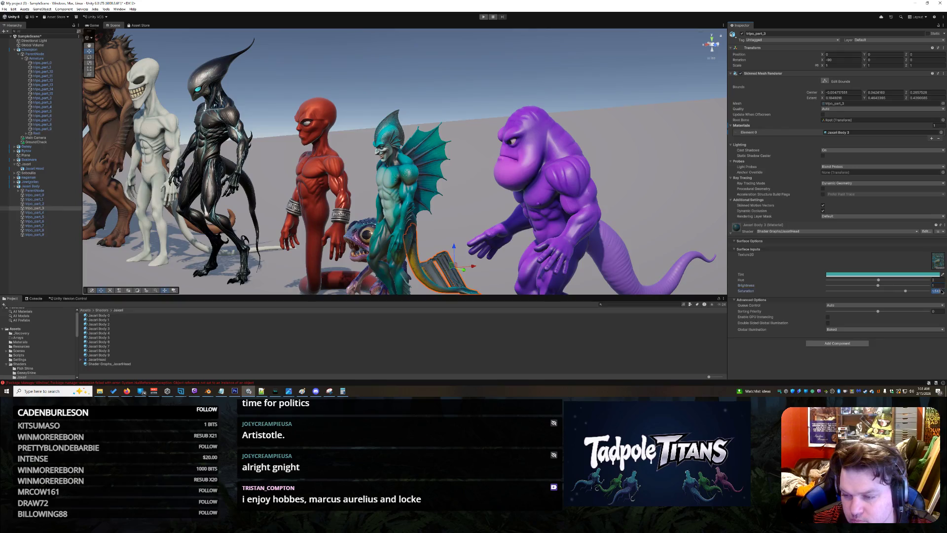
click(666, 245)
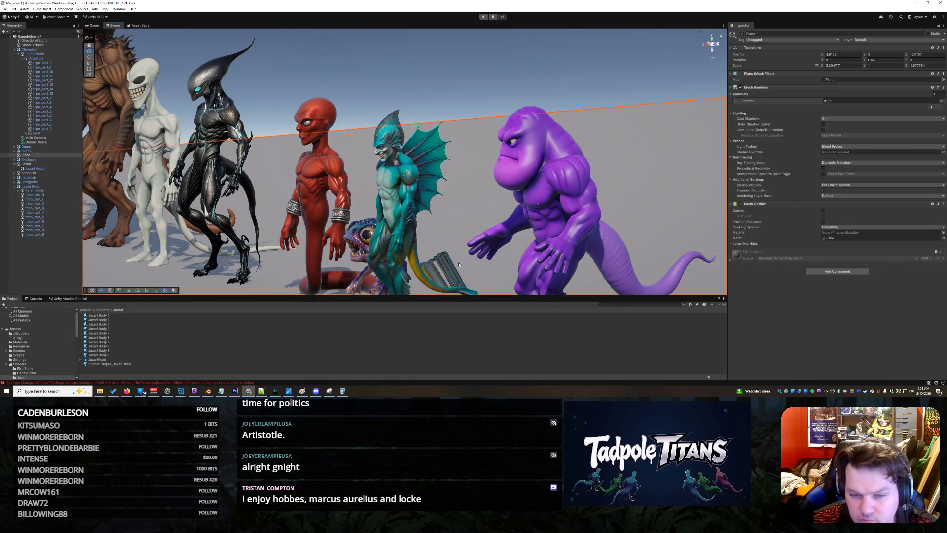
click(420, 272)
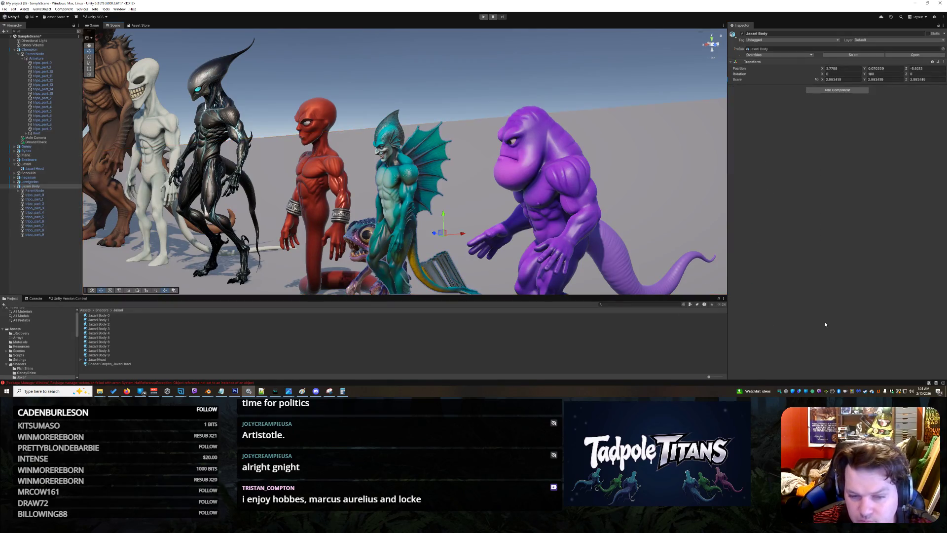
click(421, 273)
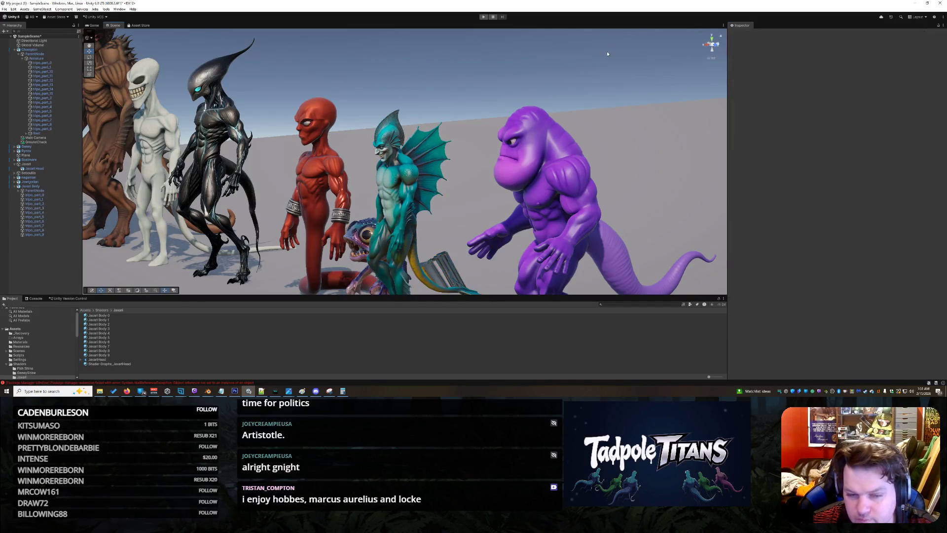
scroll(410, 289, down, 3)
scroll(410, 289, down, 3)
scroll(410, 289, down, 3)
drag(410, 289, 410, 269)
scroll(433, 248, up, 3)
scroll(434, 257, up, 3)
scroll(433, 257, down, 2)
scroll(429, 255, up, 2)
scroll(424, 253, down, 2)
scroll(418, 250, up, 3)
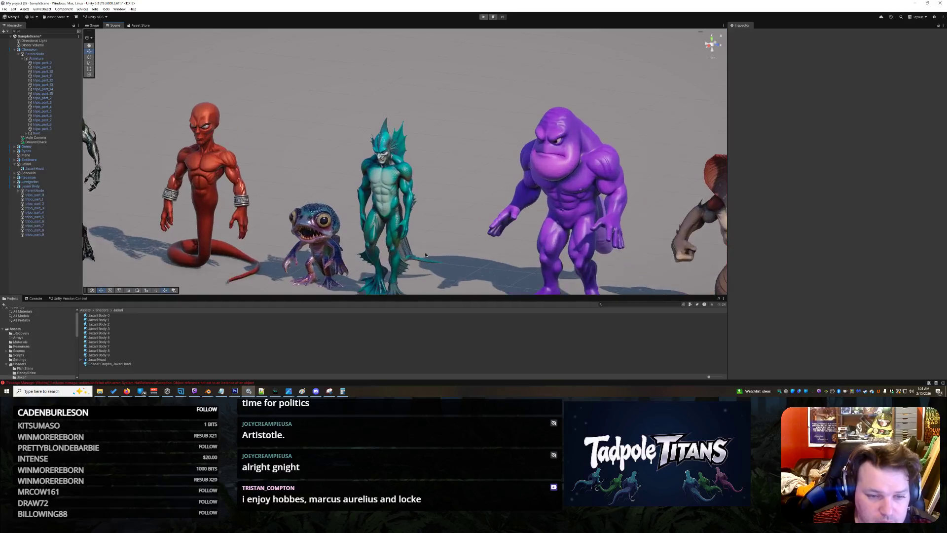
drag(418, 250, 434, 268)
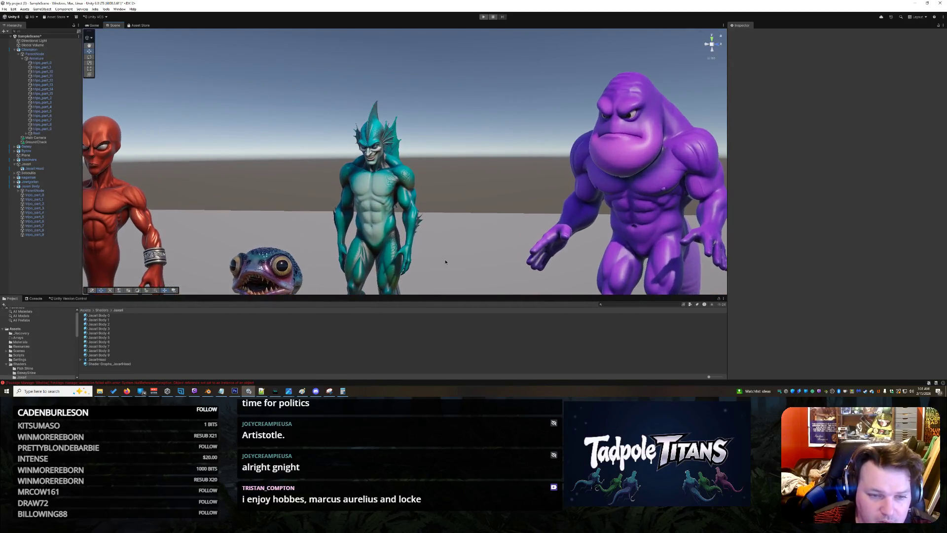
scroll(444, 262, up, 2)
scroll(493, 212, up, 1)
scroll(541, 229, up, 1)
scroll(542, 229, up, 1)
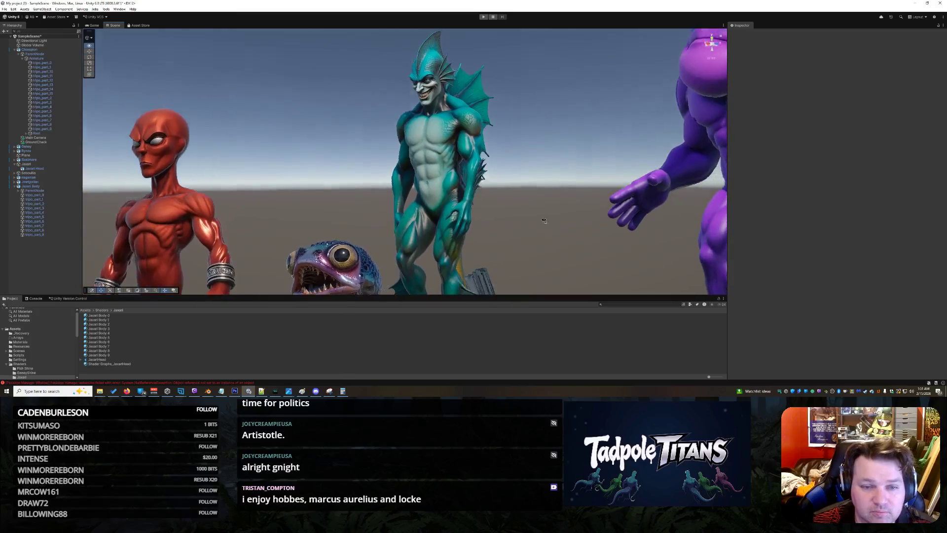
mouse_move(542, 229)
mouse_down()
mouse_move(531, 209)
mouse_move(607, 197)
mouse_move(594, 234)
mouse_move(529, 243)
mouse_move(544, 233)
mouse_up()
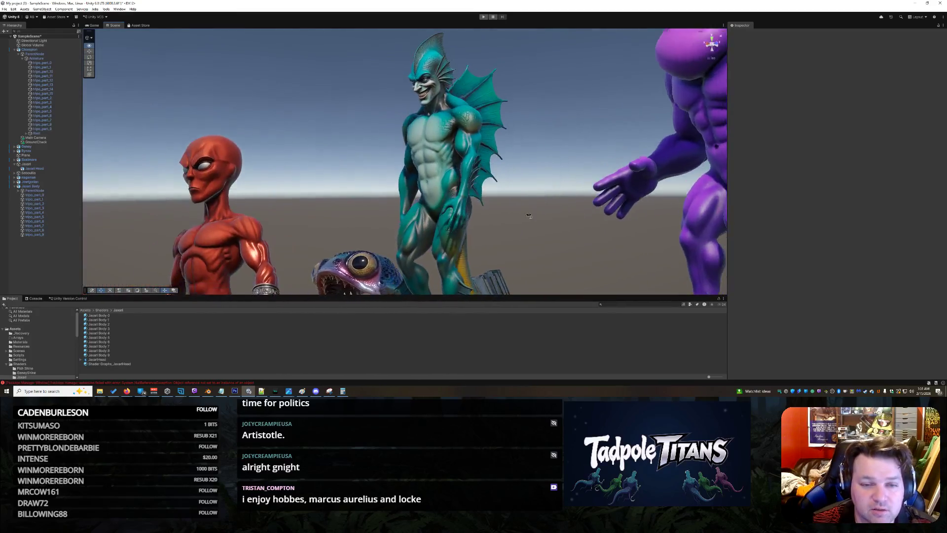
scroll(594, 235, down, 3)
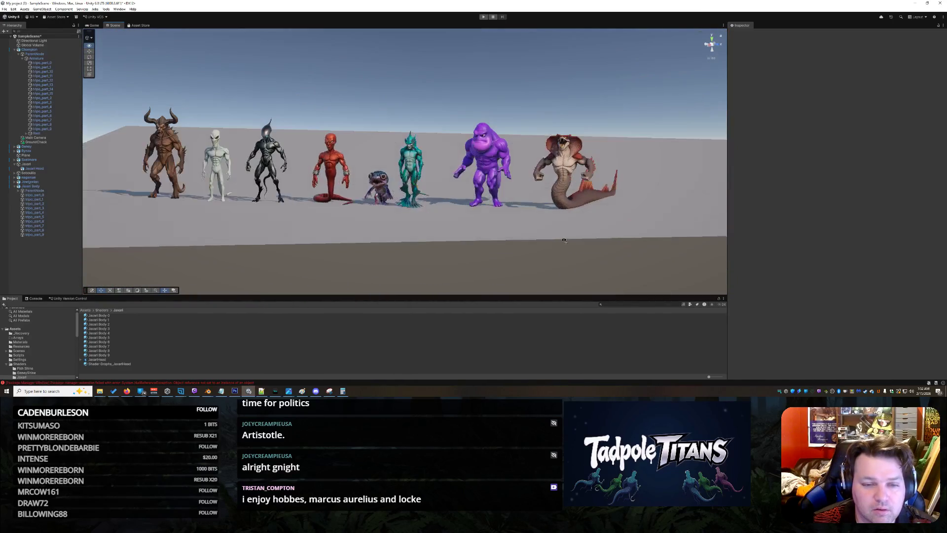
drag(543, 232, 461, 205)
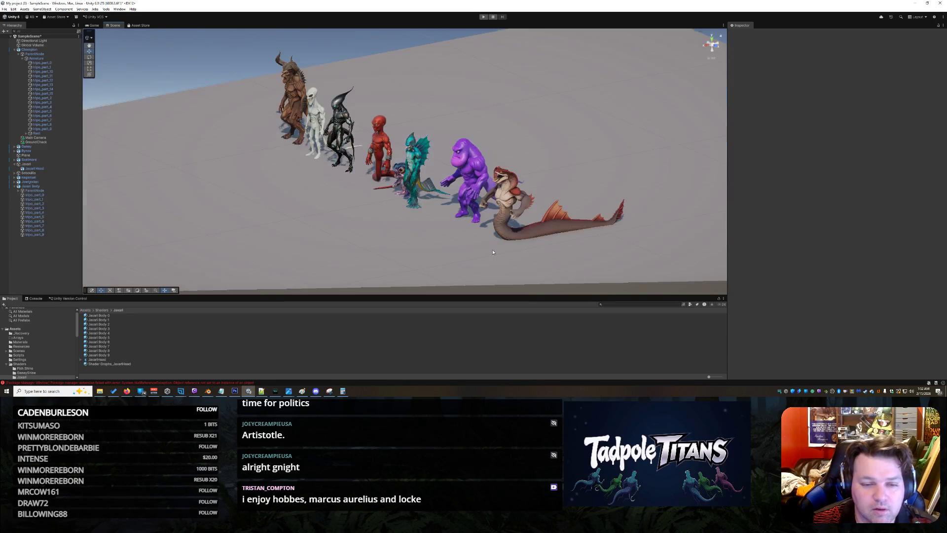
scroll(461, 205, up, 5)
click(462, 204)
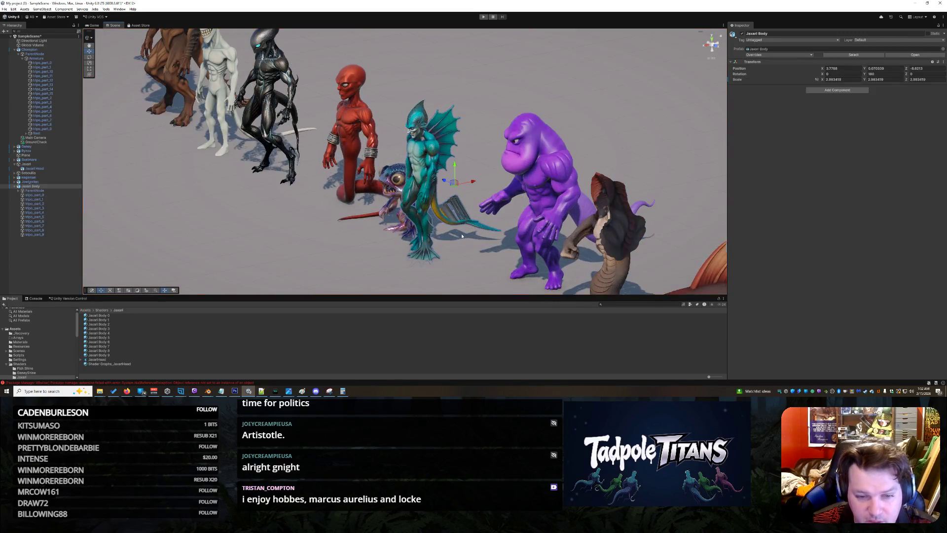
scroll(462, 205, up, 5)
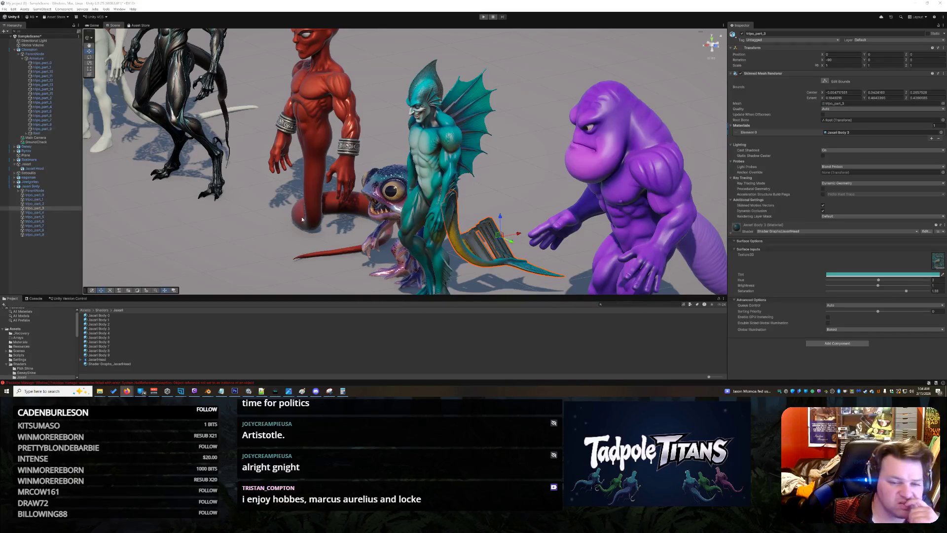
scroll(467, 249, up, 2)
Select the teal creature's tail part in the Scene view and frame it
click(466, 247)
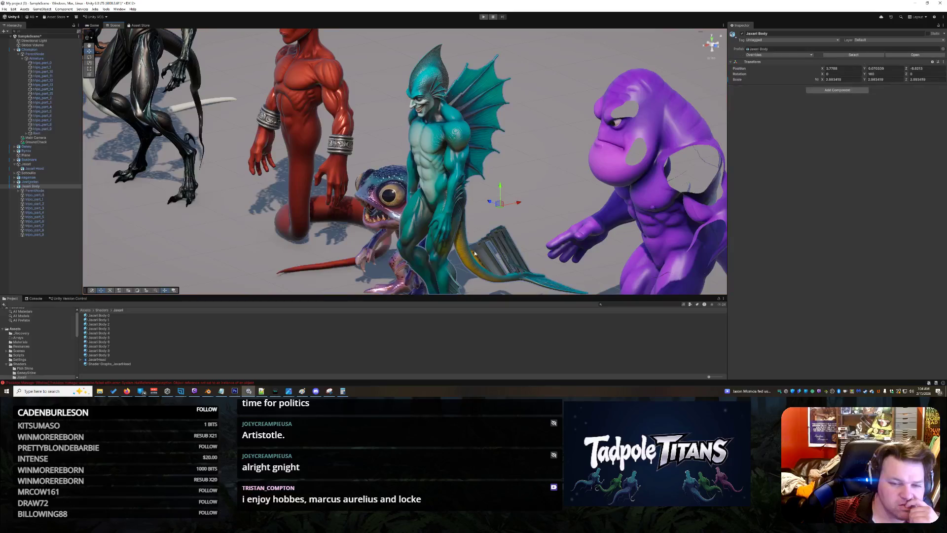
scroll(428, 219, up, 2)
scroll(428, 219, up, 3)
scroll(358, 187, up, 2)
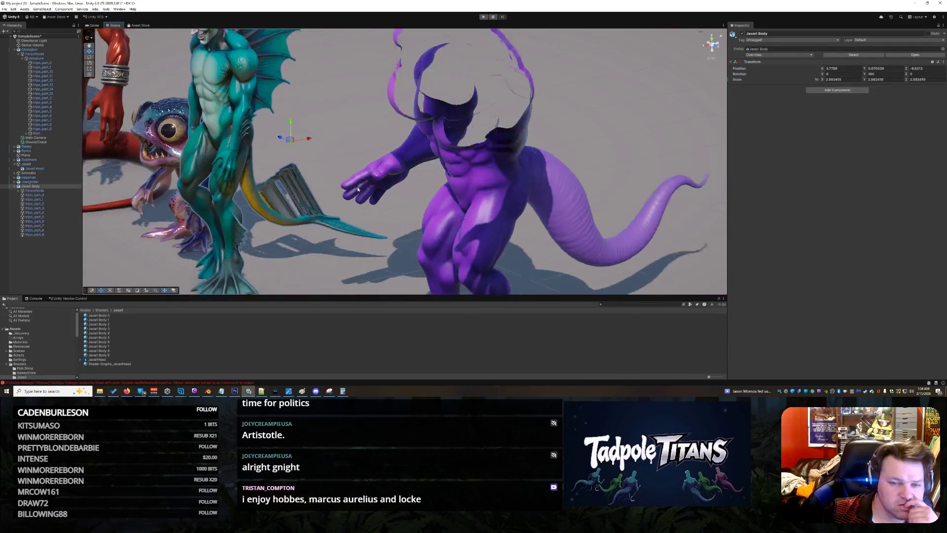
scroll(358, 187, up, 2)
drag(357, 170, 189, 237)
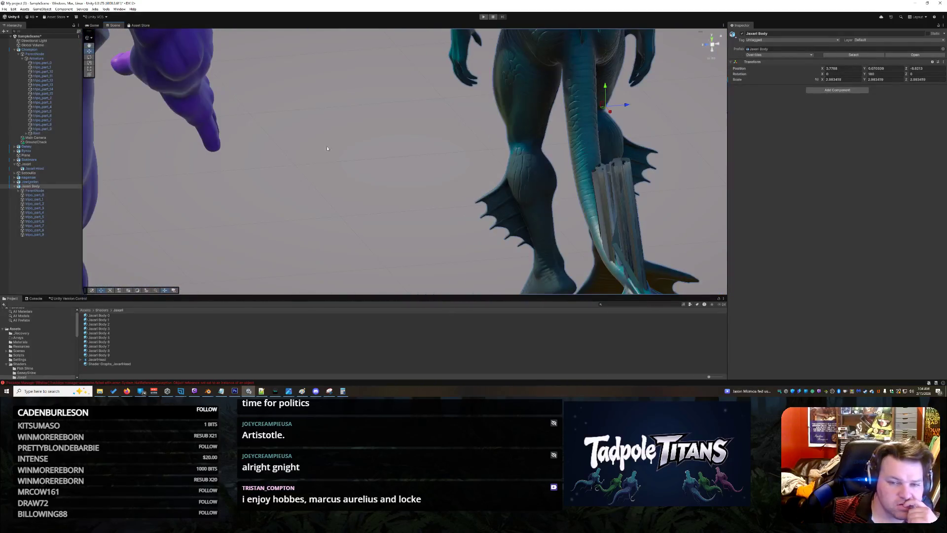
mouse_move(189, 237)
mouse_down()
mouse_move(335, 150)
mouse_move(262, 138)
mouse_move(514, 150)
mouse_up()
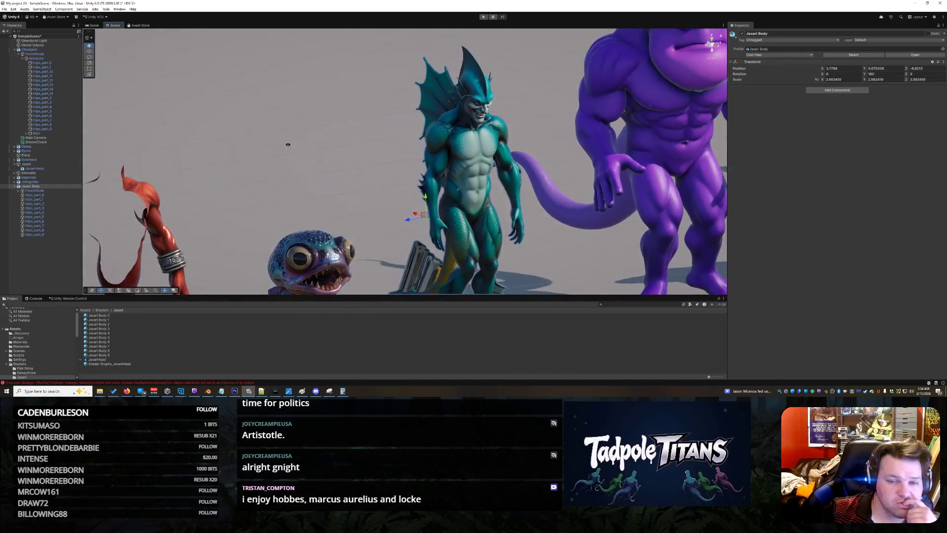
scroll(524, 148, up, 3)
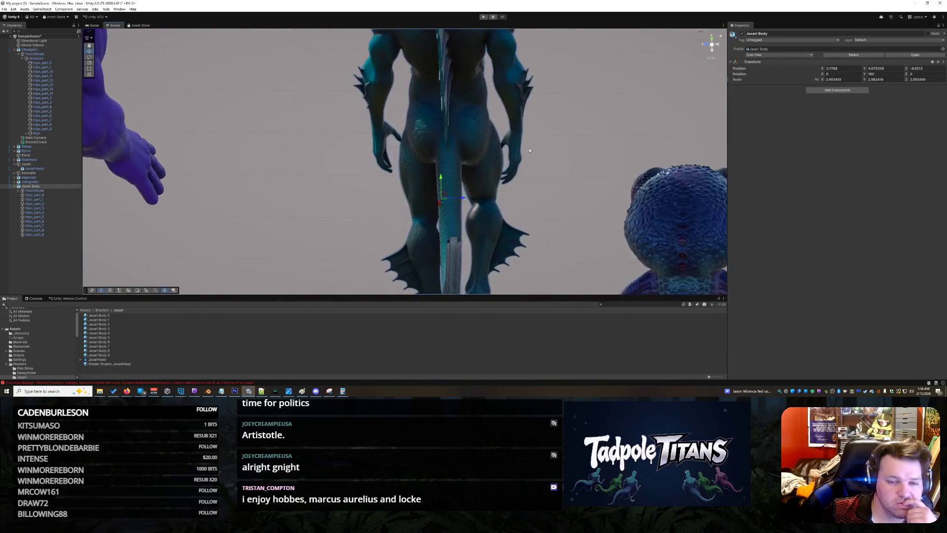
click(452, 168)
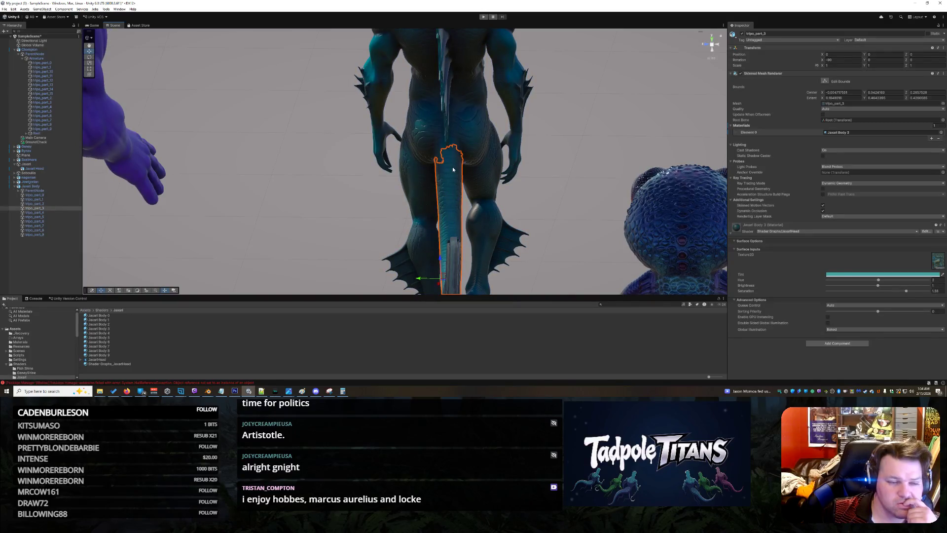
drag(584, 134, 441, 123)
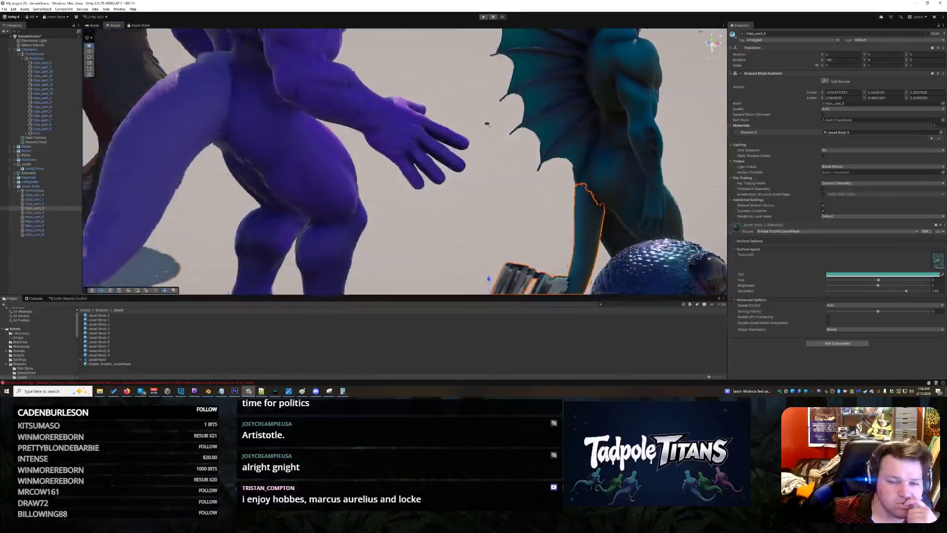
click(46, 209)
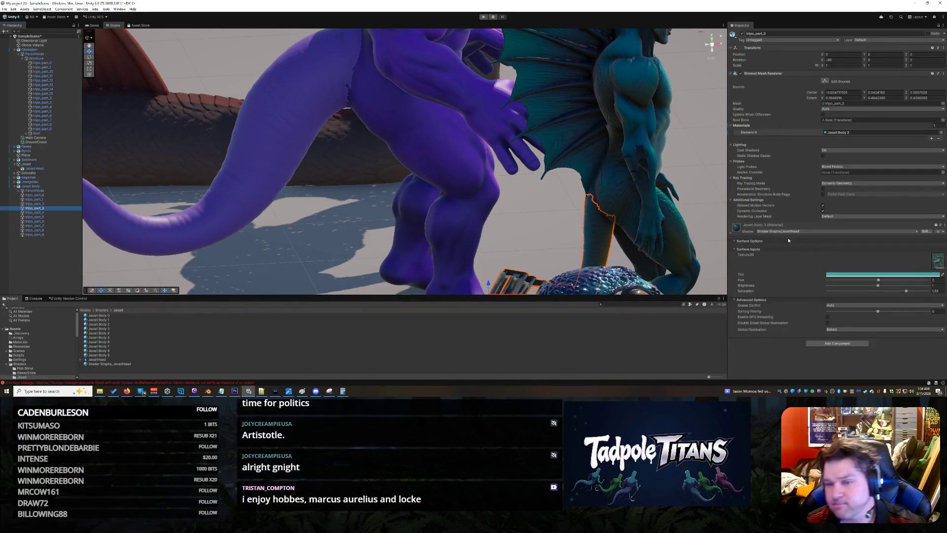
Reveal the Skinned Mesh Renderer's Root Bone and bring up its transform picker list
click(857, 120)
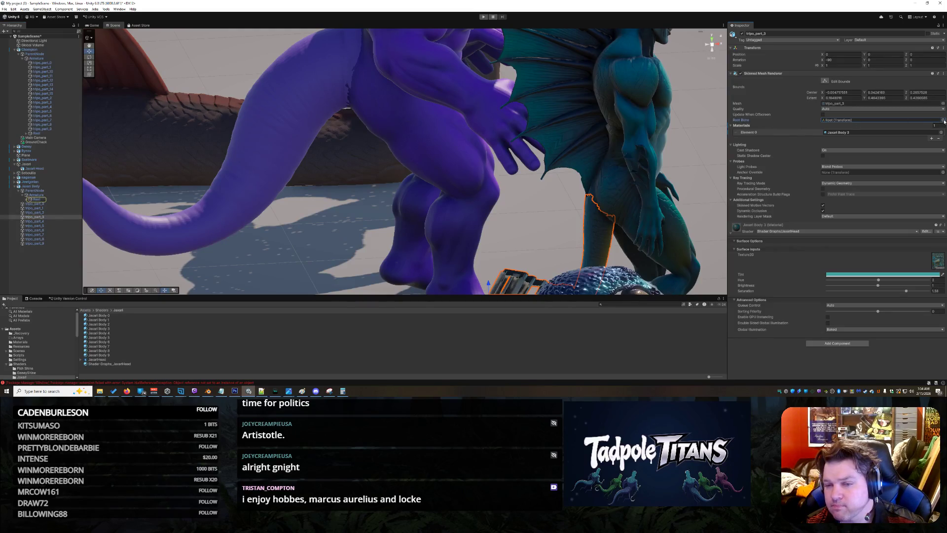
click(944, 120)
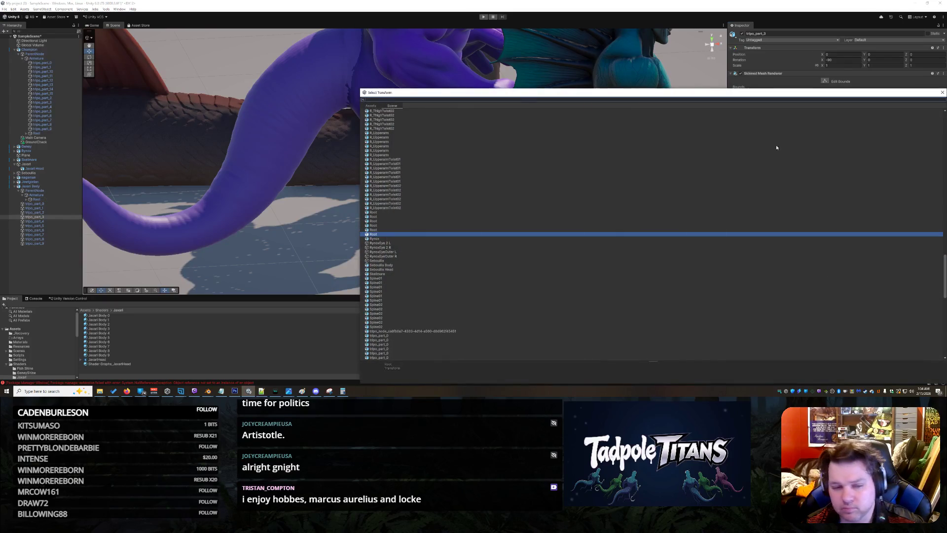
Dismiss the bone list leaving the root bone unchanged, then bring up Windows search
key(Escape)
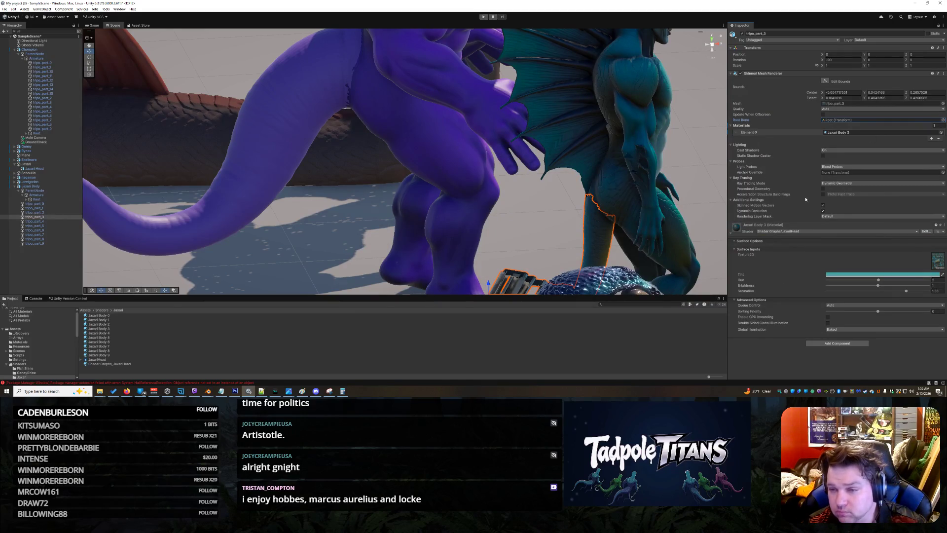
key(super+s)
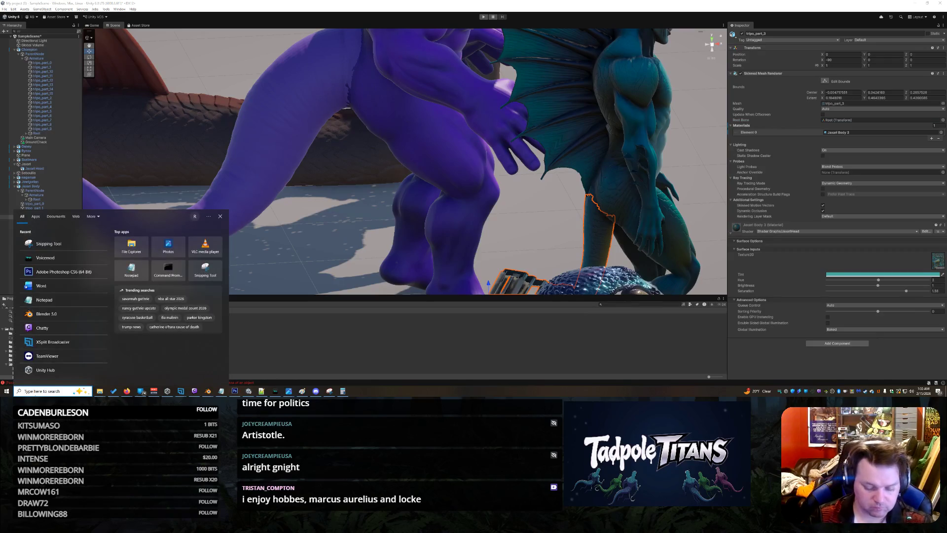
text(snipp)
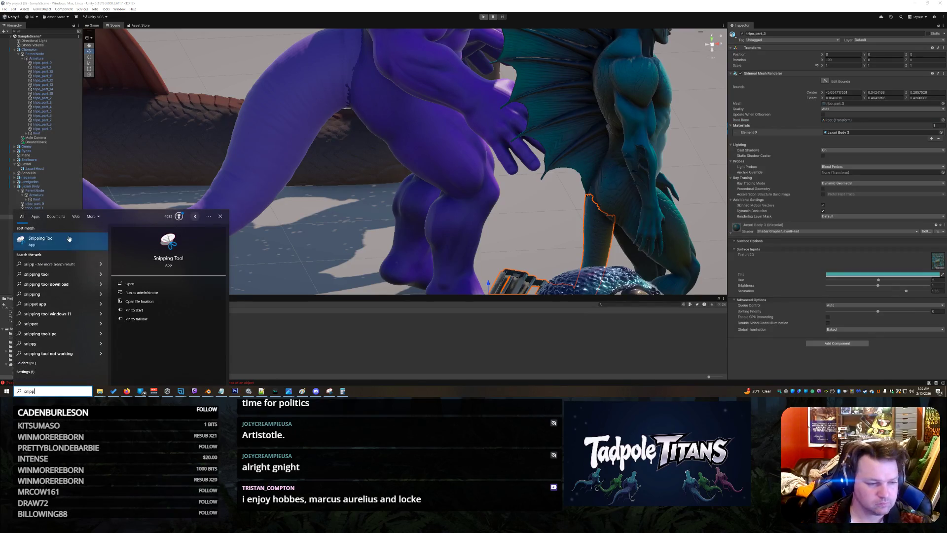
Snip the Unity Inspector panel, copy the capture to the clipboard and close Snipping Tool
click(68, 238)
click(676, 20)
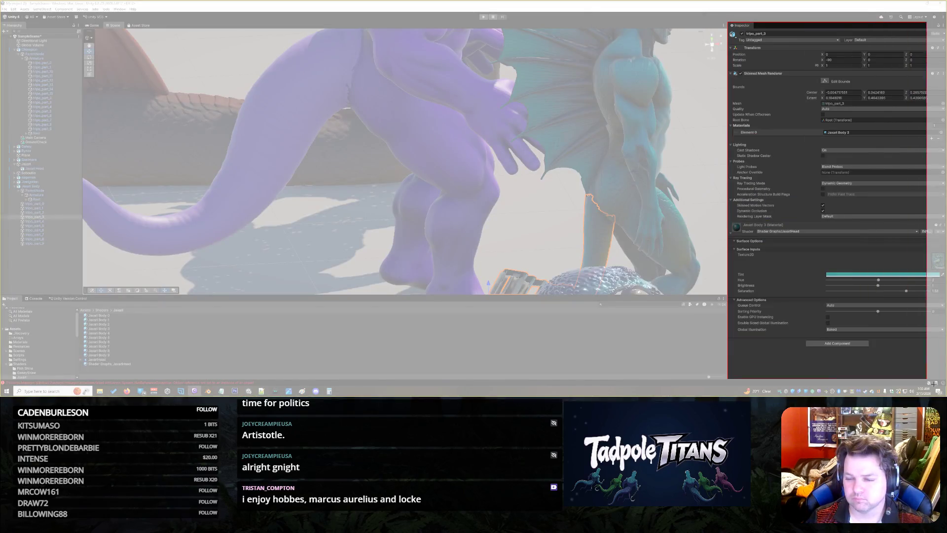
click(884, 234)
right_click(884, 234)
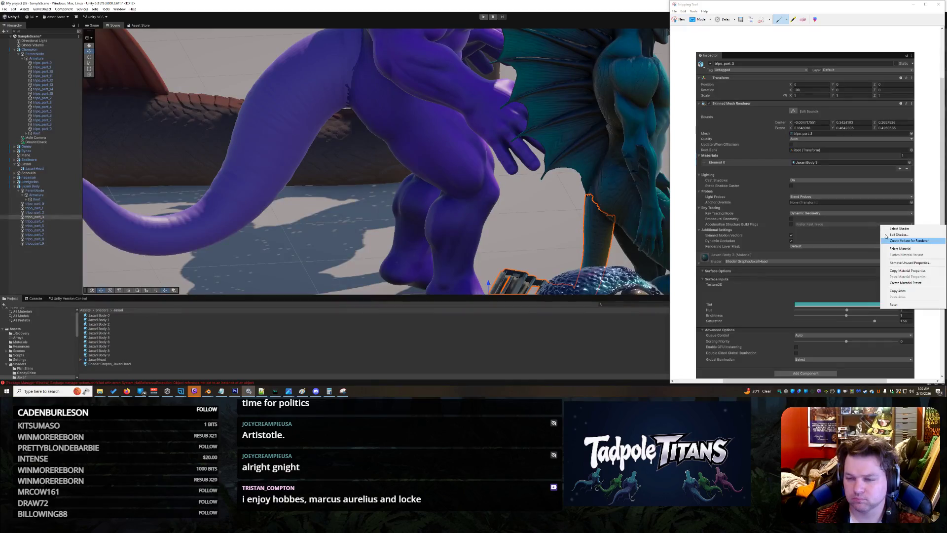
right_click(781, 155)
click(794, 166)
click(195, 391)
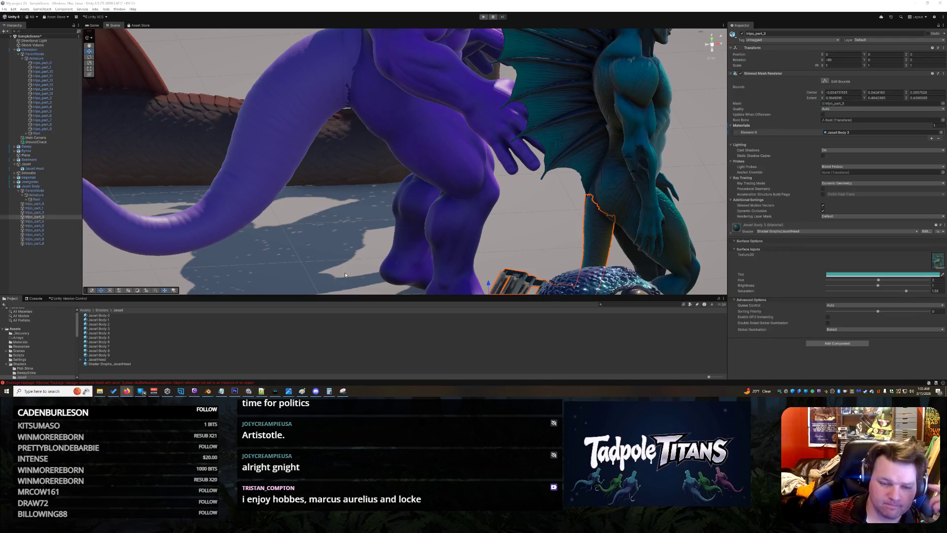
mouse_move(208, 390)
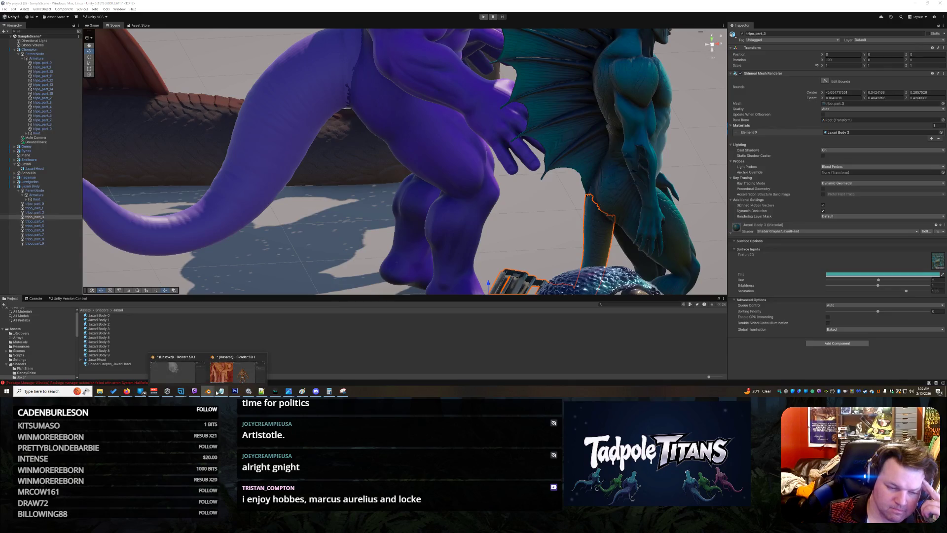
Switch over to the open Blender window
click(222, 368)
scroll(511, 157, down, 8)
scroll(486, 131, up, 1)
Start a new General file discarding unsaved changes and delete the default cube
click(11, 9)
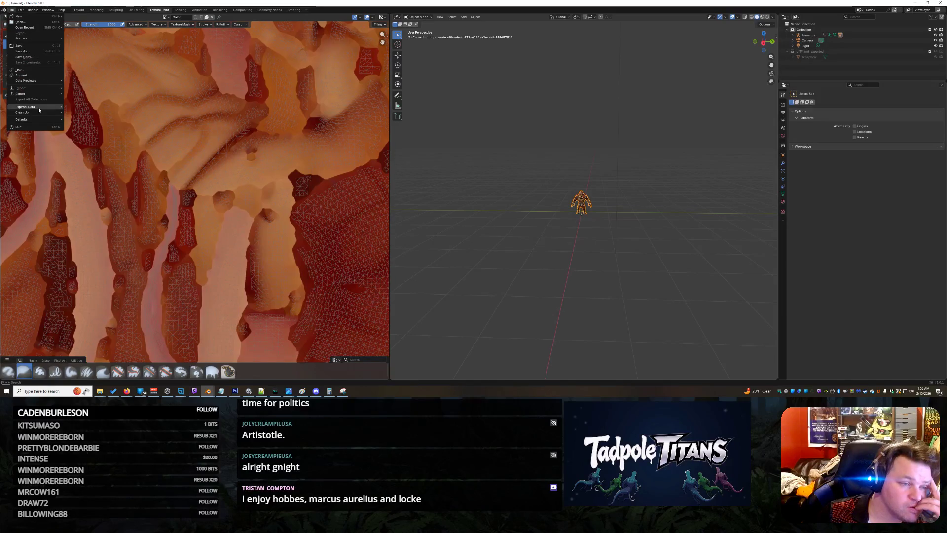
click(37, 22)
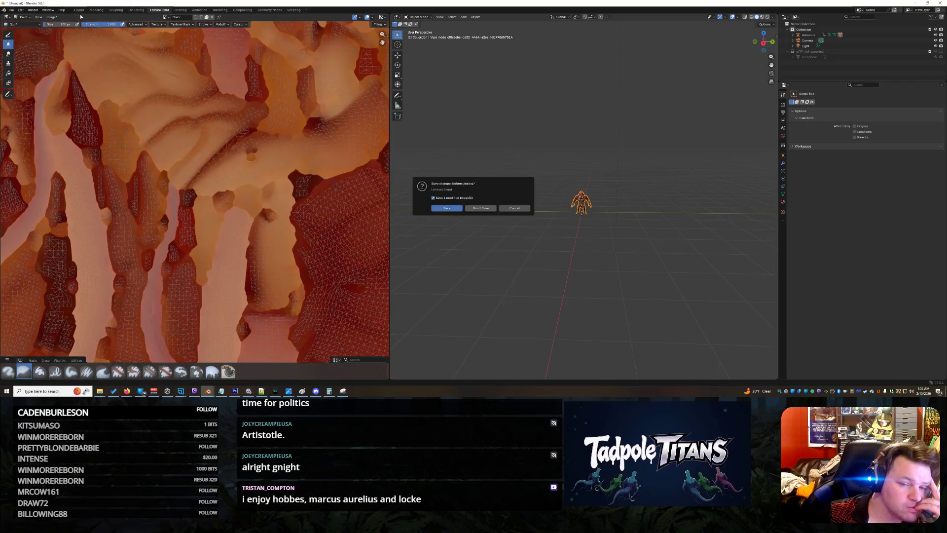
click(476, 209)
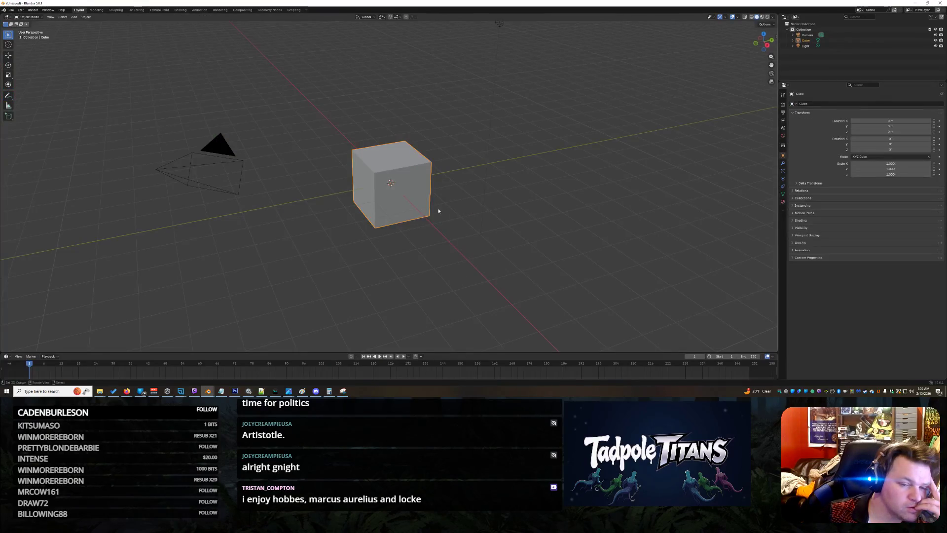
key(Delete)
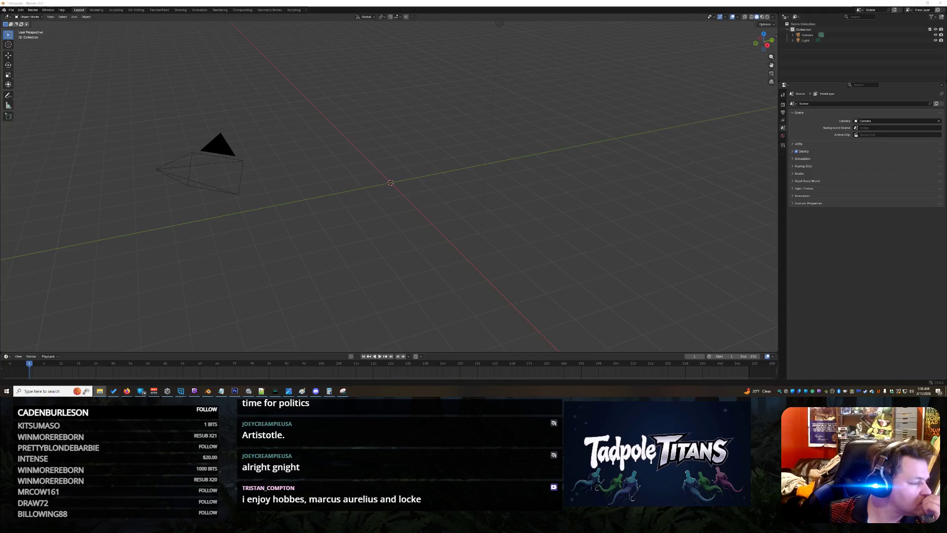
Drag the body .glb file into the viewport to begin a glTF import
drag(778, 178, 360, 175)
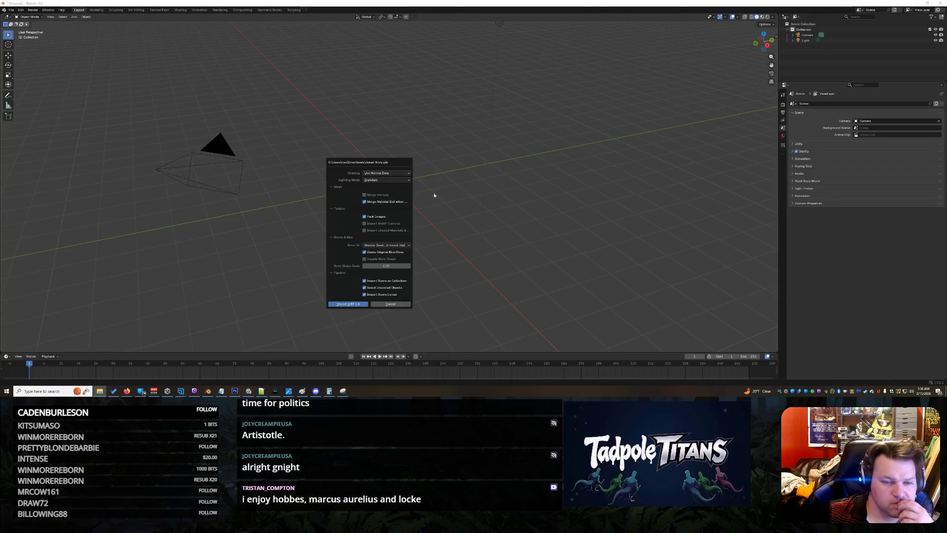
Import the glTF creature body and enter Edit Mode on its tail mesh, viewed from the front
click(349, 304)
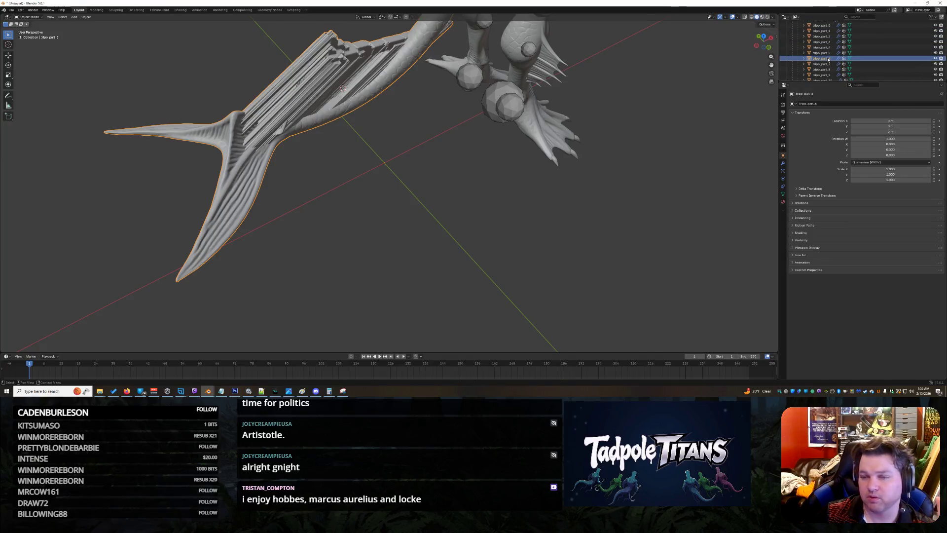
scroll(182, 94, down, 5)
scroll(175, 76, down, 3)
scroll(63, 32, up, 2)
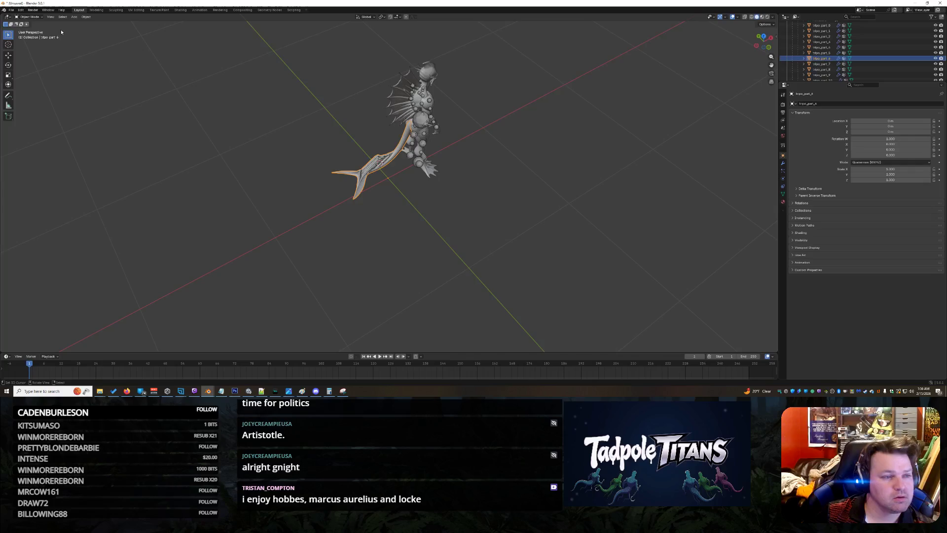
click(34, 18)
click(37, 31)
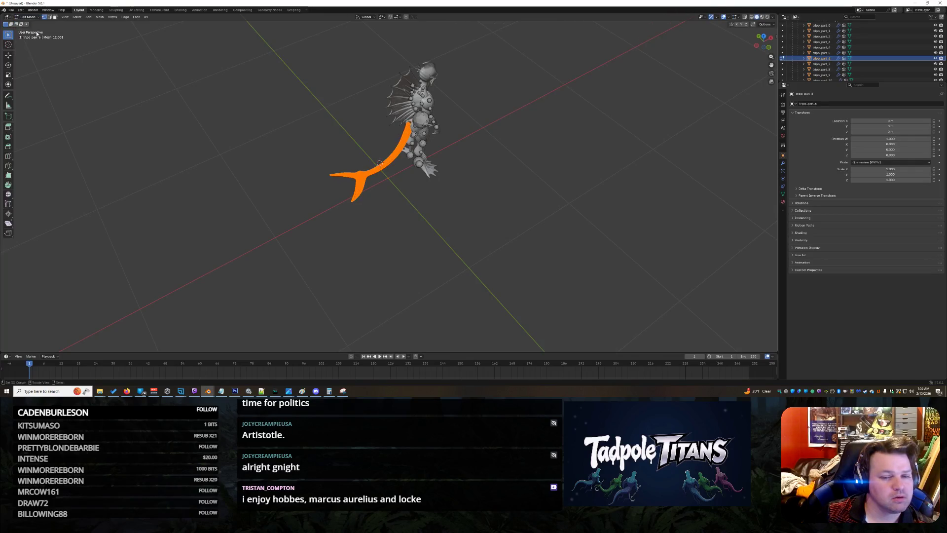
scroll(567, 175, up, 2)
scroll(587, 197, up, 2)
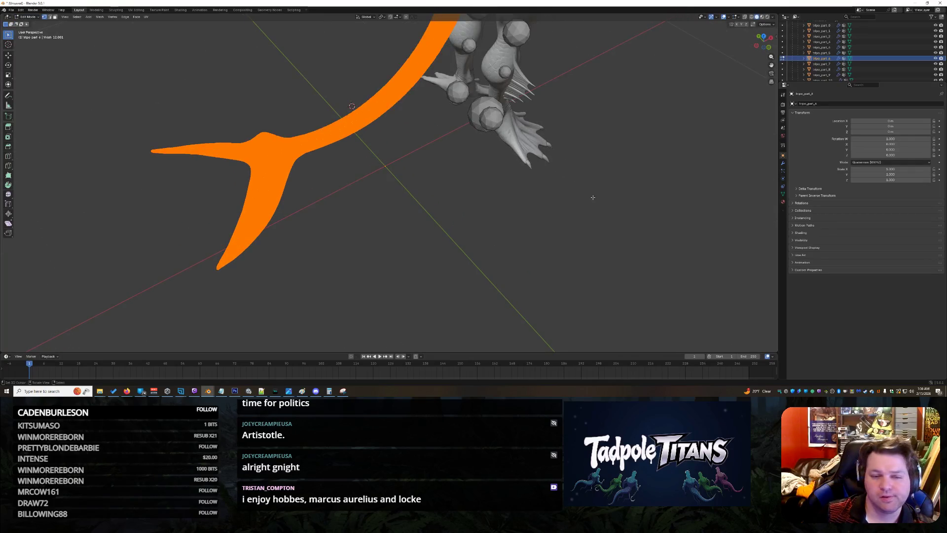
scroll(570, 182, up, 2)
scroll(562, 162, up, 2)
drag(561, 161, 665, 112)
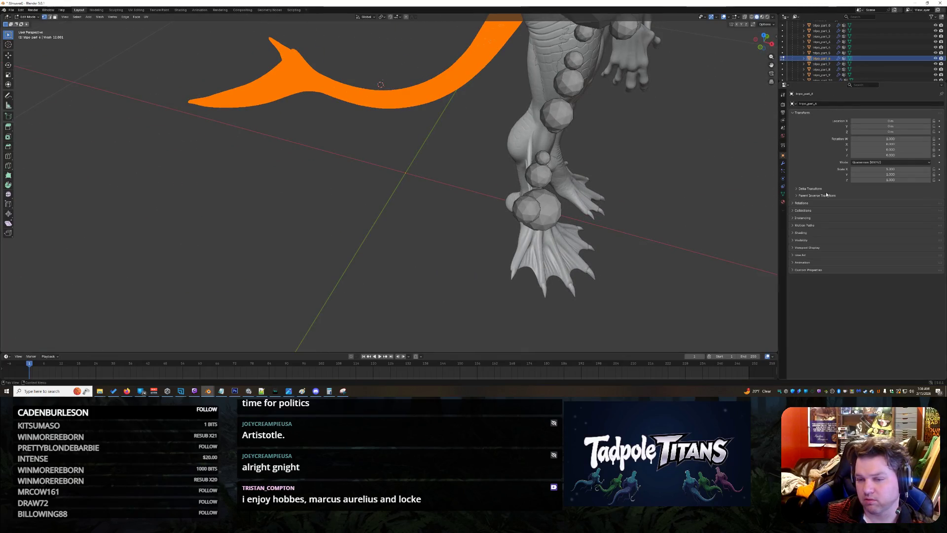
In Relations, clear the tail part's parent and look at the available parent objects
click(792, 205)
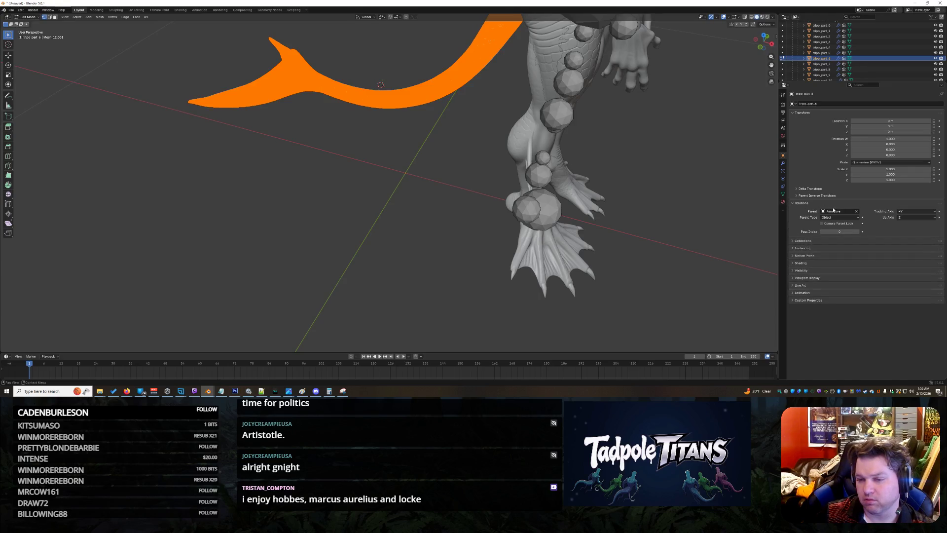
click(858, 212)
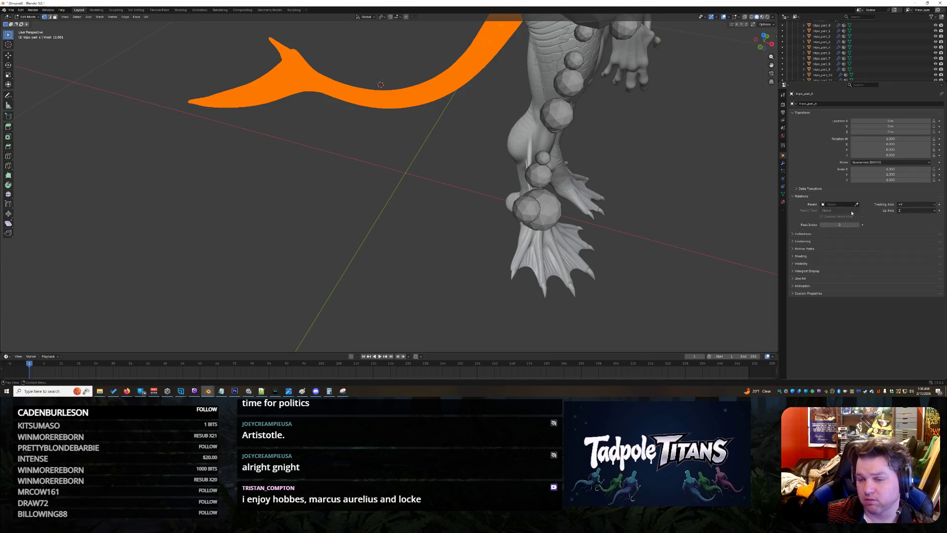
click(823, 205)
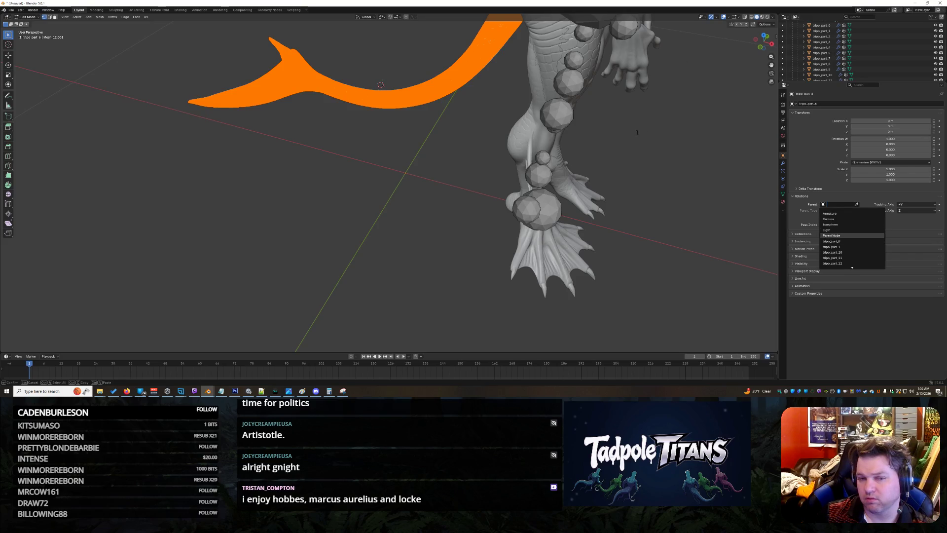
scroll(505, 155, down, 3)
scroll(505, 155, up, 3)
drag(506, 154, 552, 119)
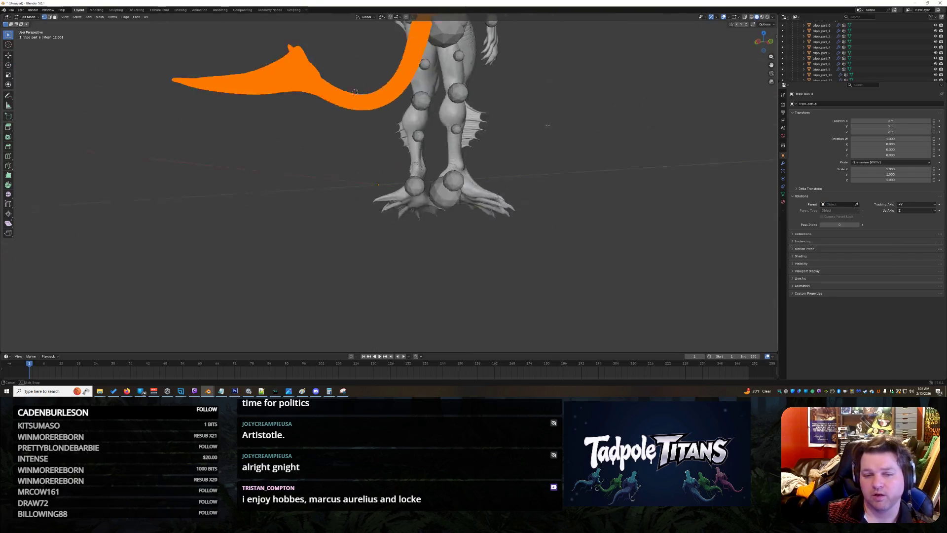
Inspect the tail's join with the hips in mesh editing from several sides, then return to Object Mode
key(Tab)
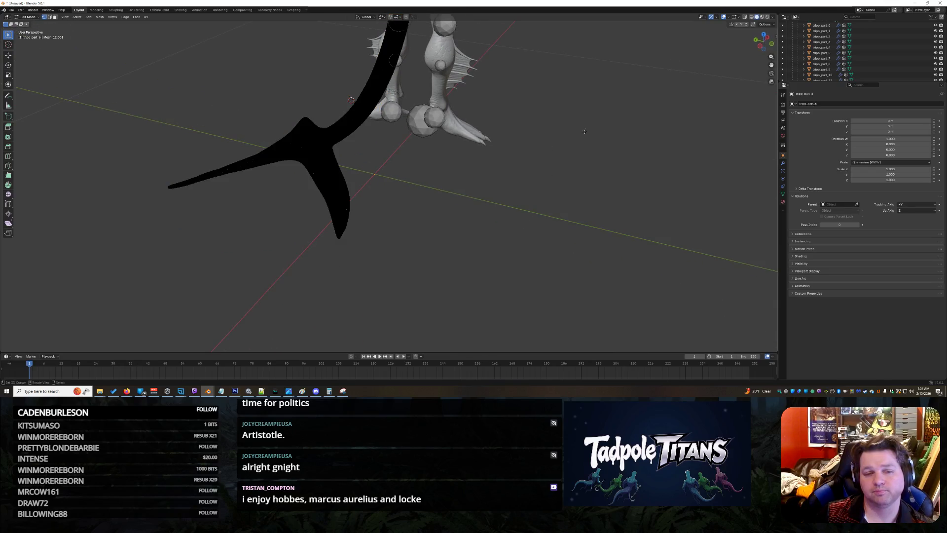
scroll(552, 119, up, 3)
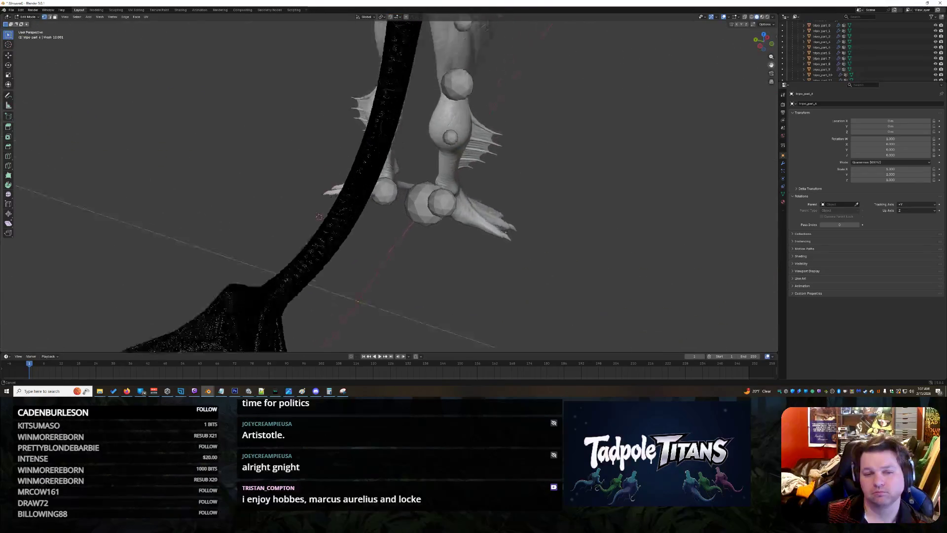
drag(332, 56, 498, 75)
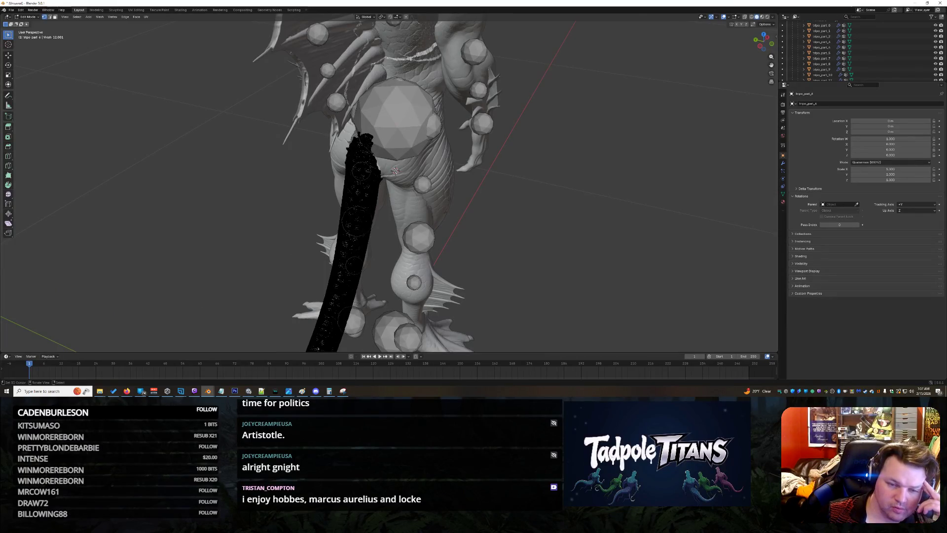
drag(426, 170, 466, 148)
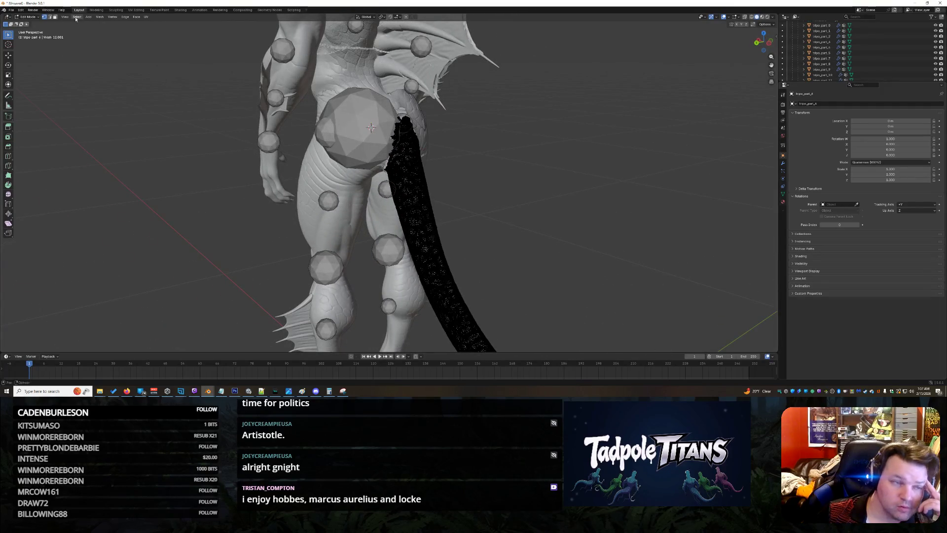
click(28, 16)
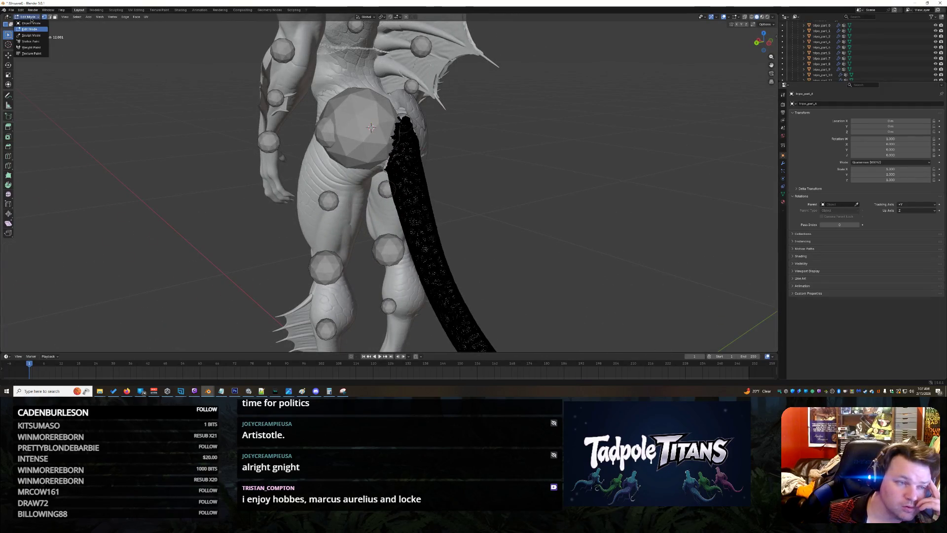
Select body part tripo_part_8 and detach it from the armature with Alt+P
click(419, 145)
drag(600, 147, 550, 148)
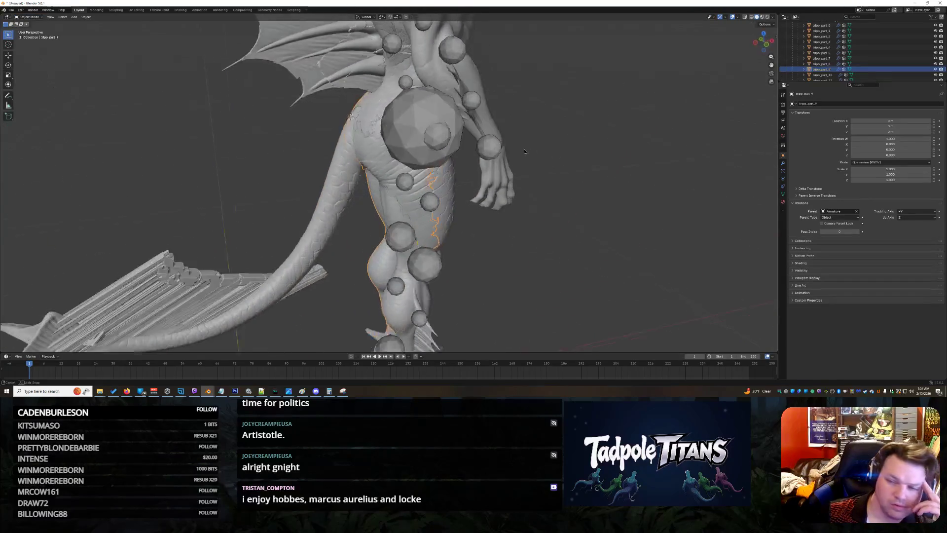
click(834, 58)
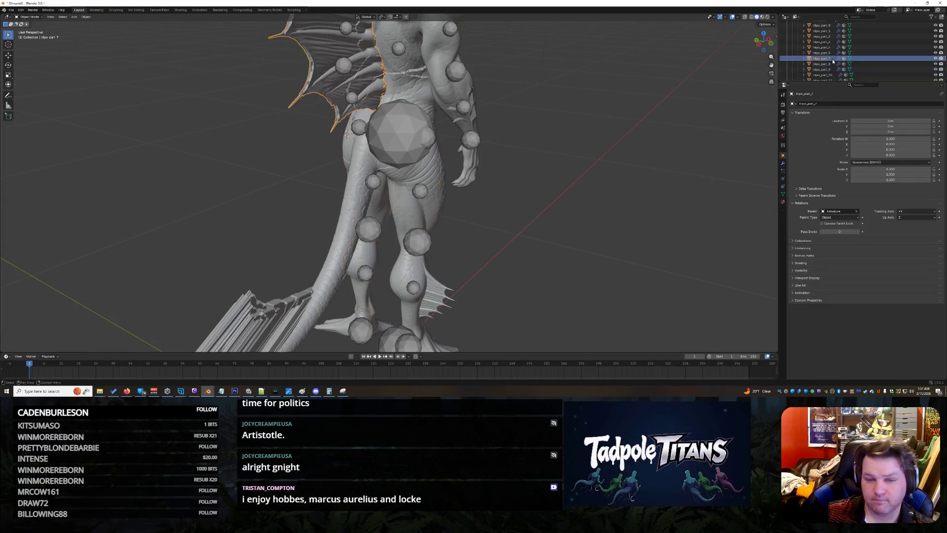
click(833, 64)
scroll(836, 64, up, 2)
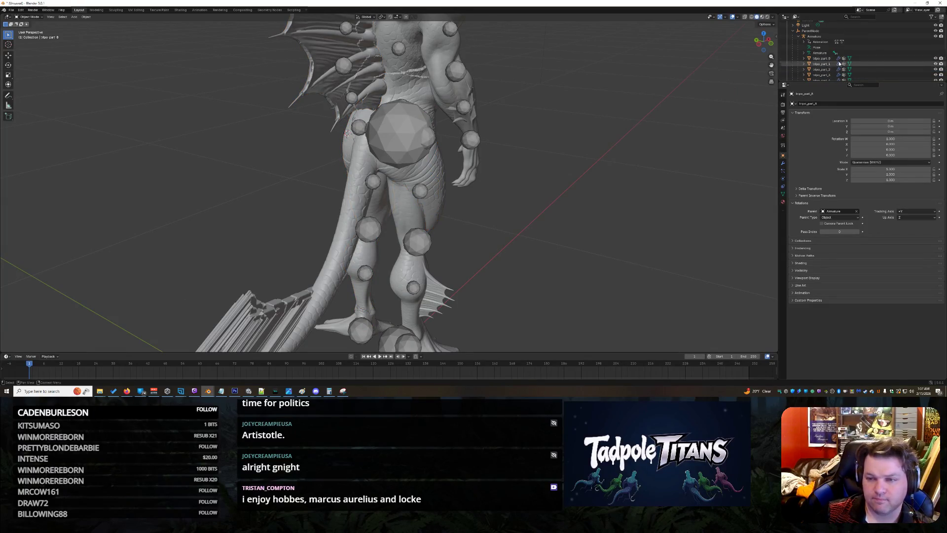
scroll(839, 65, down, 2)
key(alt+p)
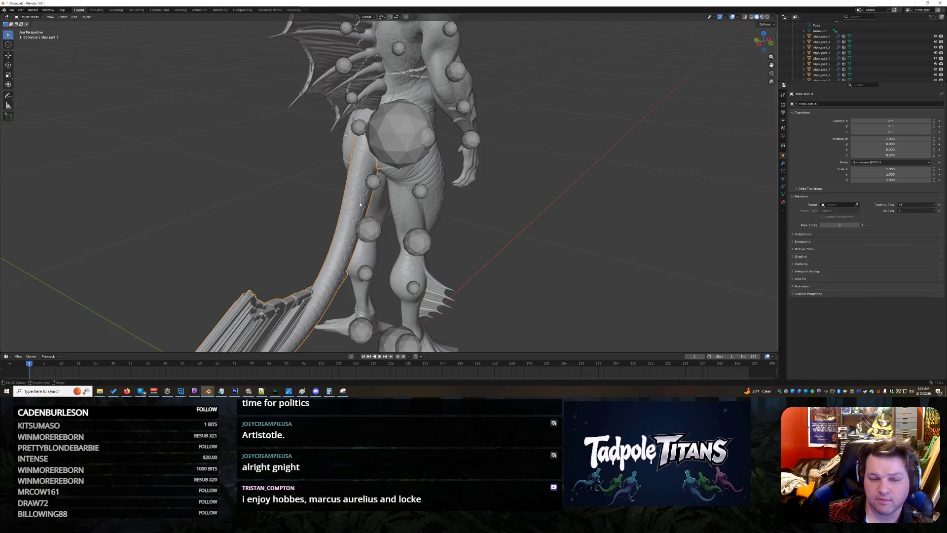
Try tripo_part_9 as the tail's parent with object parenting, then clear it and list the parents again
click(826, 207)
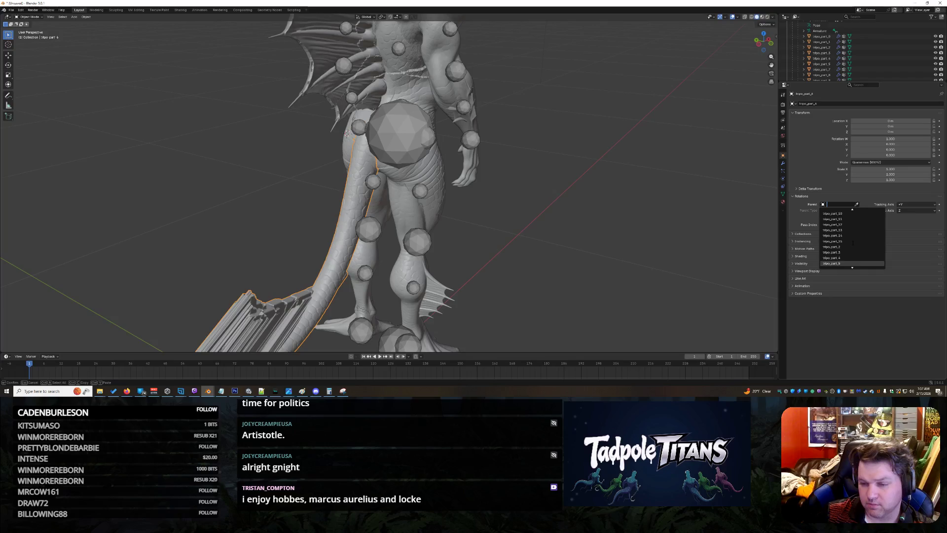
scroll(843, 256, down, 4)
click(838, 262)
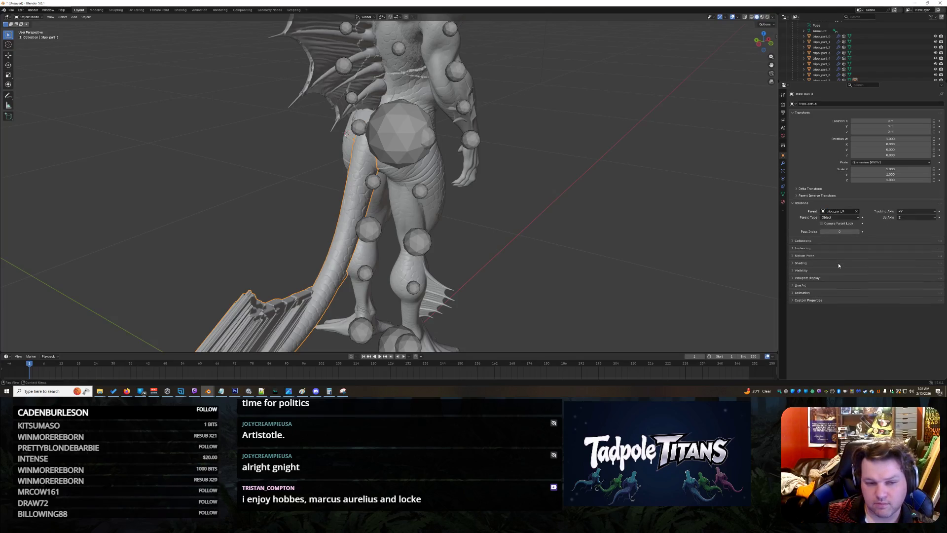
click(856, 218)
click(858, 219)
scroll(530, 195, down, 3)
scroll(529, 195, down, 3)
scroll(535, 200, up, 5)
scroll(536, 200, up, 2)
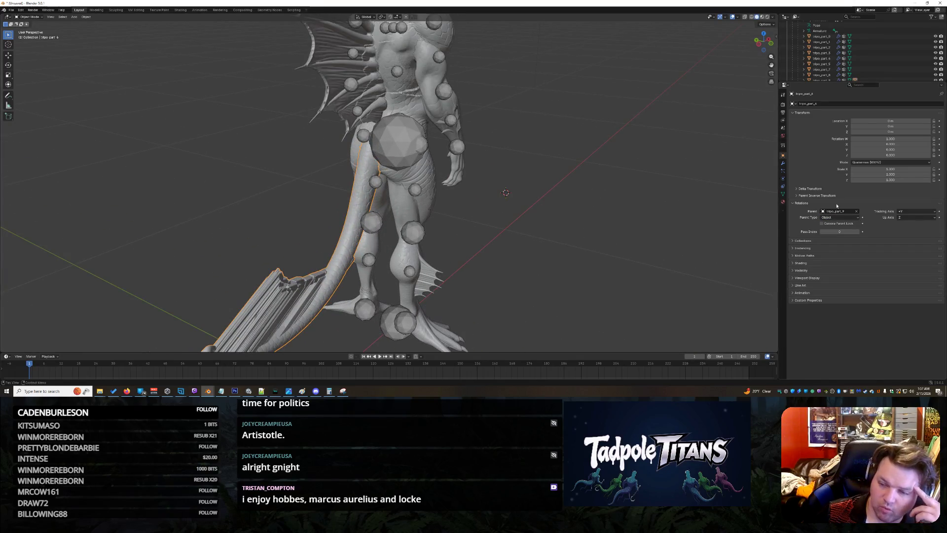
click(855, 211)
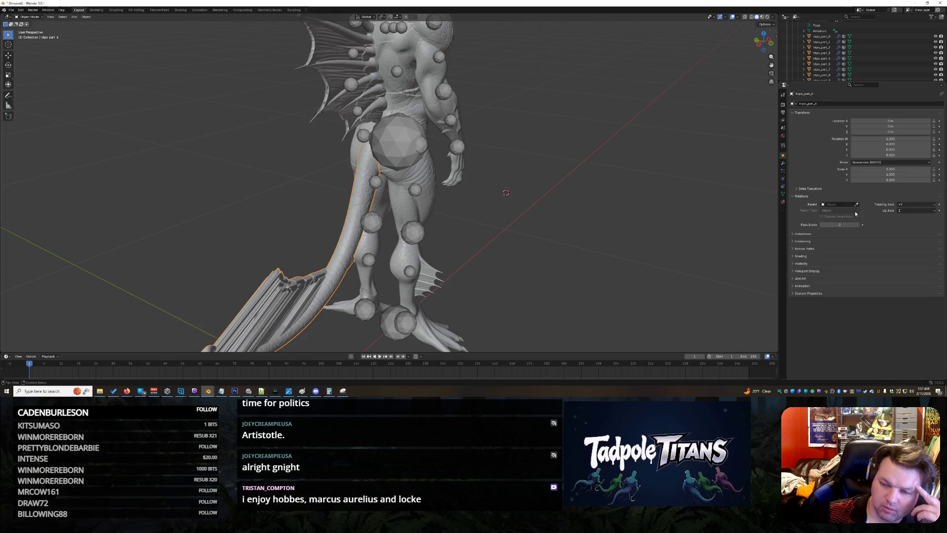
click(822, 205)
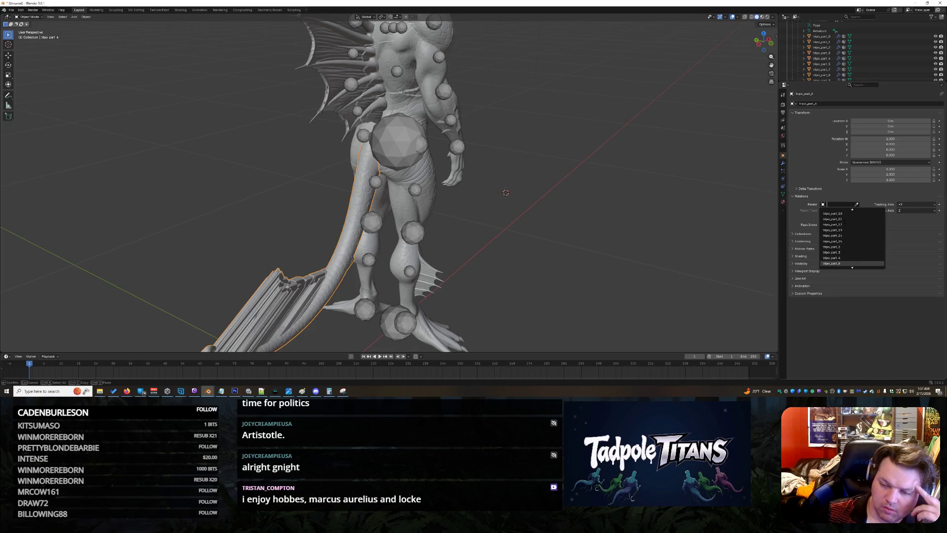
scroll(844, 222, up, 10)
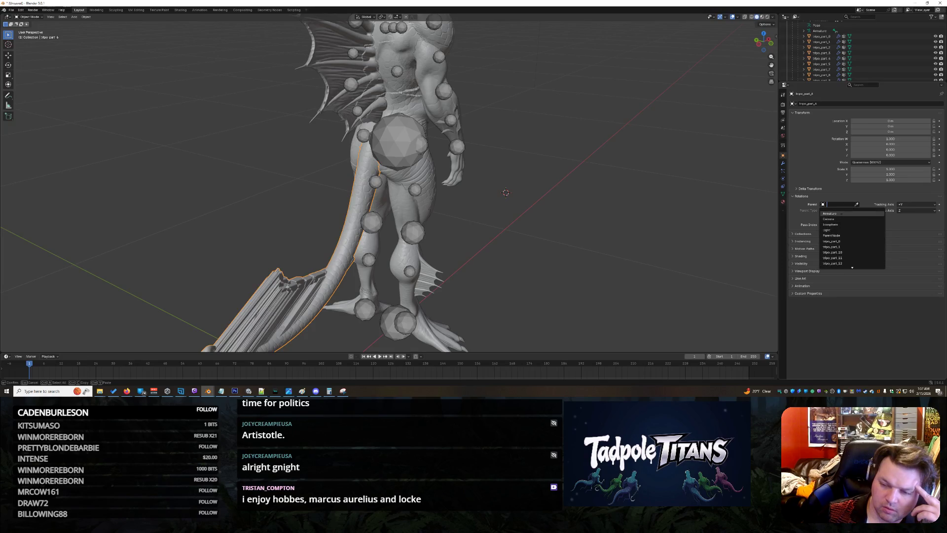
Parent the tail to the Armature with Bone parent type and choose its spine bone
click(830, 213)
click(836, 217)
click(831, 235)
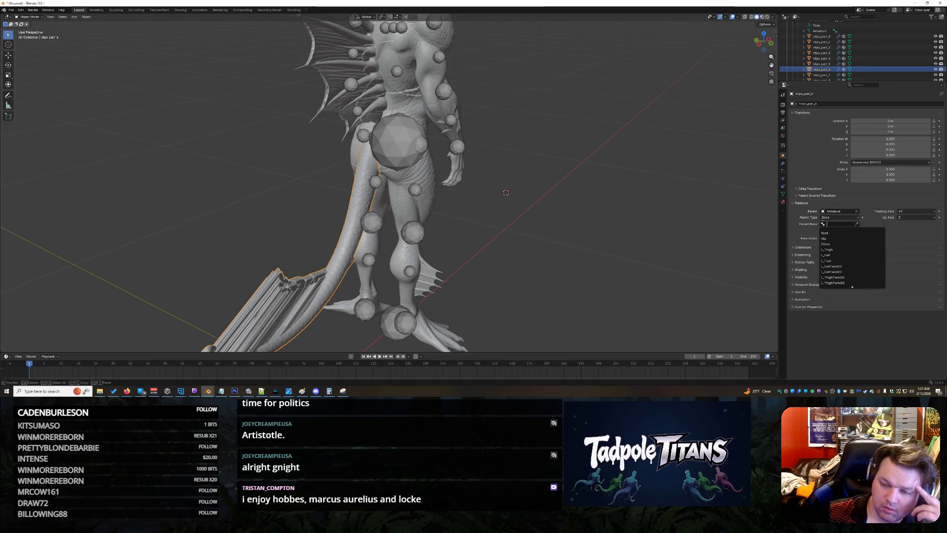
scroll(844, 274, down, 7)
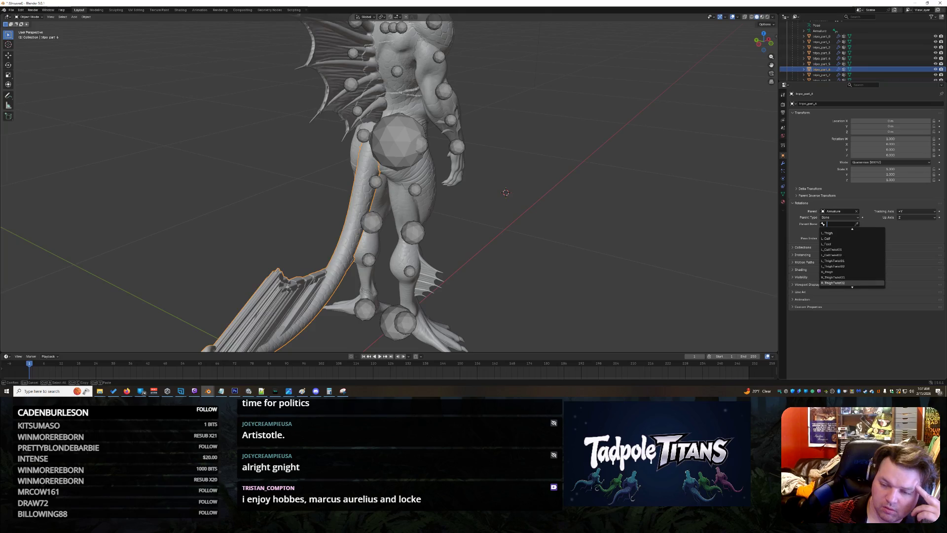
scroll(843, 283, down, 5)
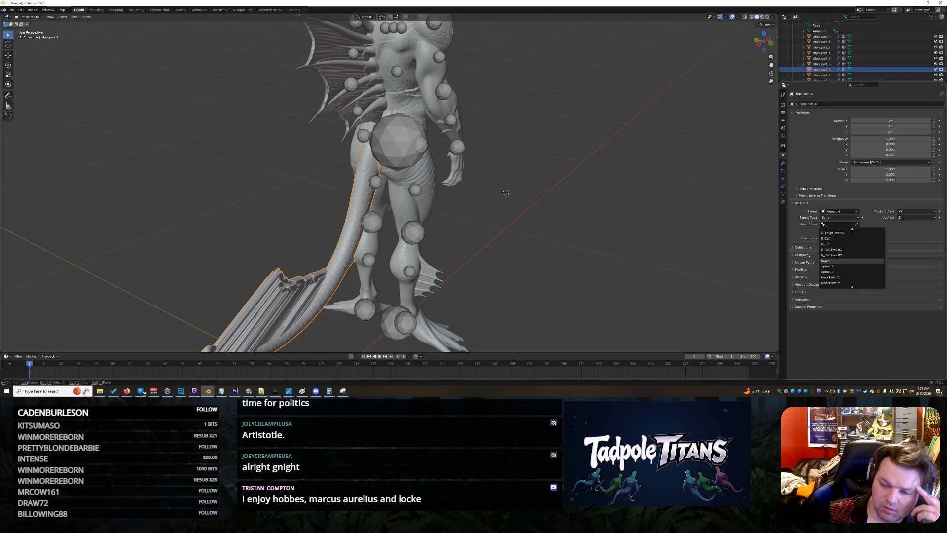
click(836, 260)
Select the attached tail and orbit around the model to check the tail fin
mouse_move(514, 165)
mouse_down()
mouse_move(566, 180)
mouse_move(540, 151)
mouse_up()
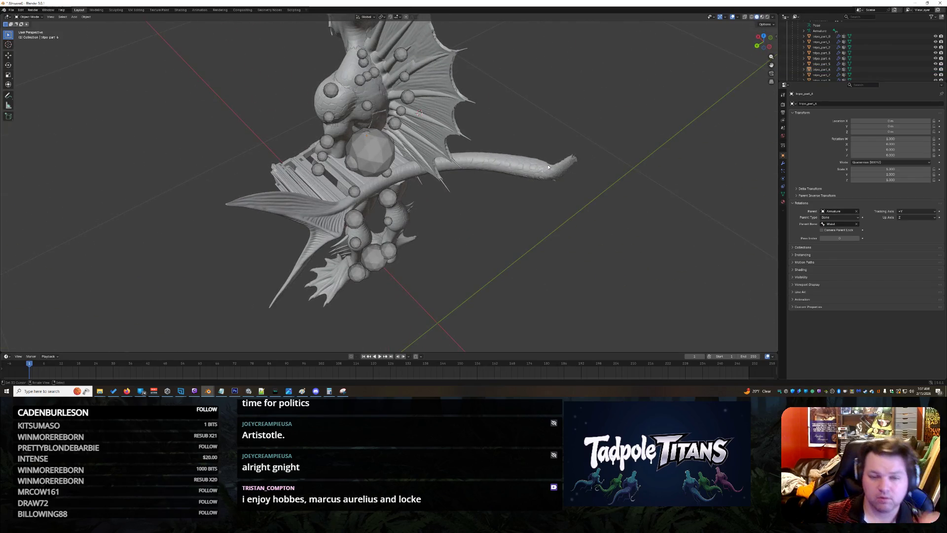
scroll(538, 148, down, 2)
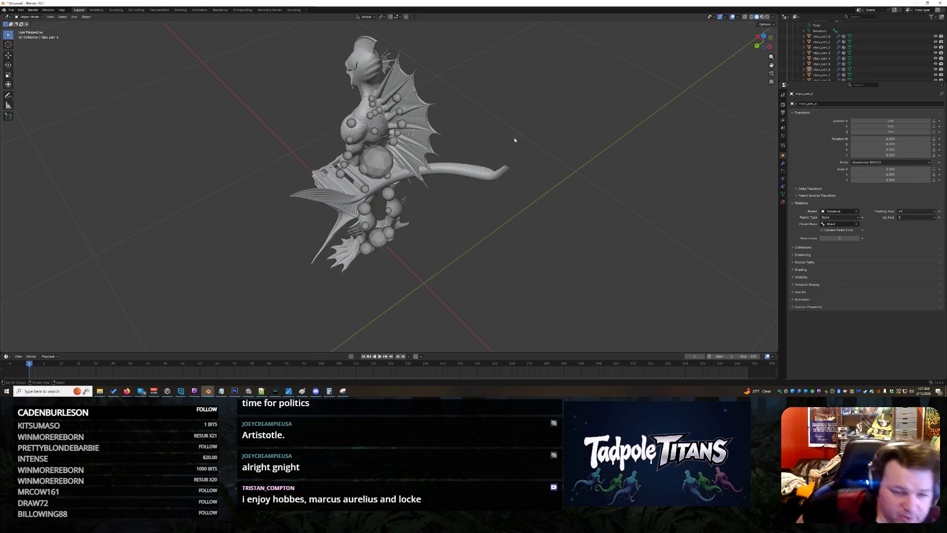
shift+click(467, 168)
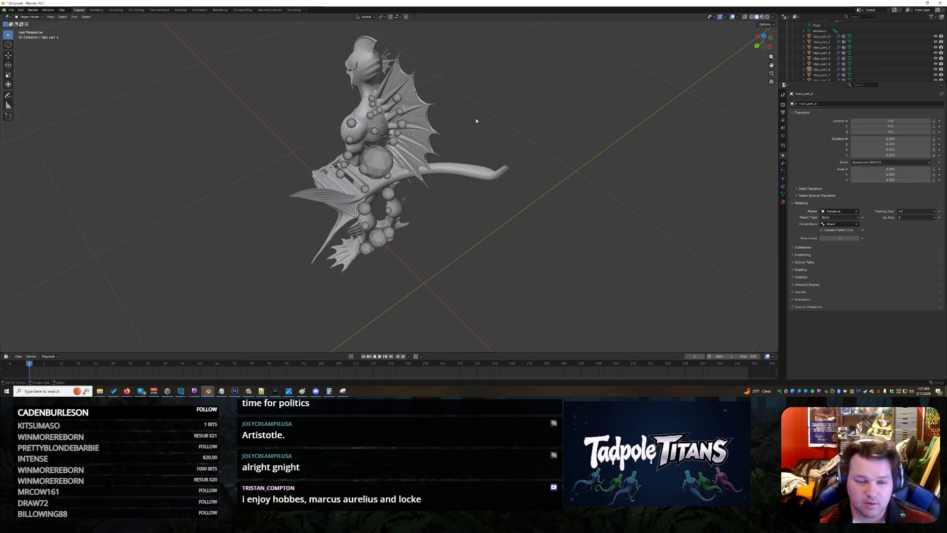
click(467, 173)
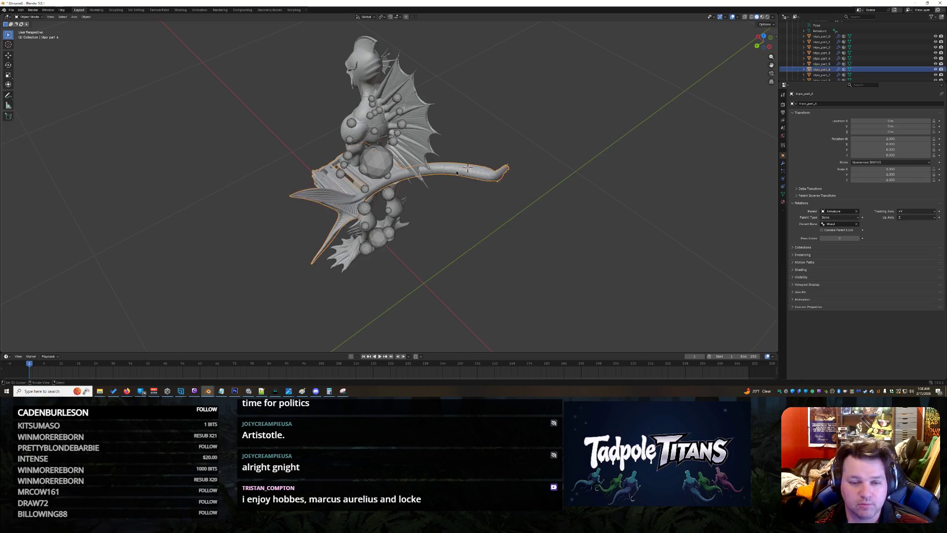
scroll(518, 208, up, 5)
drag(518, 207, 572, 235)
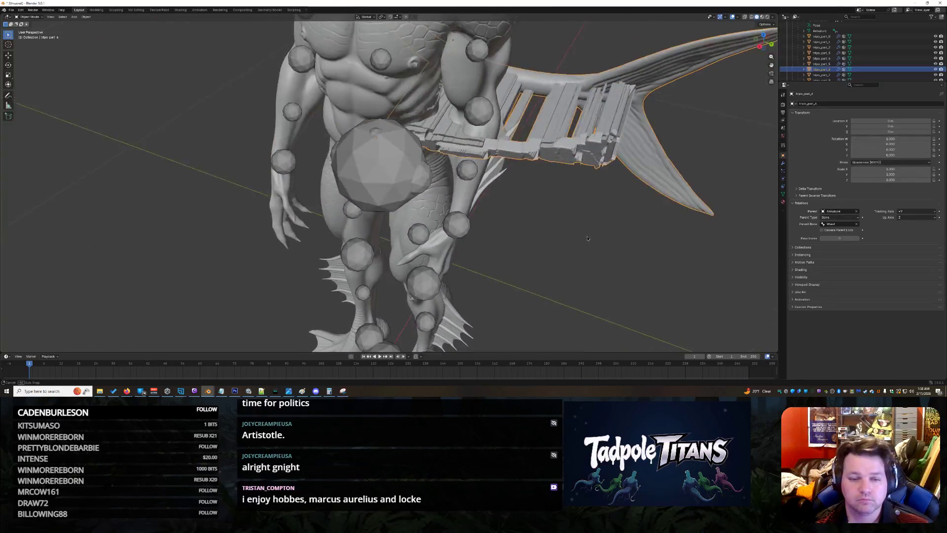
scroll(571, 236, down, 8)
scroll(559, 230, up, 6)
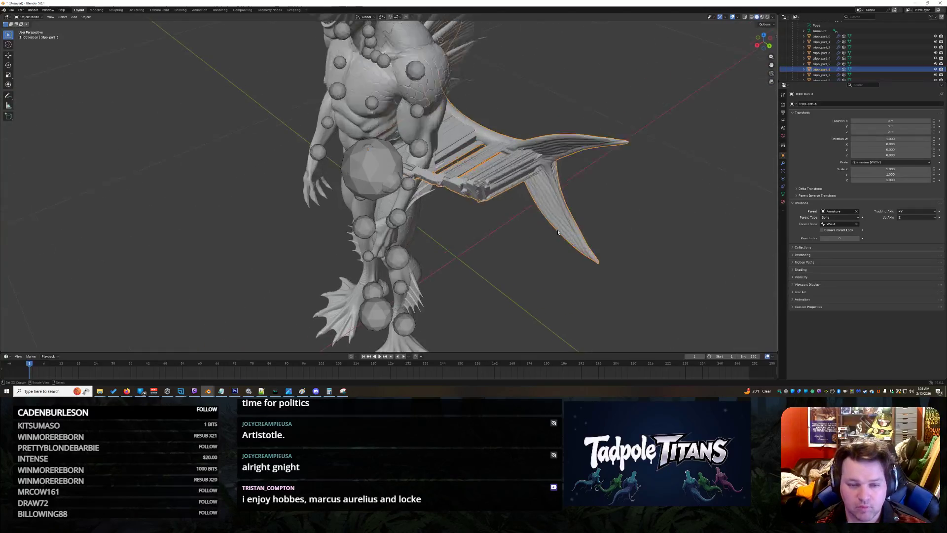
drag(560, 231, 664, 229)
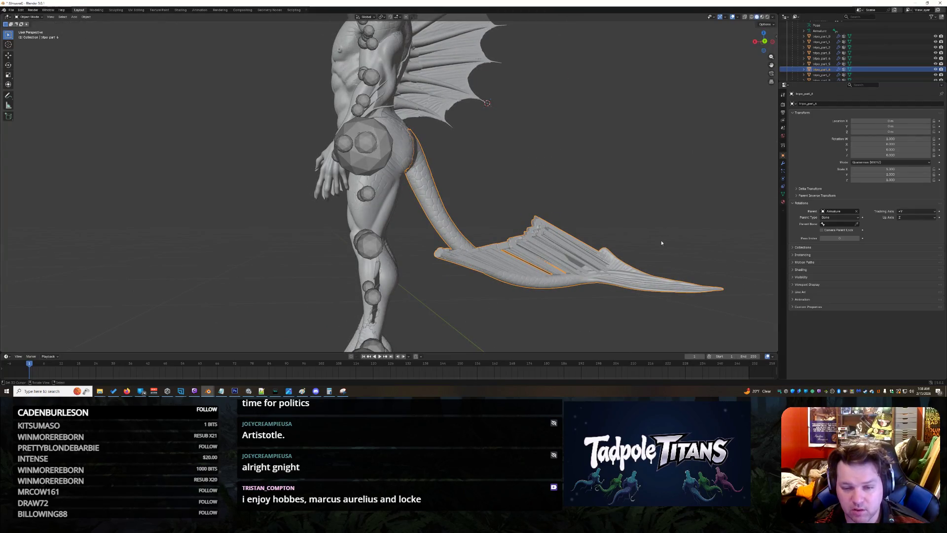
drag(657, 249, 738, 196)
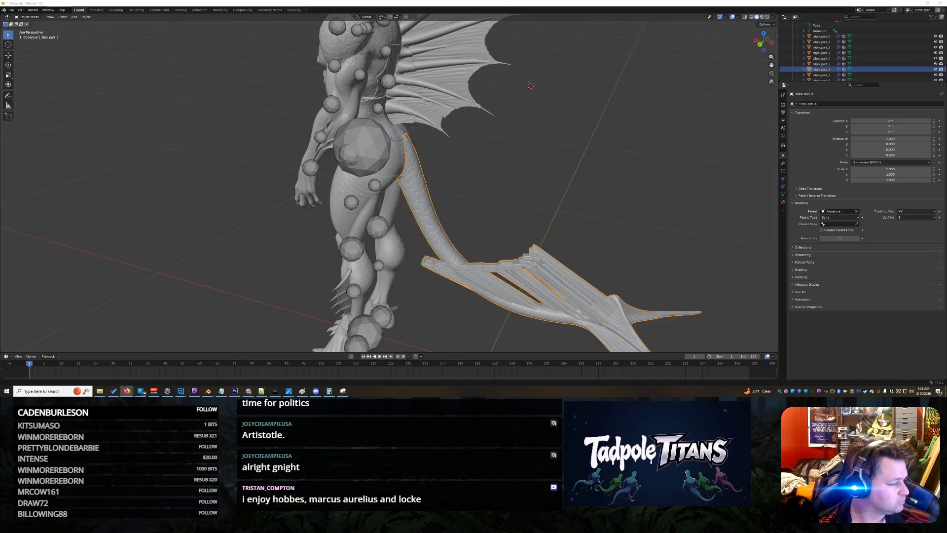
click(804, 71)
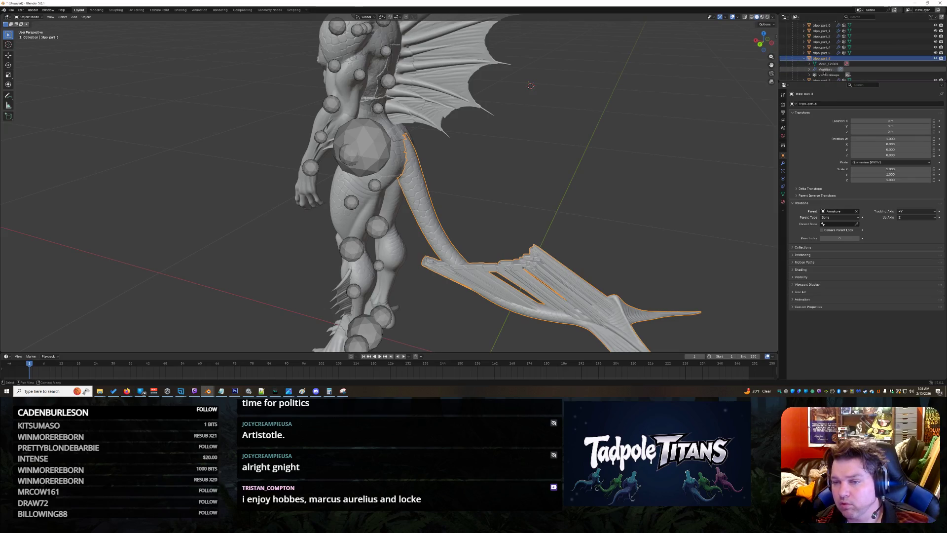
click(808, 69)
scroll(822, 64, down, 2)
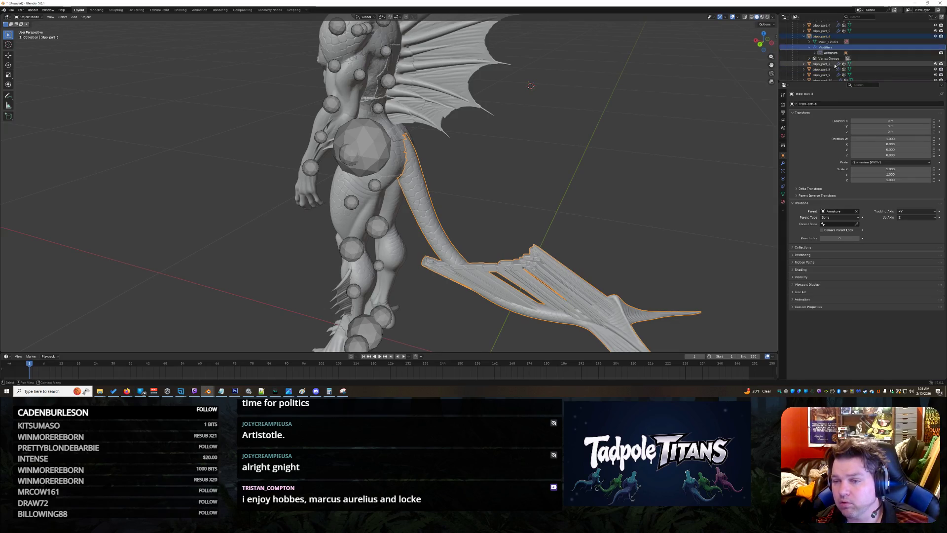
right_click(822, 57)
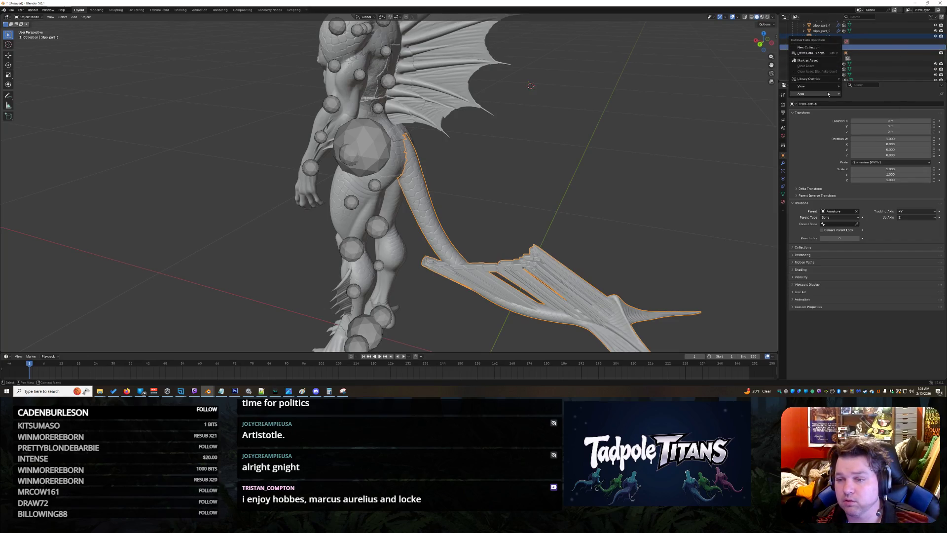
mouse_move(810, 79)
mouse_move(859, 90)
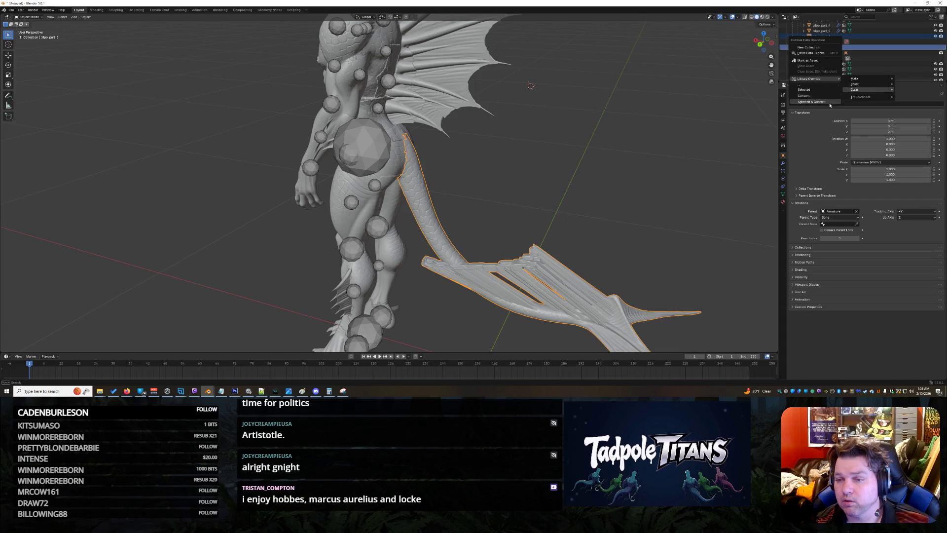
click(821, 90)
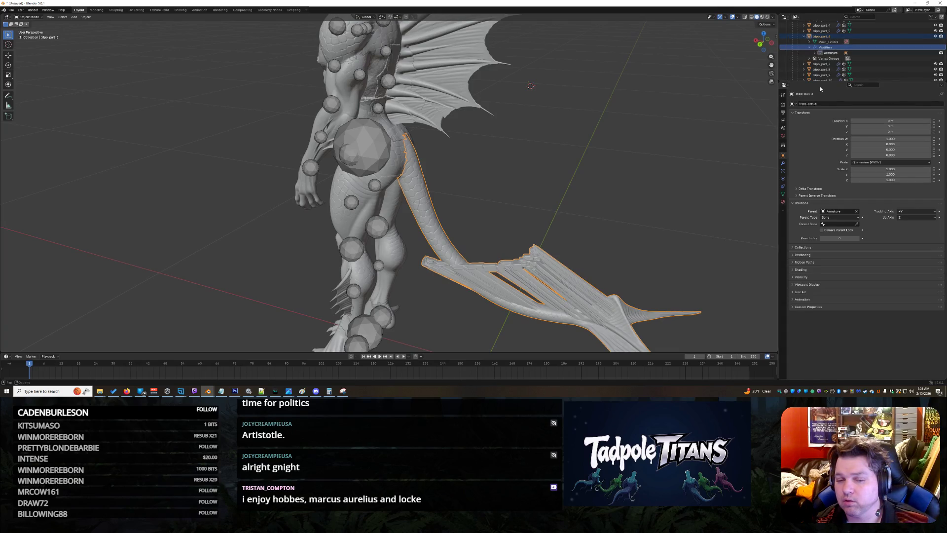
click(823, 54)
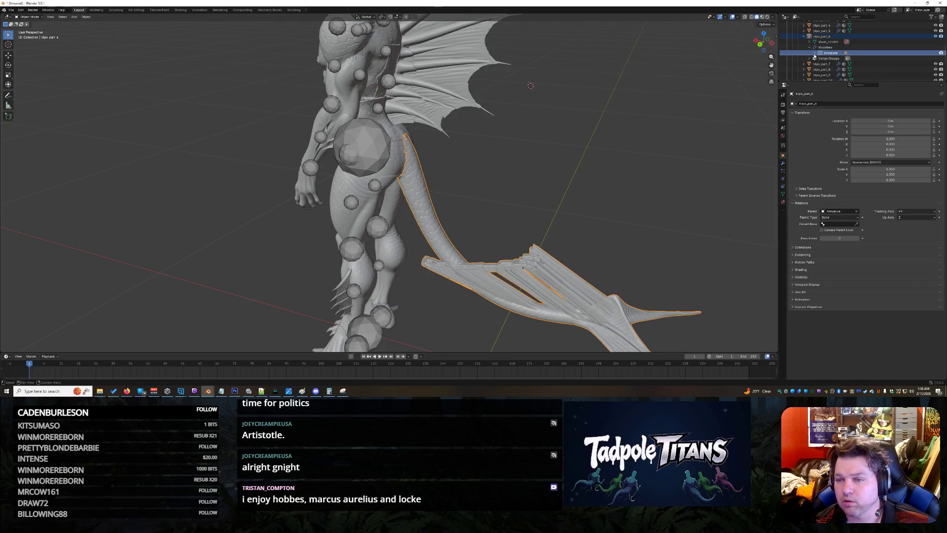
scroll(829, 65, down, 3)
scroll(854, 68, down, 3)
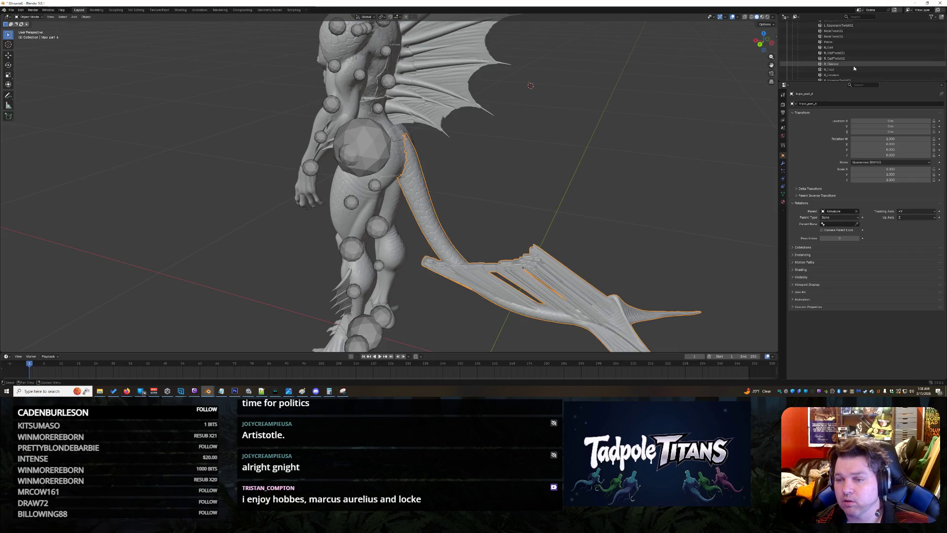
scroll(859, 70, down, 3)
scroll(874, 76, down, 3)
click(870, 64)
scroll(867, 57, down, 2)
click(865, 57)
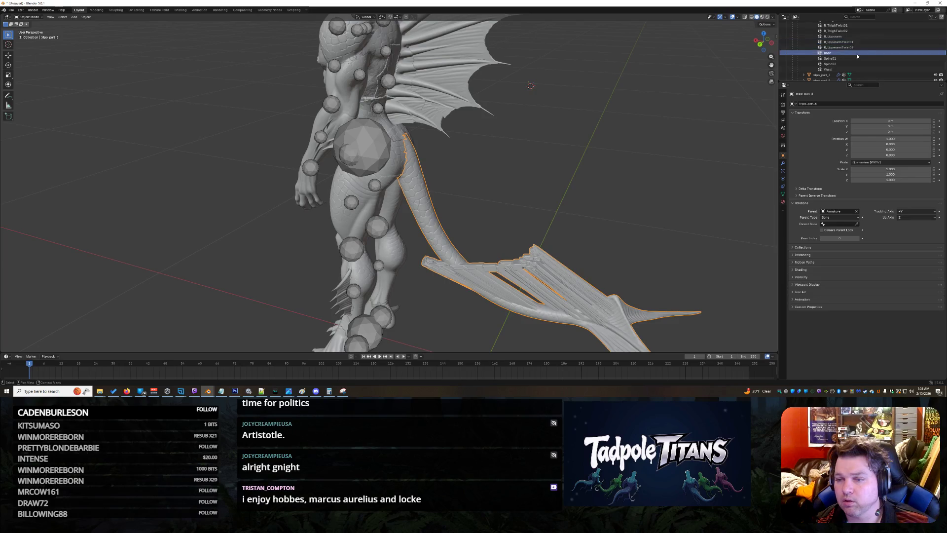
right_click(860, 56)
key(Escape)
key(Delete)
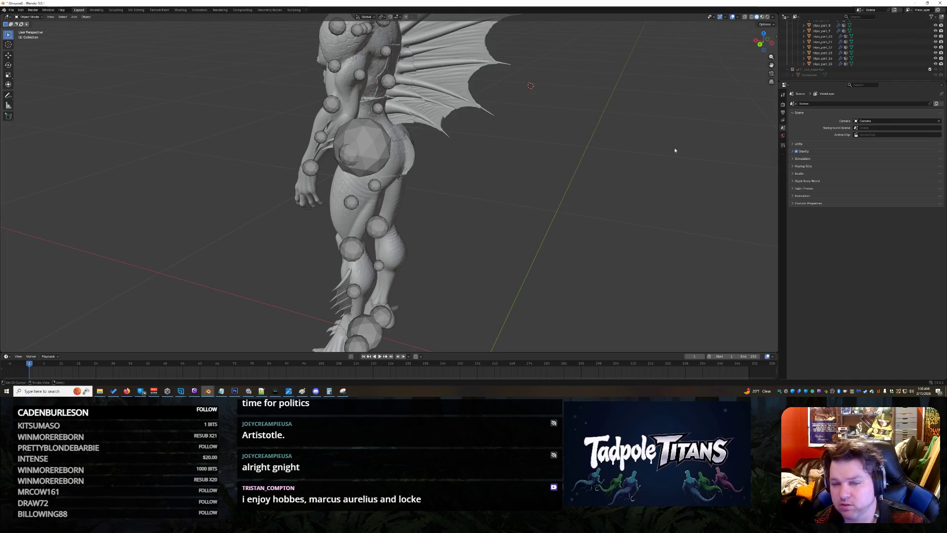
key(ctrl+z)
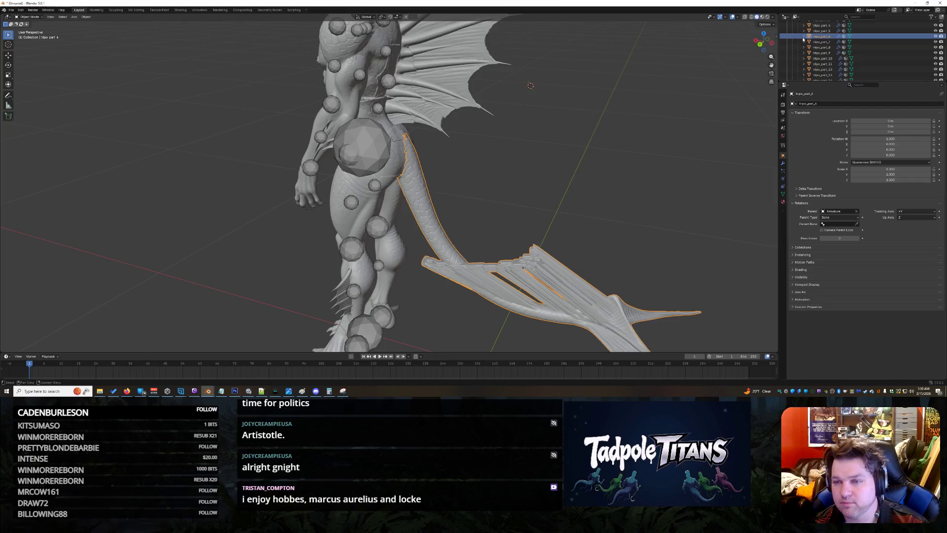
click(804, 37)
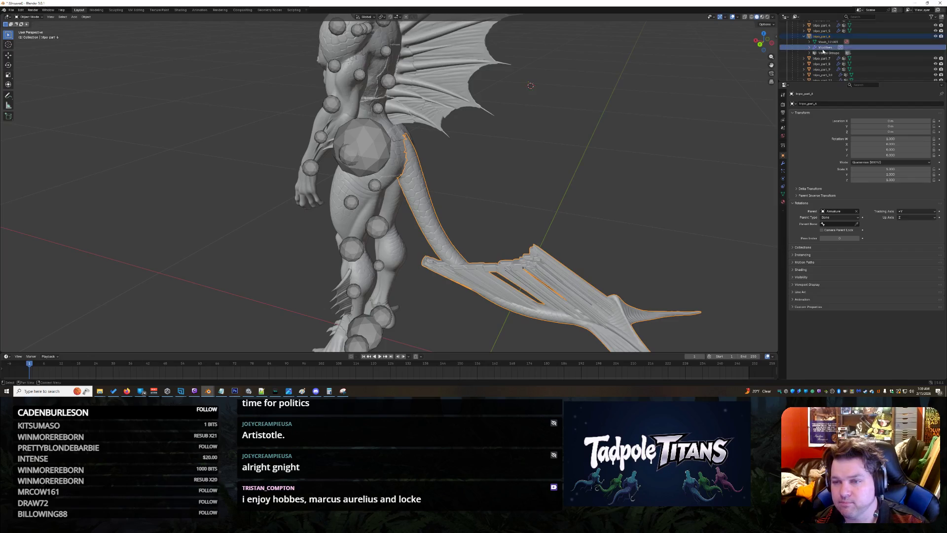
key(Delete)
key(ctrl+z)
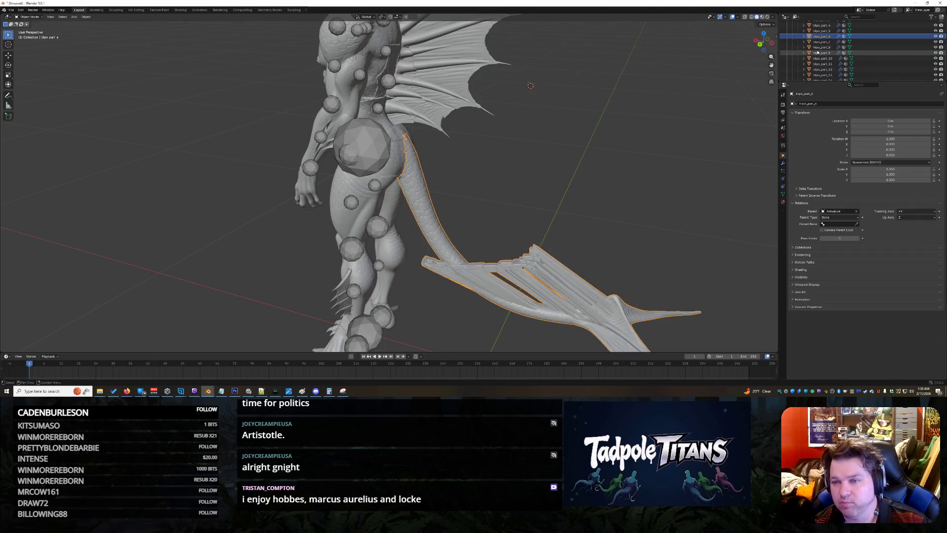
click(815, 42)
key(Delete)
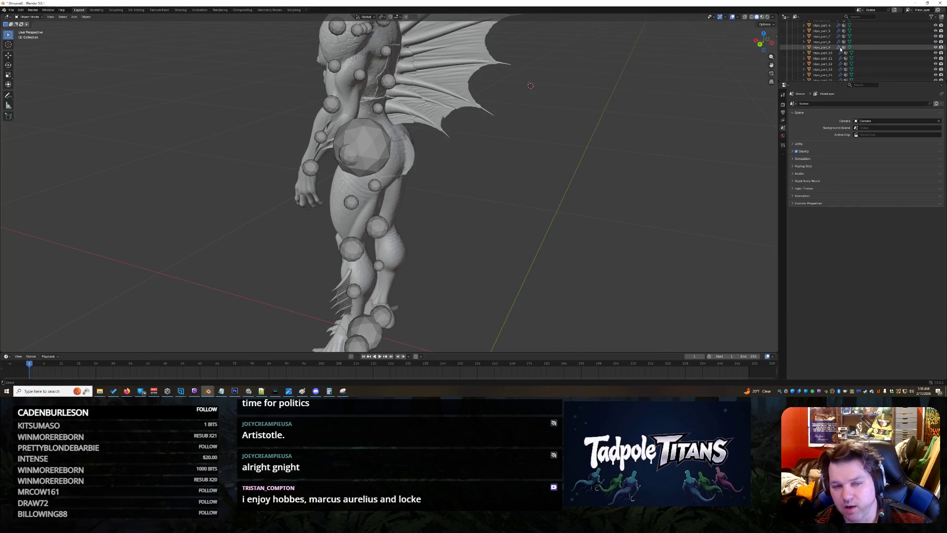
key(ctrl+z)
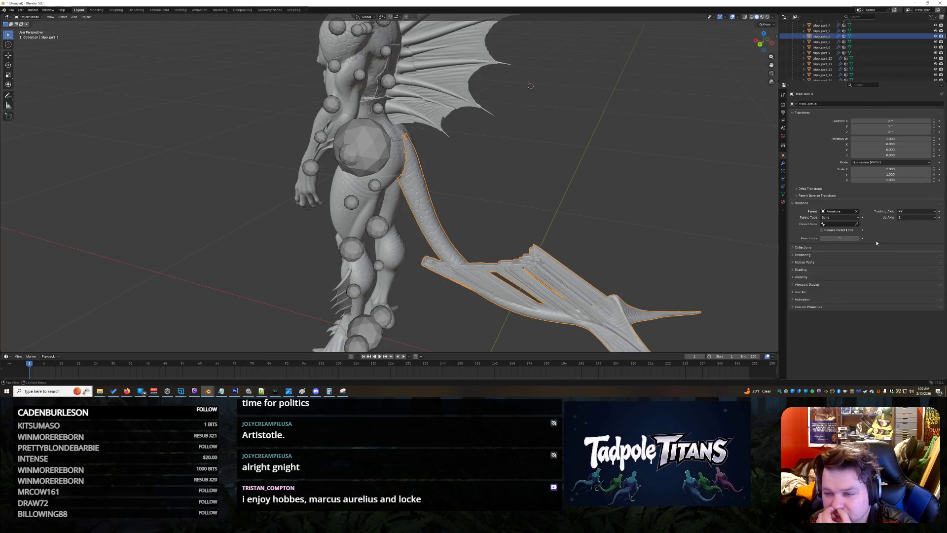
click(825, 225)
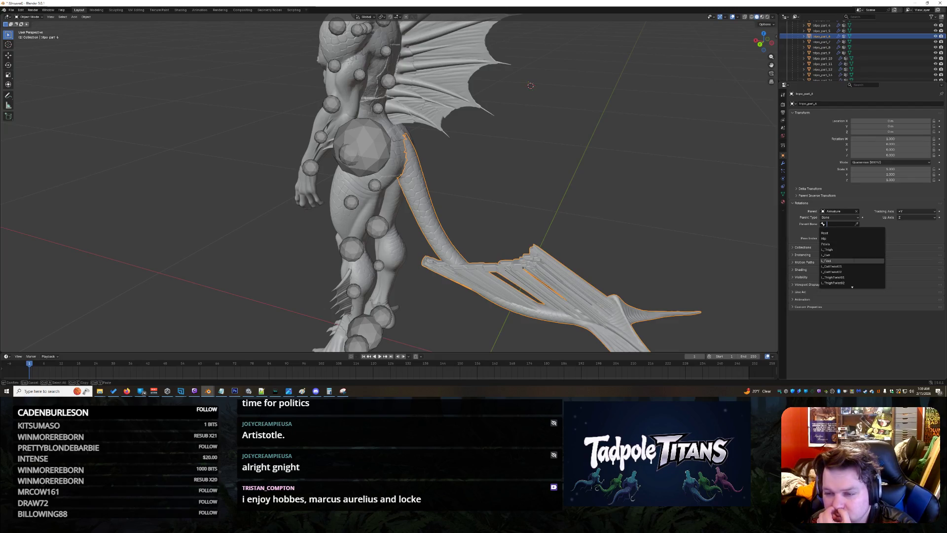
scroll(852, 285, down, 5)
scroll(856, 256, up, 2)
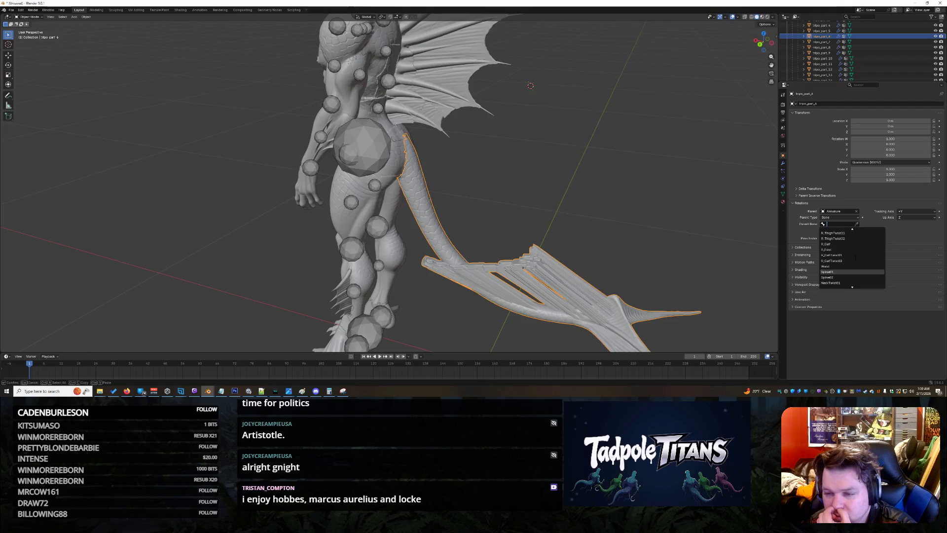
scroll(855, 256, up, 1)
scroll(856, 257, down, 3)
scroll(856, 256, down, 3)
scroll(855, 256, down, 3)
scroll(855, 256, down, 4)
scroll(851, 258, up, 5)
scroll(851, 257, up, 5)
scroll(854, 258, up, 3)
scroll(854, 259, up, 3)
scroll(855, 259, up, 3)
scroll(852, 260, up, 3)
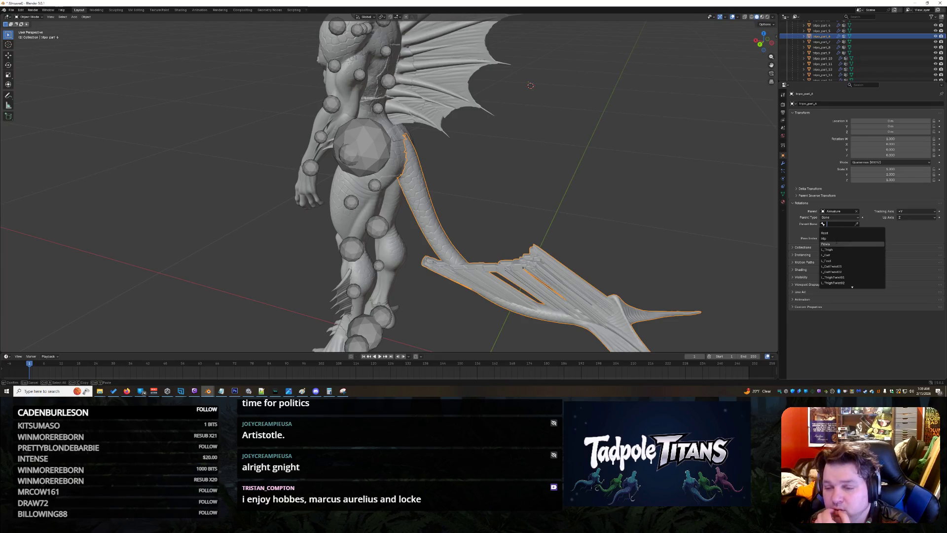
click(825, 238)
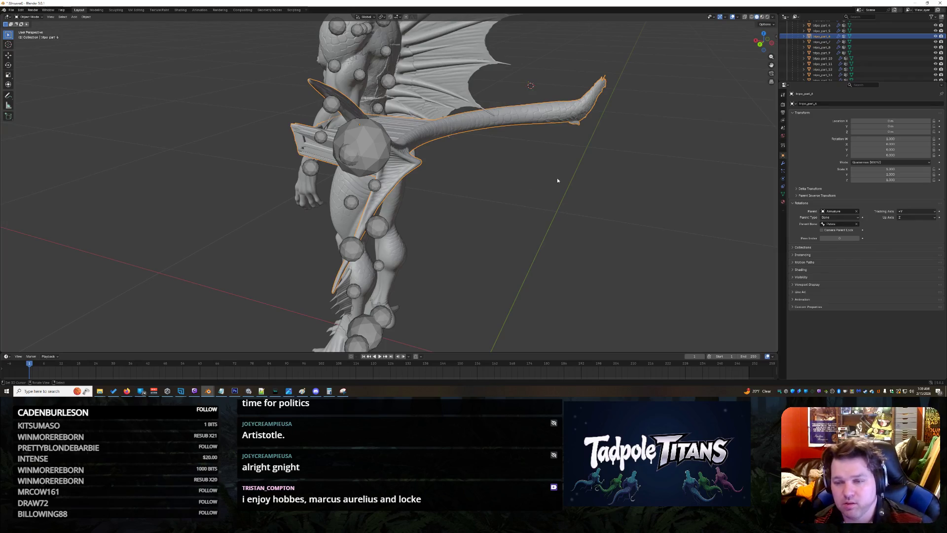
key(ctrl+z)
click(838, 224)
scroll(605, 210, down, 5)
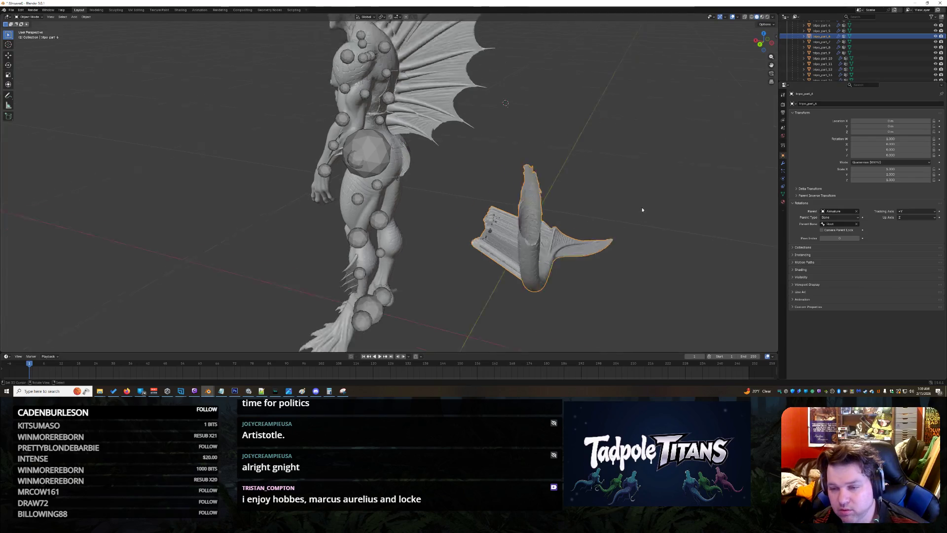
click(605, 210)
scroll(610, 209, down, 2)
key(ctrl+z)
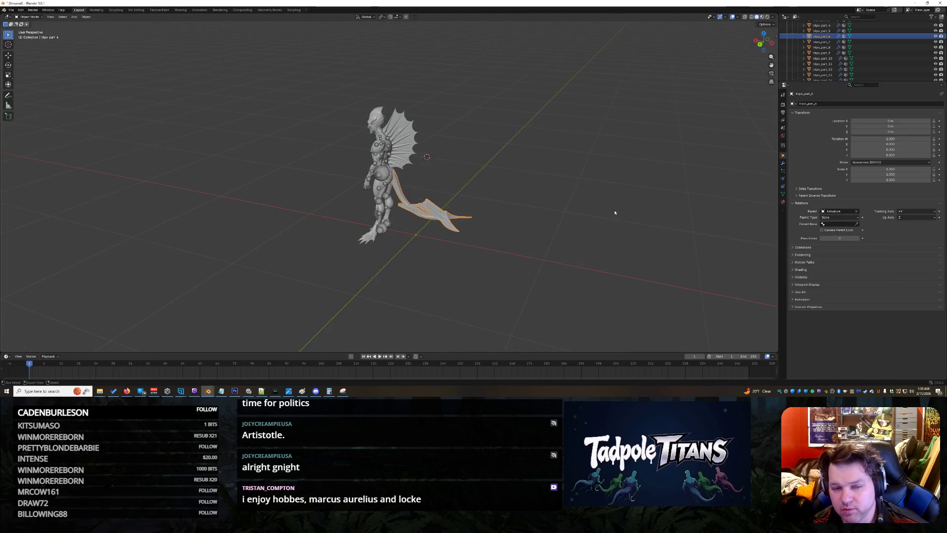
scroll(523, 251, up, 5)
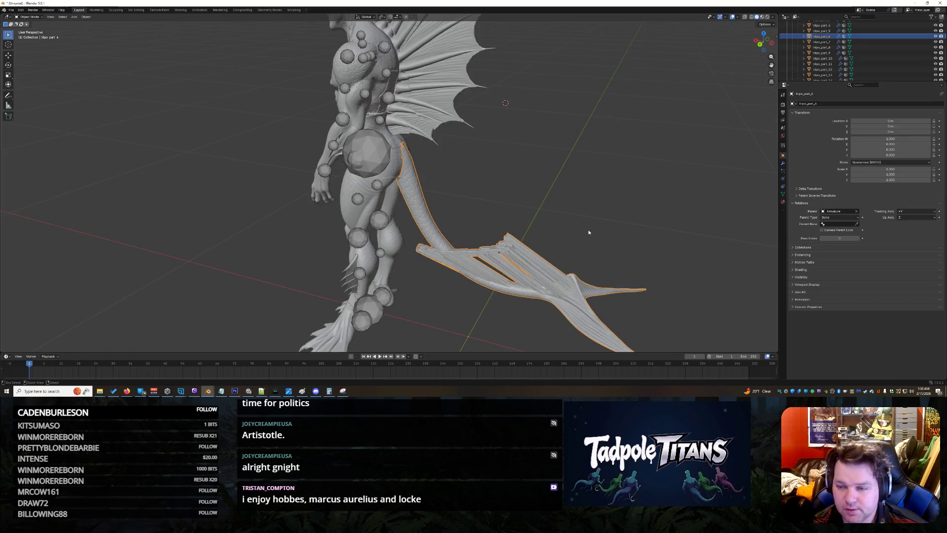
key(ctrl+z)
key(ctrl+z)
key(ctrl+z)
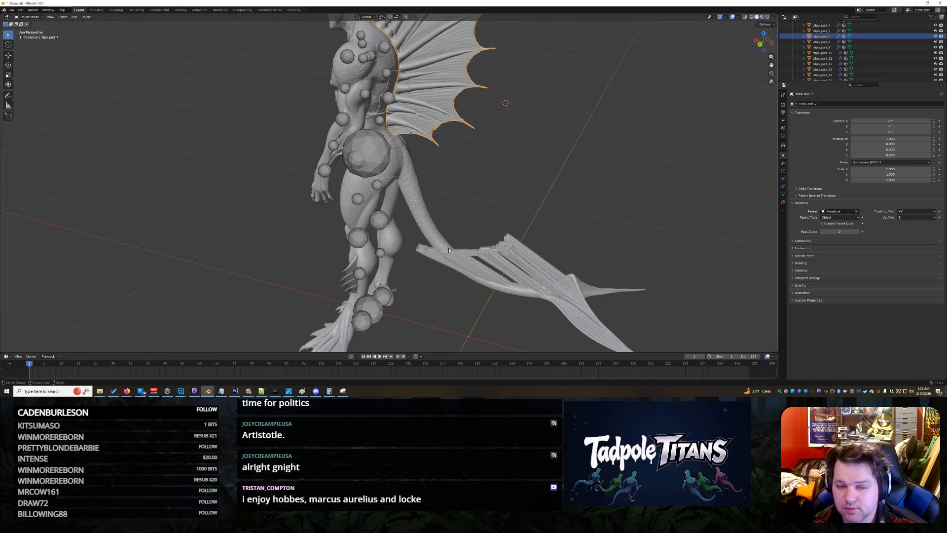
Select the tail and expand its Motion Paths settings, keeping the In Range path type
click(431, 219)
scroll(582, 240, up, 1)
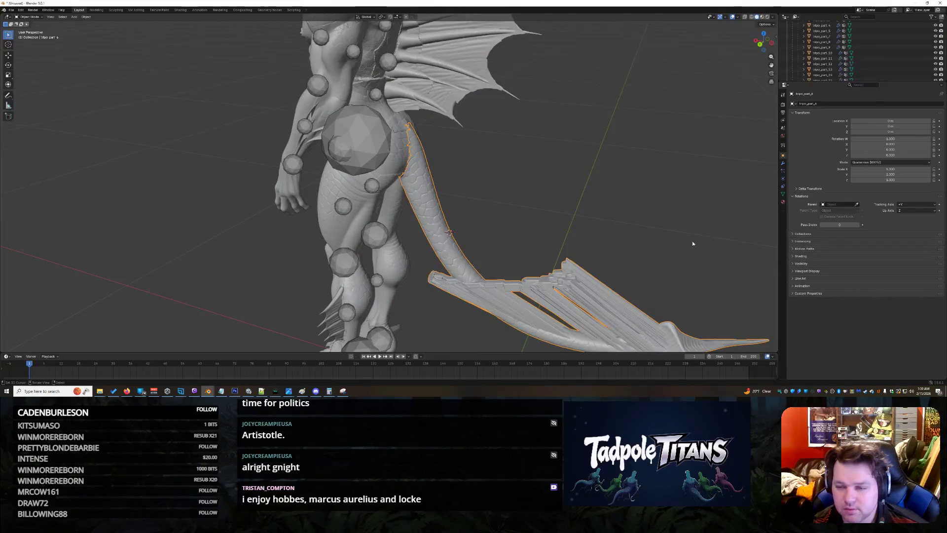
click(794, 249)
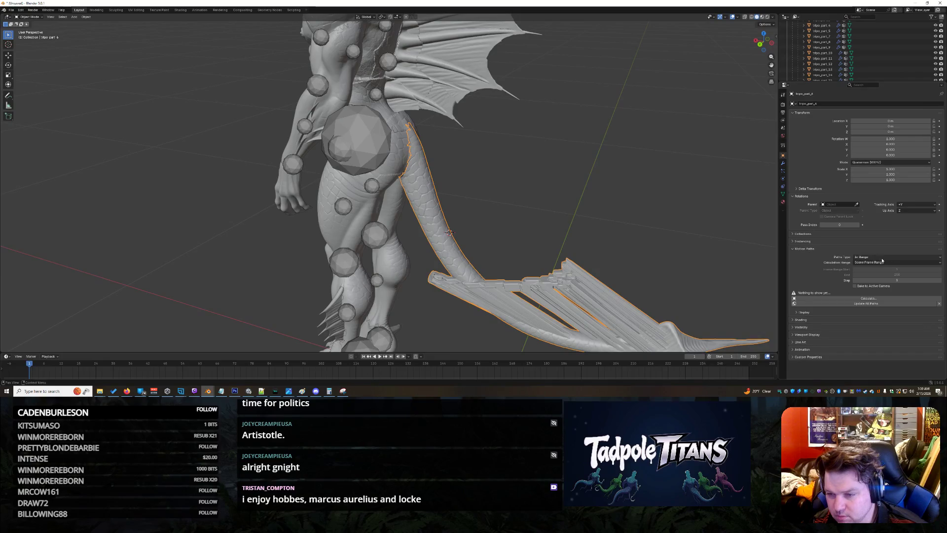
click(888, 258)
click(890, 259)
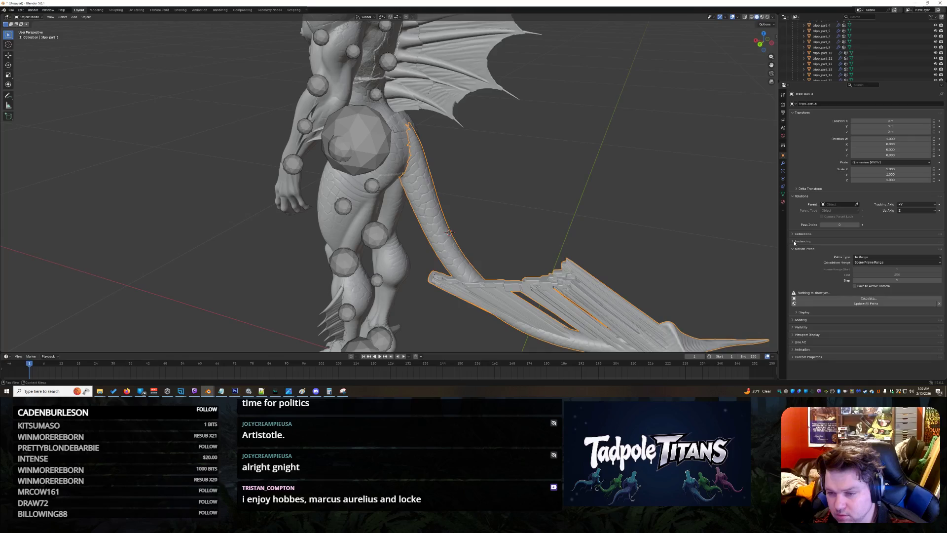
Expand the motion path Display, Visibility and Animation panels for the tail
click(807, 312)
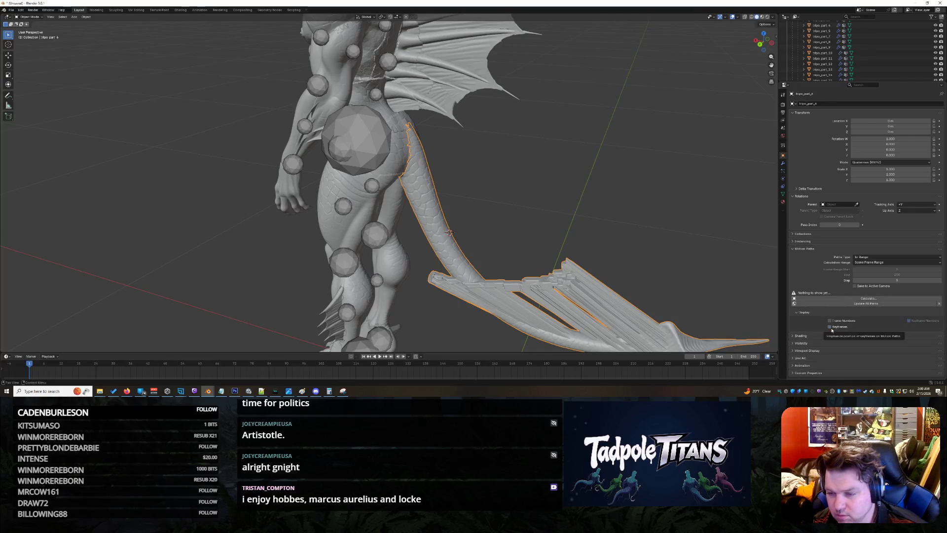
click(799, 343)
scroll(818, 327, down, 3)
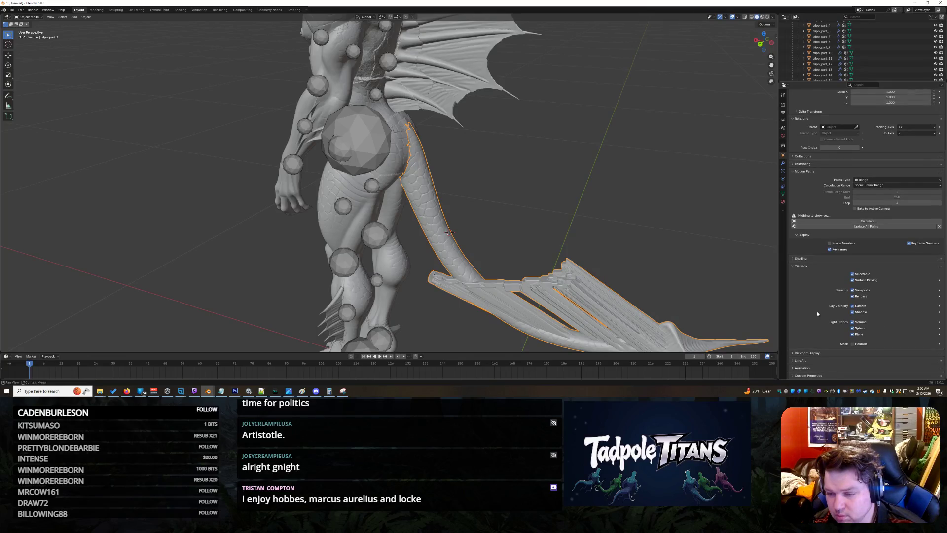
scroll(802, 366, down, 1)
click(798, 359)
scroll(806, 315, up, 1)
scroll(812, 320, down, 1)
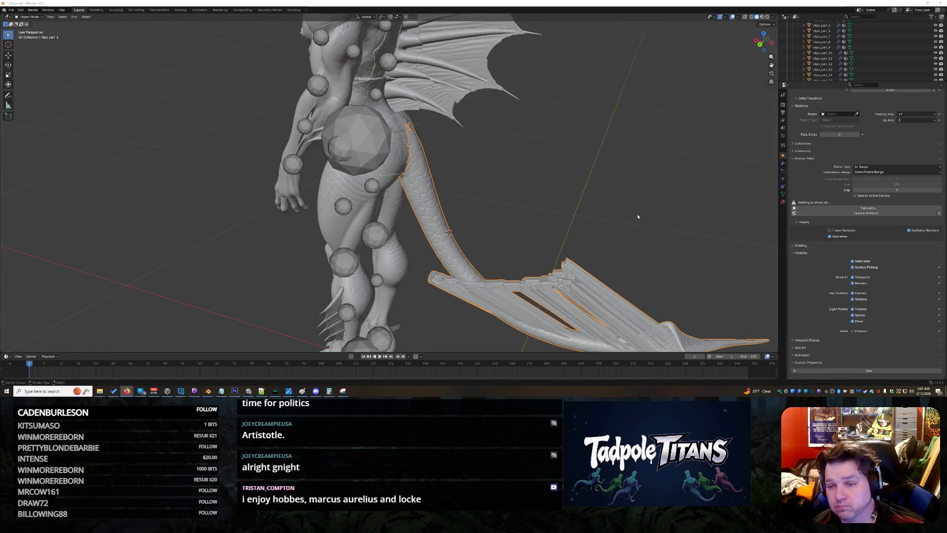
click(782, 127)
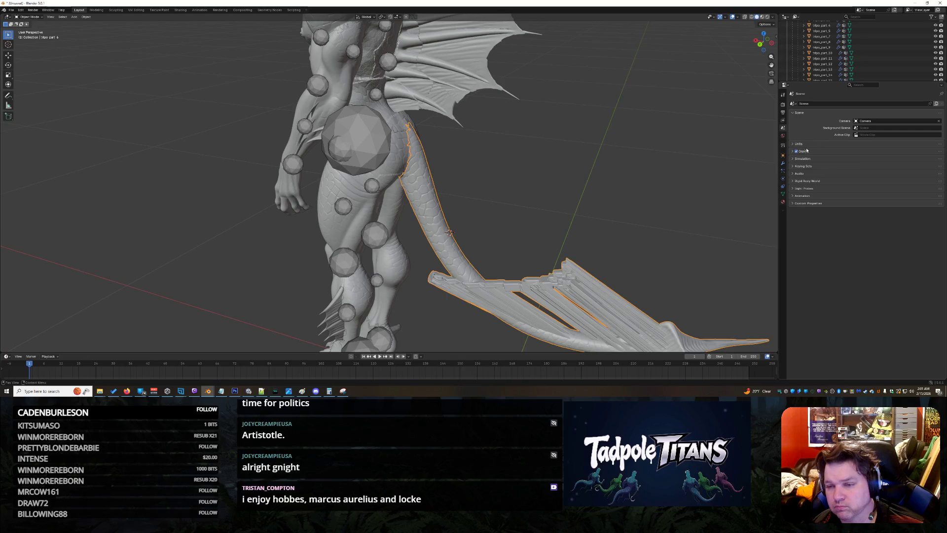
click(792, 144)
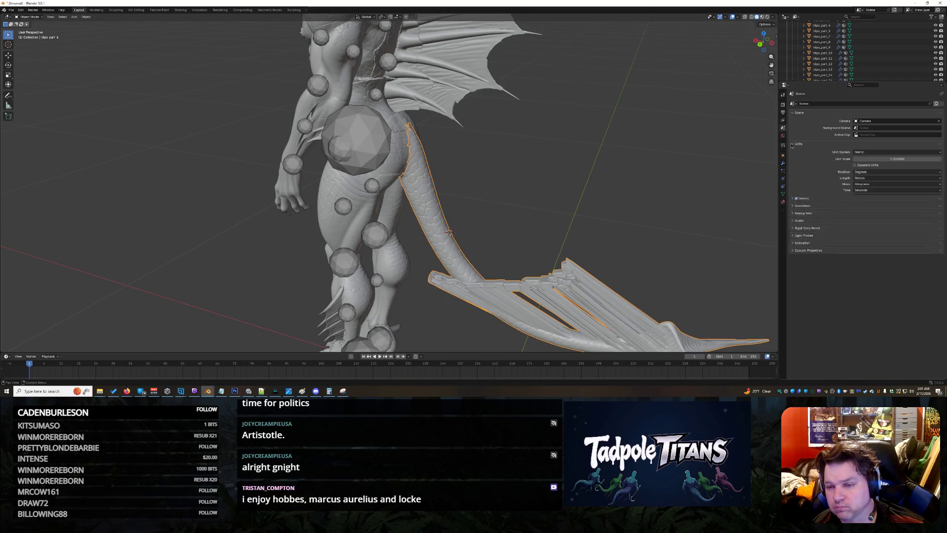
click(792, 144)
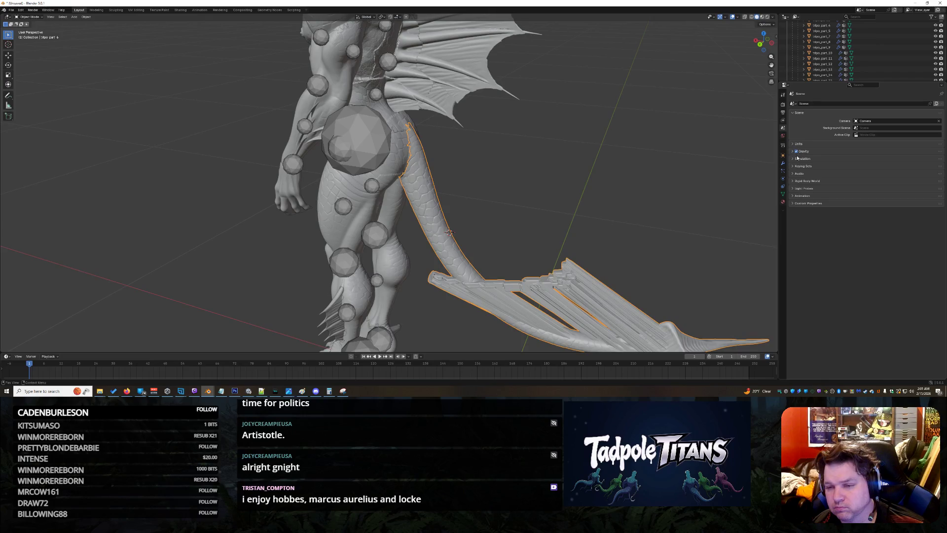
click(793, 189)
click(793, 188)
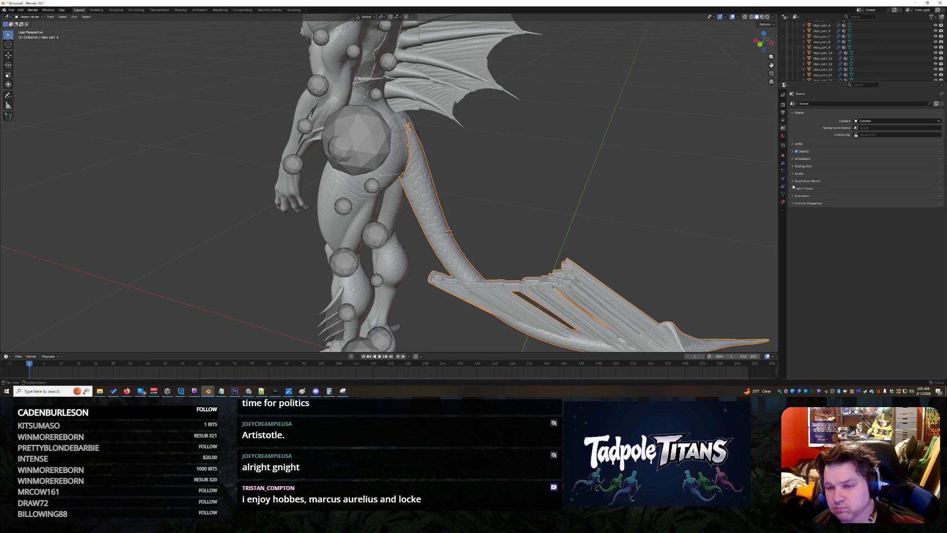
click(792, 189)
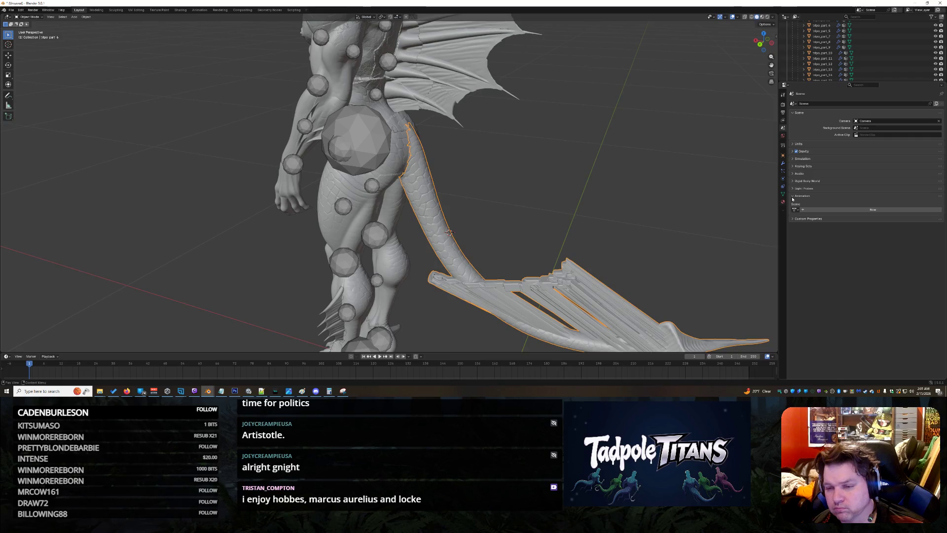
click(792, 189)
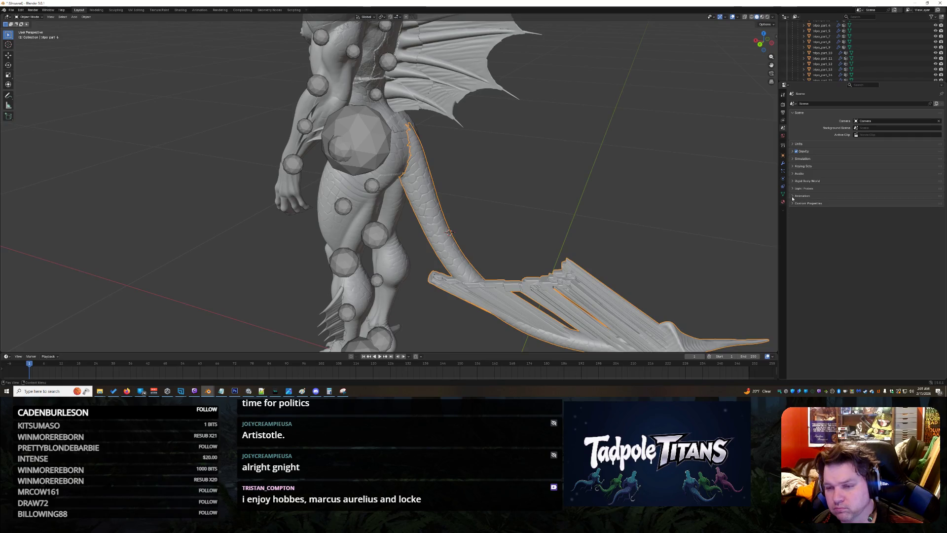
click(783, 146)
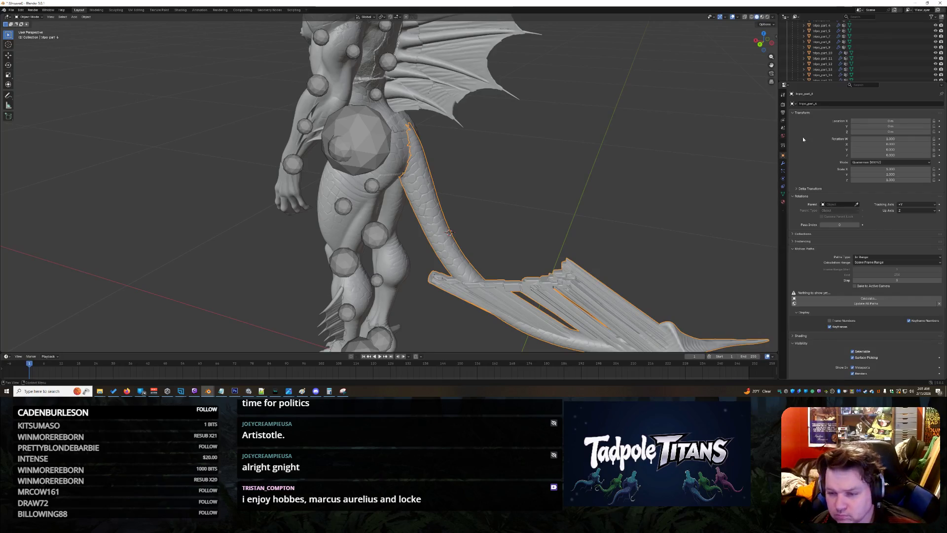
click(795, 188)
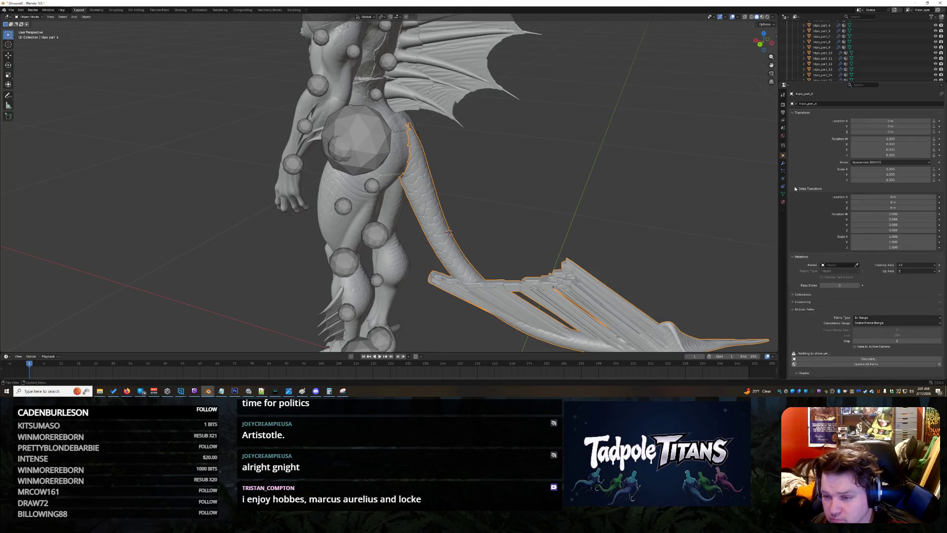
click(796, 188)
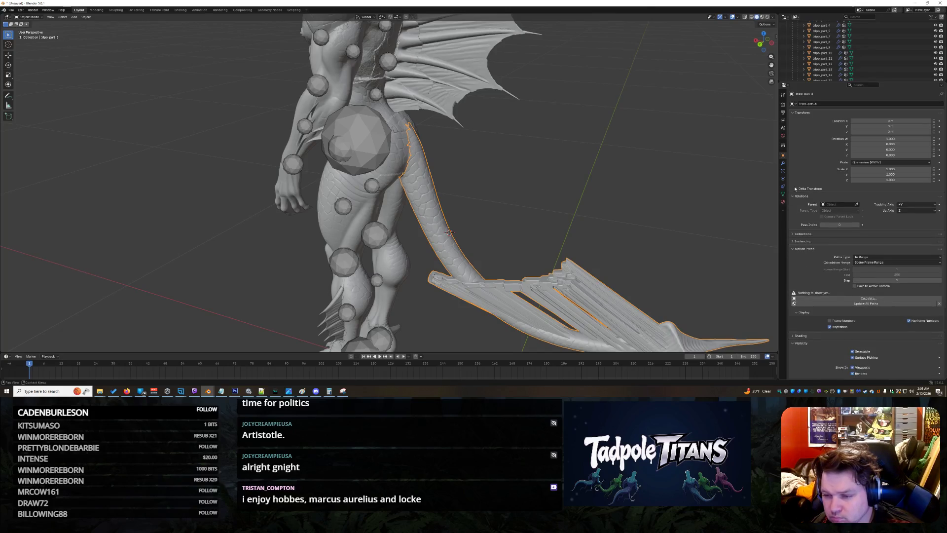
scroll(808, 190, down, 1)
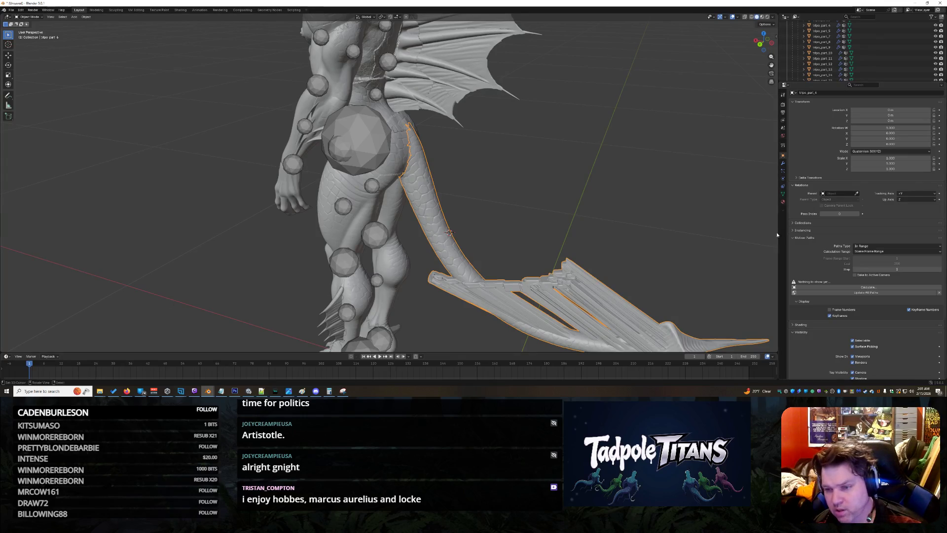
Check the tail part's modifier settings and play the creature's animation with nothing selected
click(783, 162)
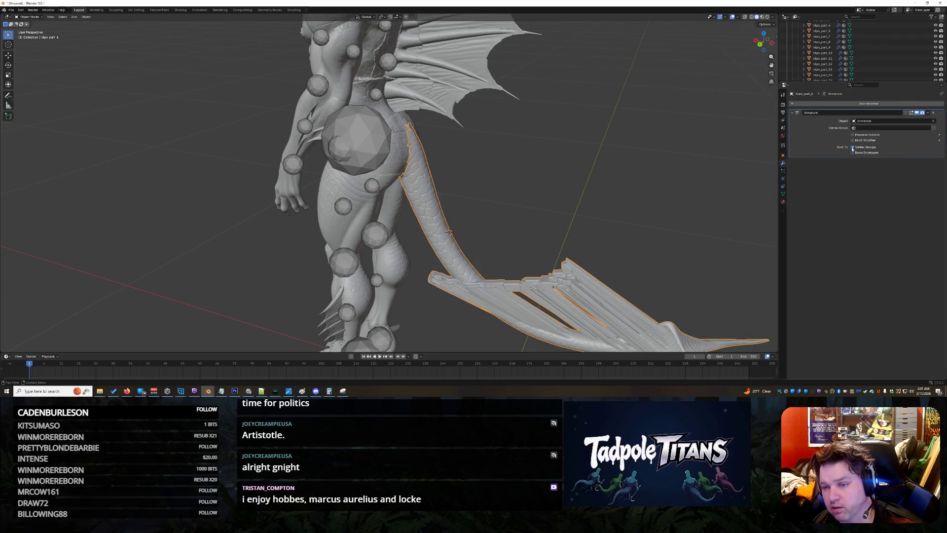
scroll(655, 220, down, 2)
scroll(636, 230, down, 3)
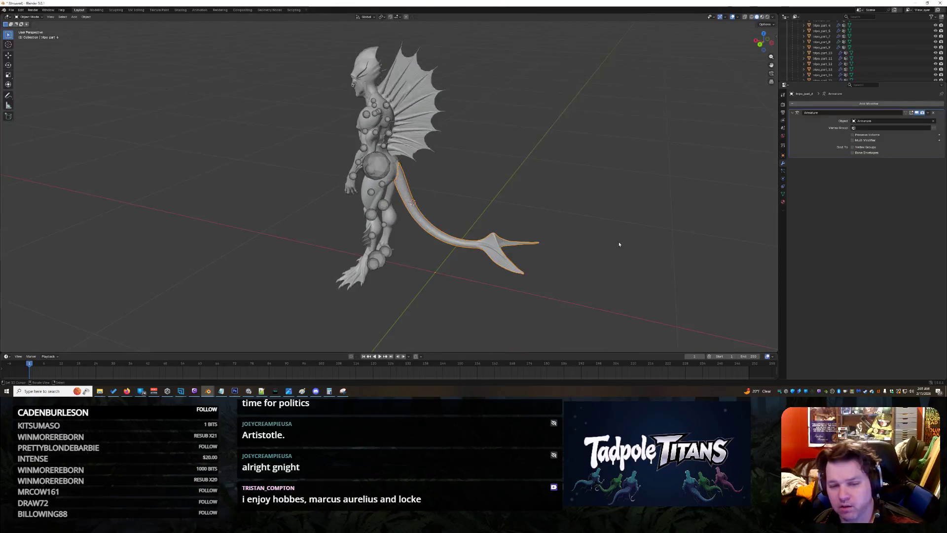
click(617, 243)
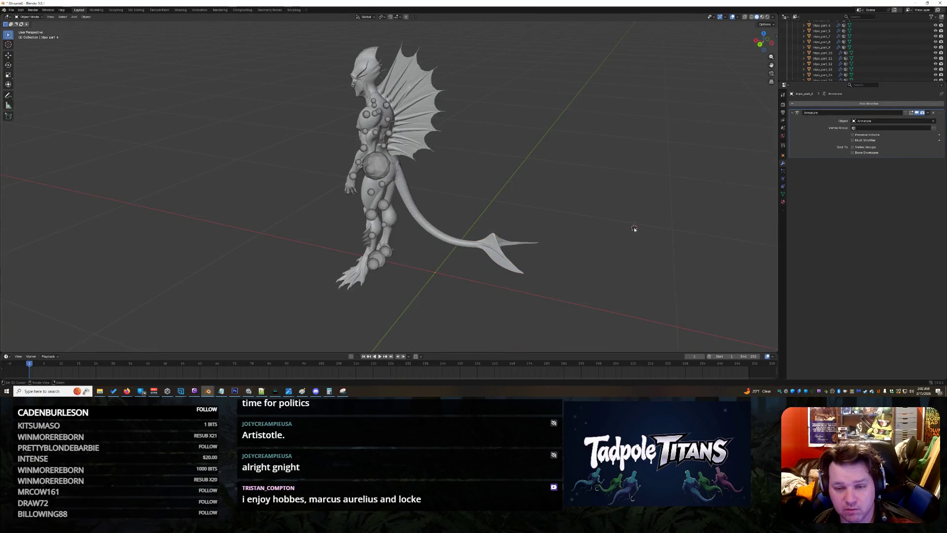
shift+right_click(600, 186)
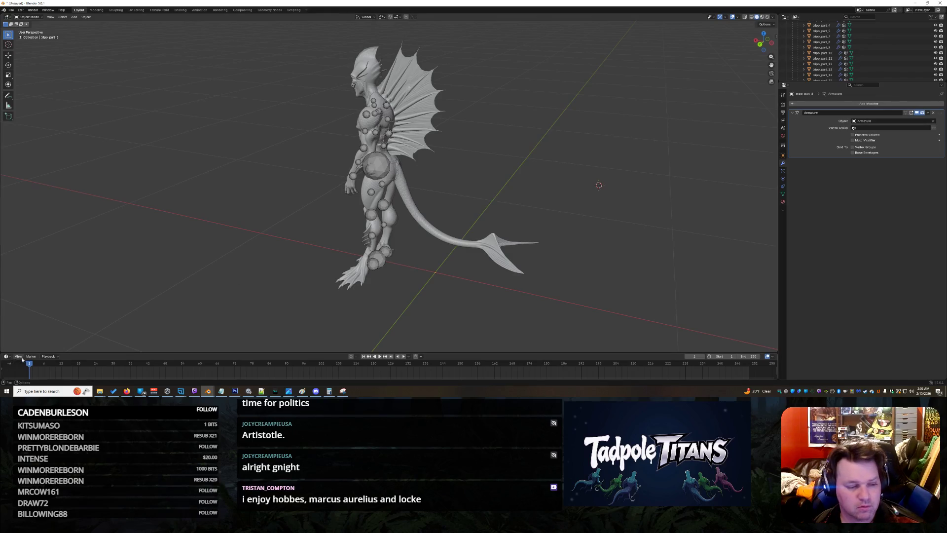
click(380, 357)
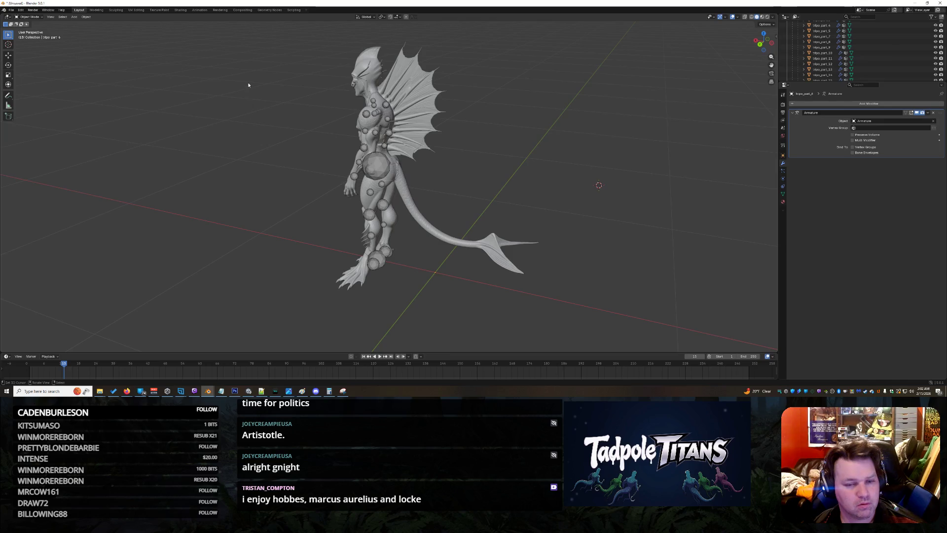
Make the Armature the active object so its object properties are shown
click(426, 225)
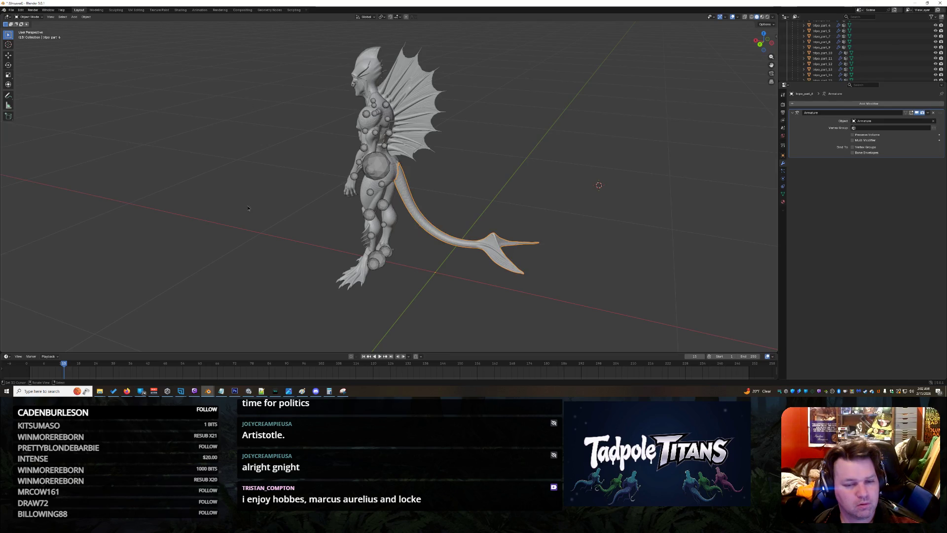
scroll(564, 177, down, 4)
click(549, 174)
scroll(534, 159, up, 2)
scroll(535, 170, up, 1)
scroll(843, 53, up, 5)
click(844, 53)
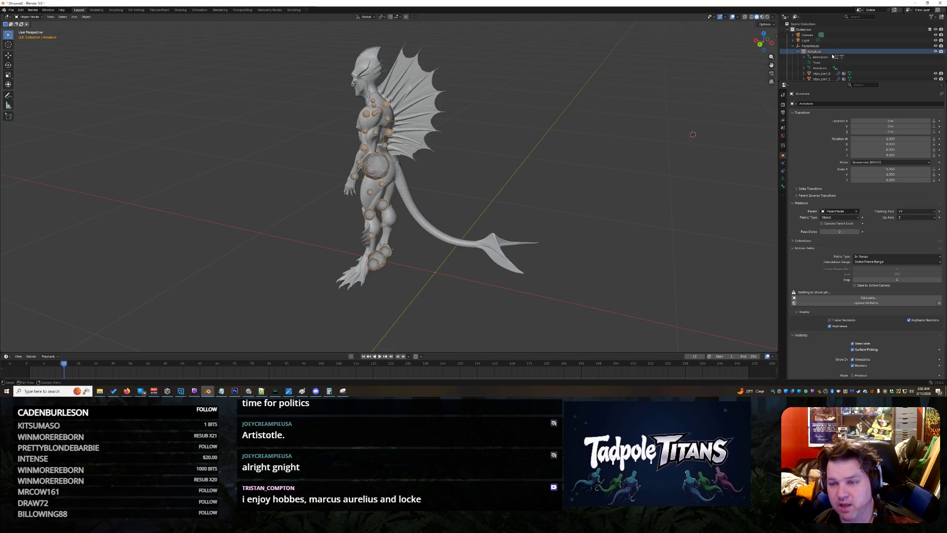
scroll(815, 323, down, 2)
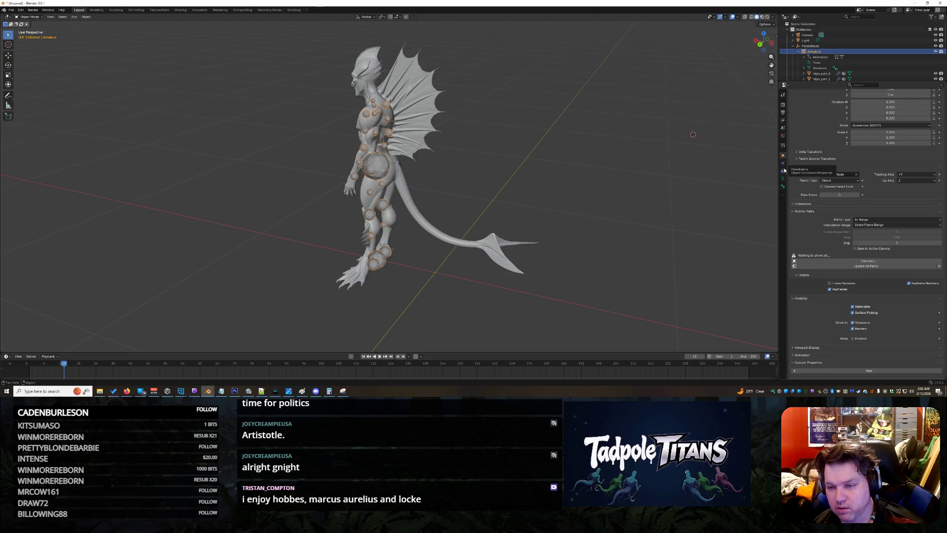
Show the armature's data properties and reveal its Animation section
click(783, 178)
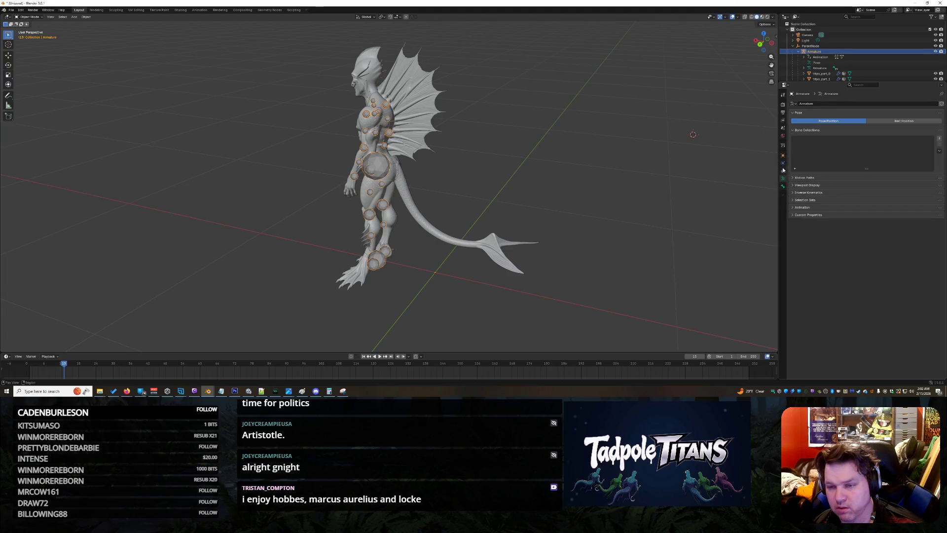
click(783, 169)
click(820, 48)
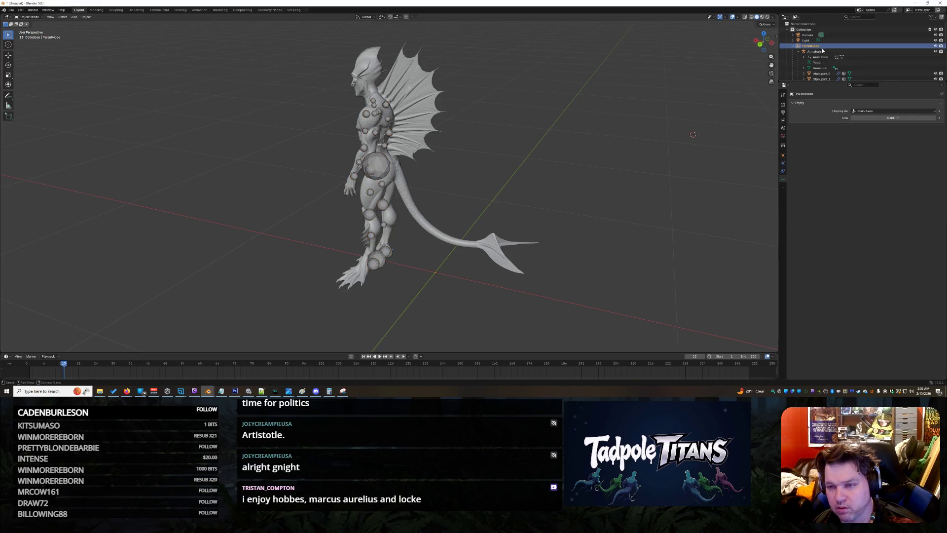
click(822, 50)
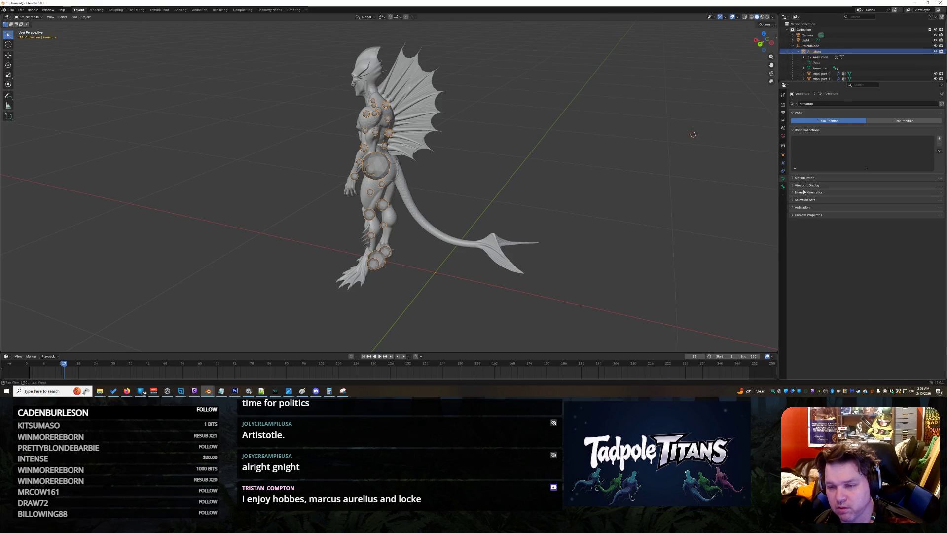
click(794, 210)
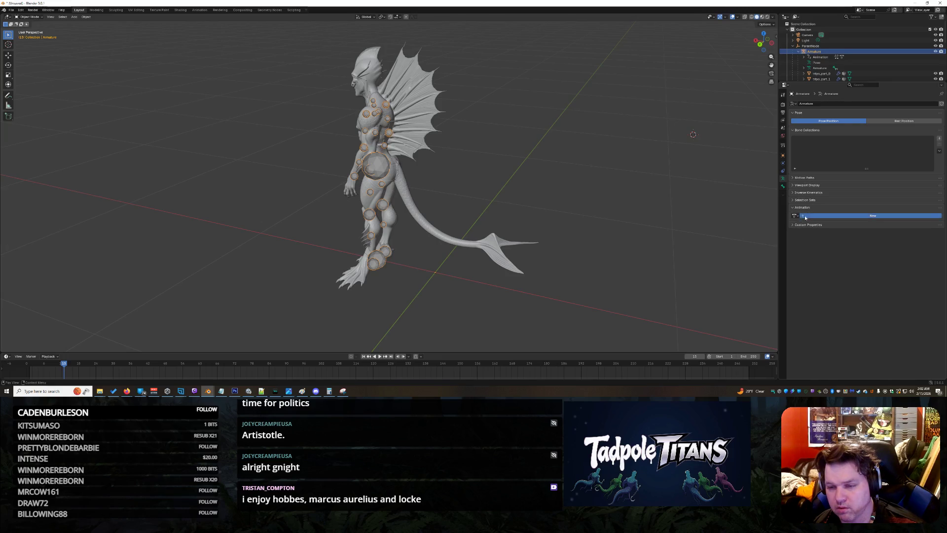
Assign the NlaTrack.001 action to the armature's animation data
click(804, 216)
click(794, 217)
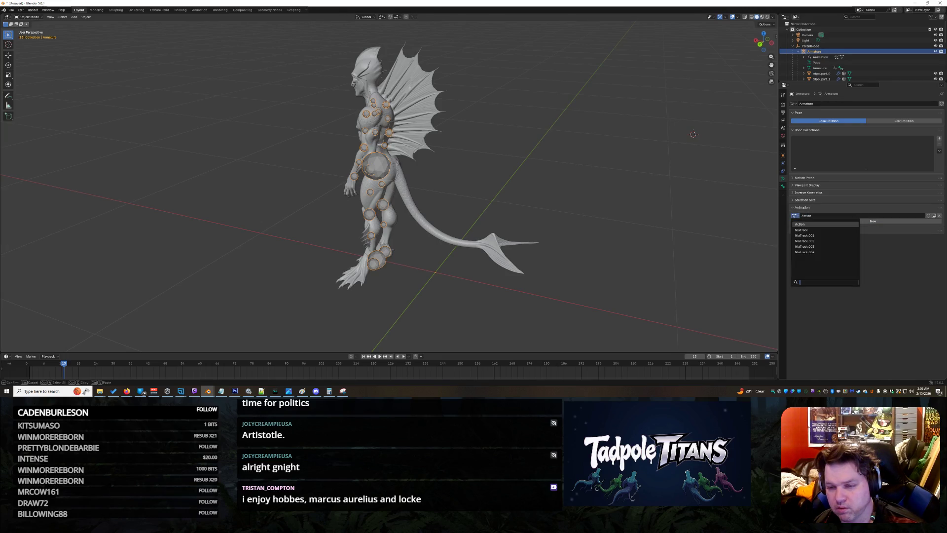
click(806, 237)
click(809, 222)
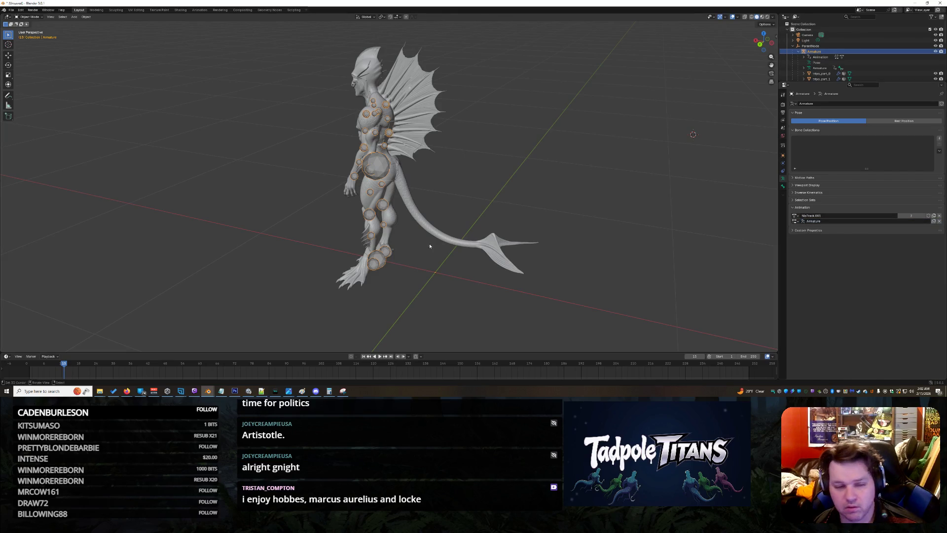
Play the animation, select the tail part and activate its first vertex group before showing its modifiers
click(381, 358)
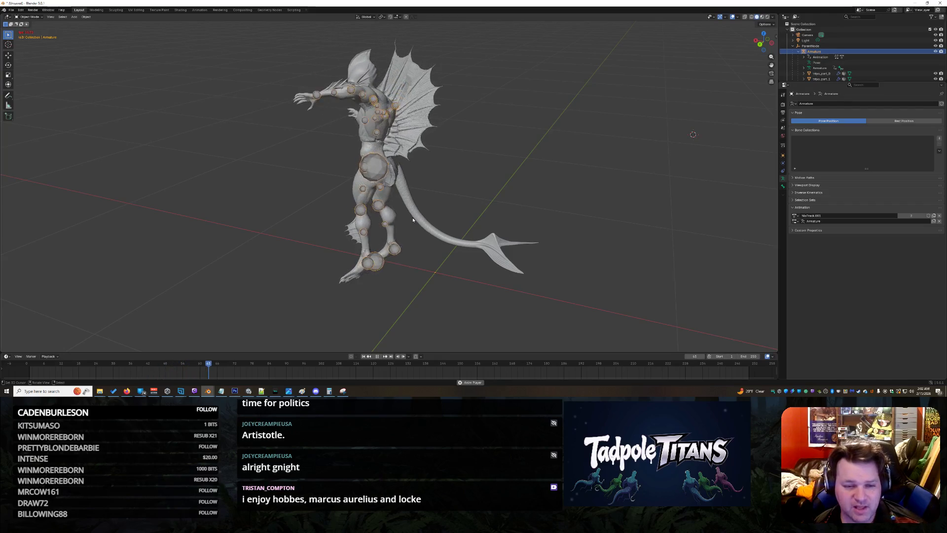
click(414, 219)
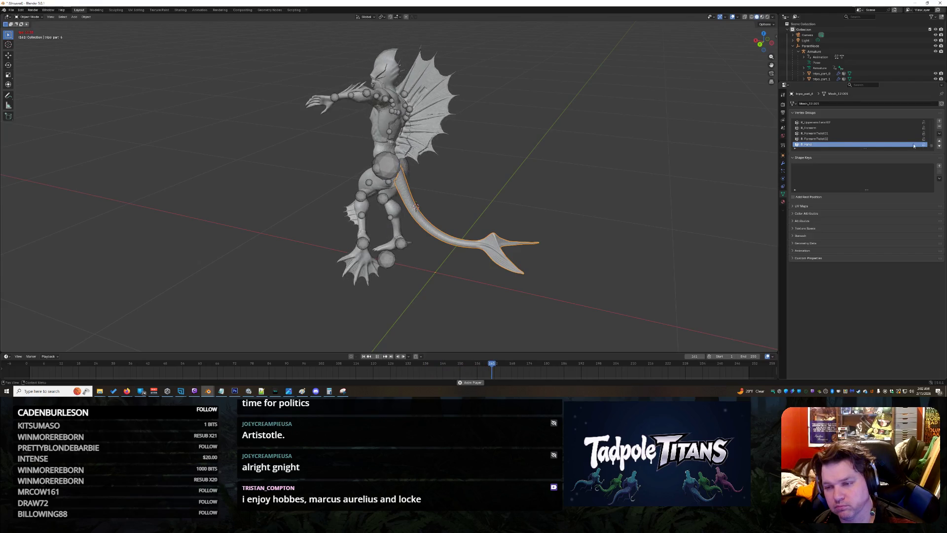
right_click(824, 145)
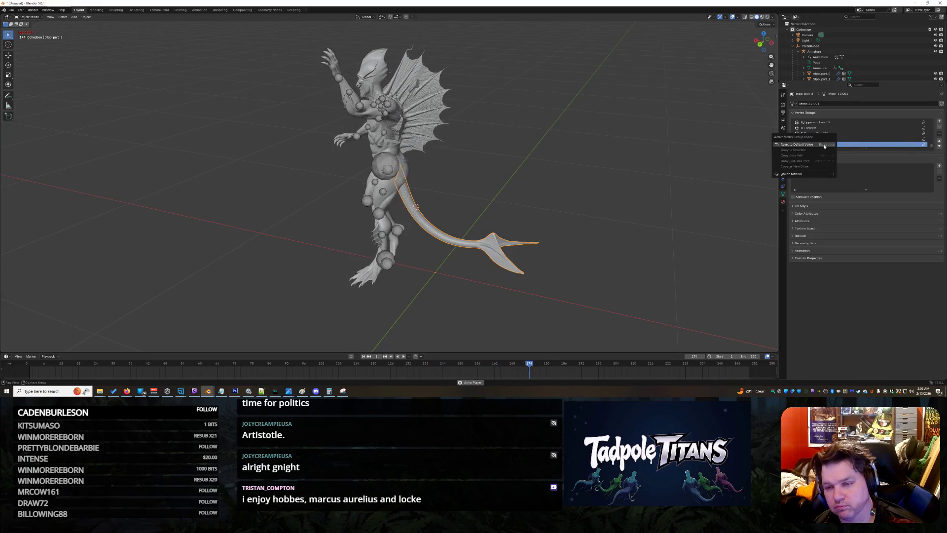
click(824, 145)
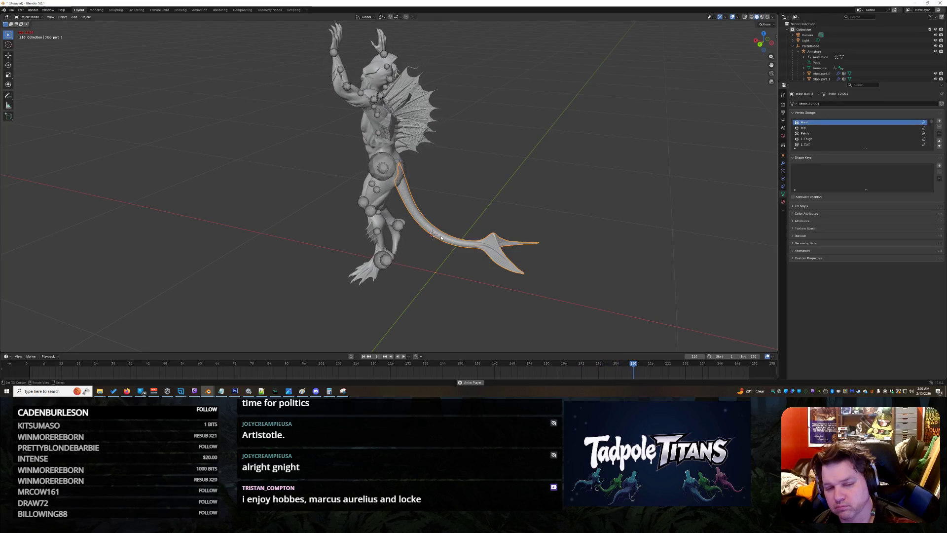
scroll(842, 62, down, 3)
scroll(842, 65, down, 2)
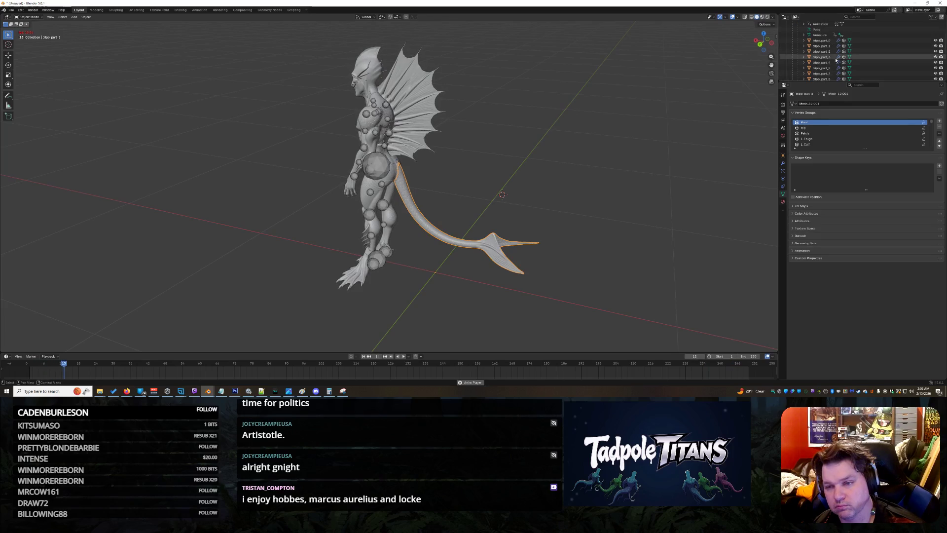
scroll(834, 69, down, 3)
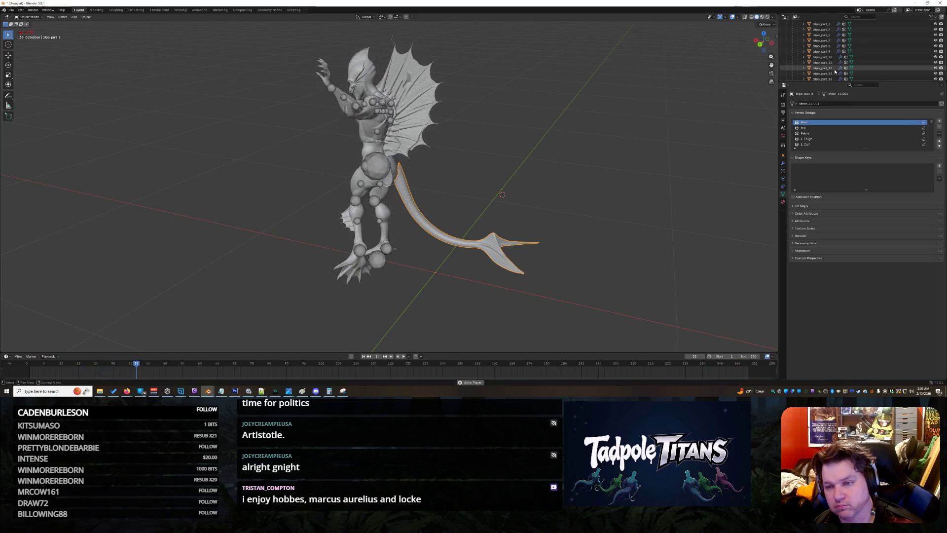
scroll(835, 68, down, 3)
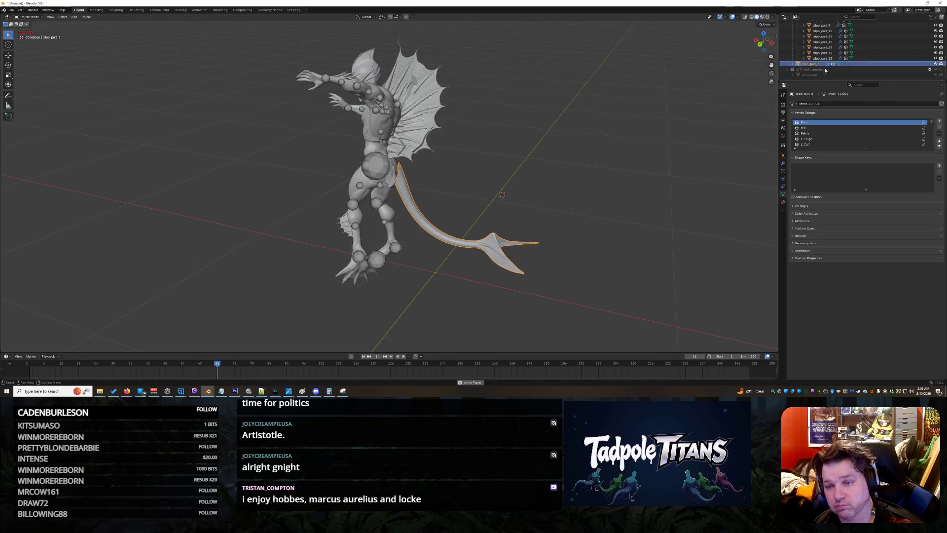
click(783, 163)
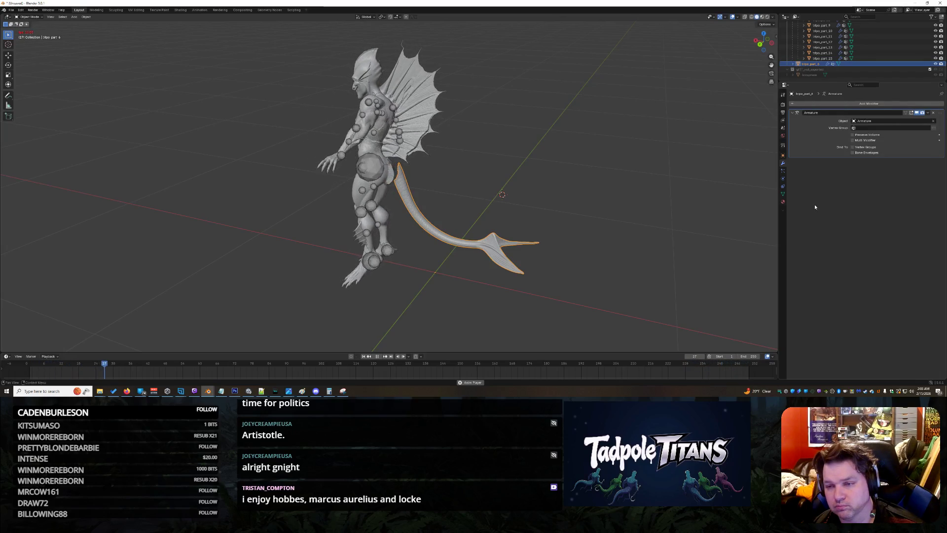
Bind the tail's Armature modifier to vertex groups and choose the Spine02 vertex group
right_click(816, 65)
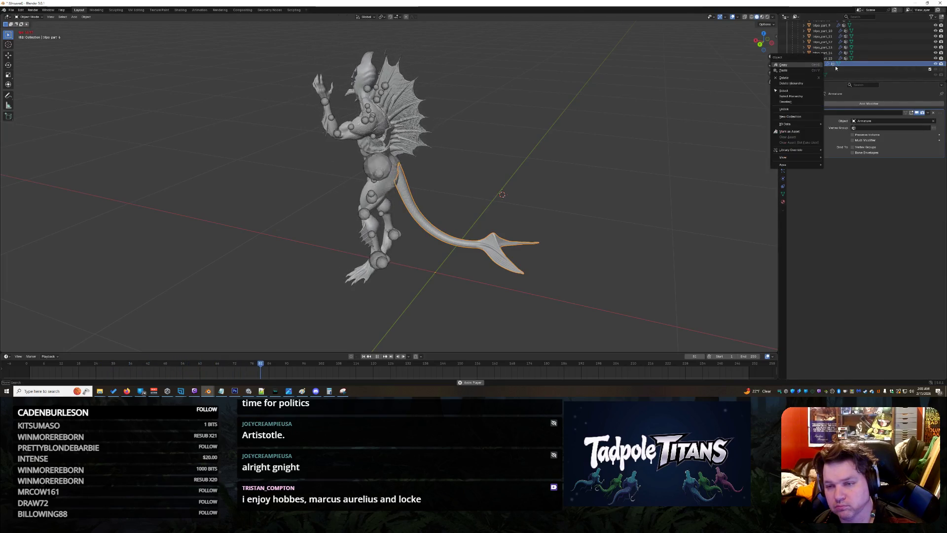
key(Escape)
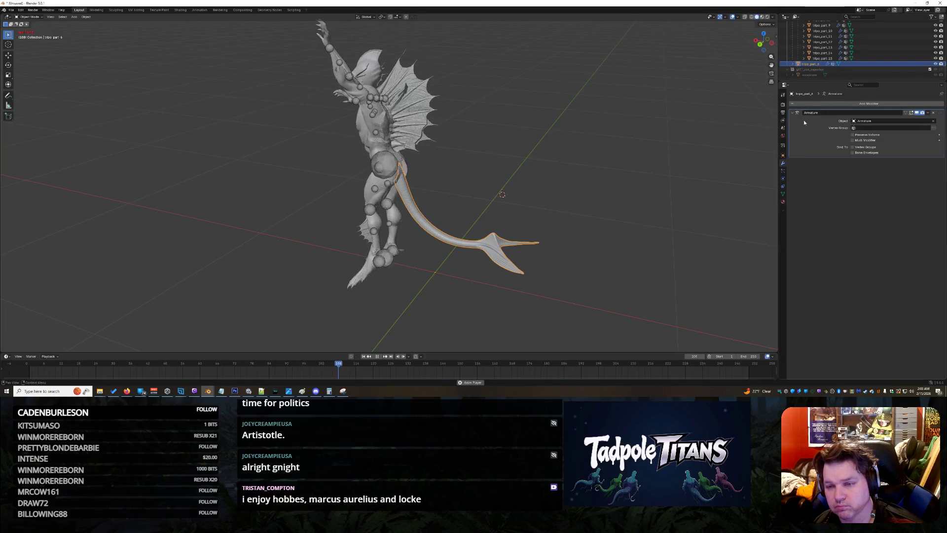
click(853, 147)
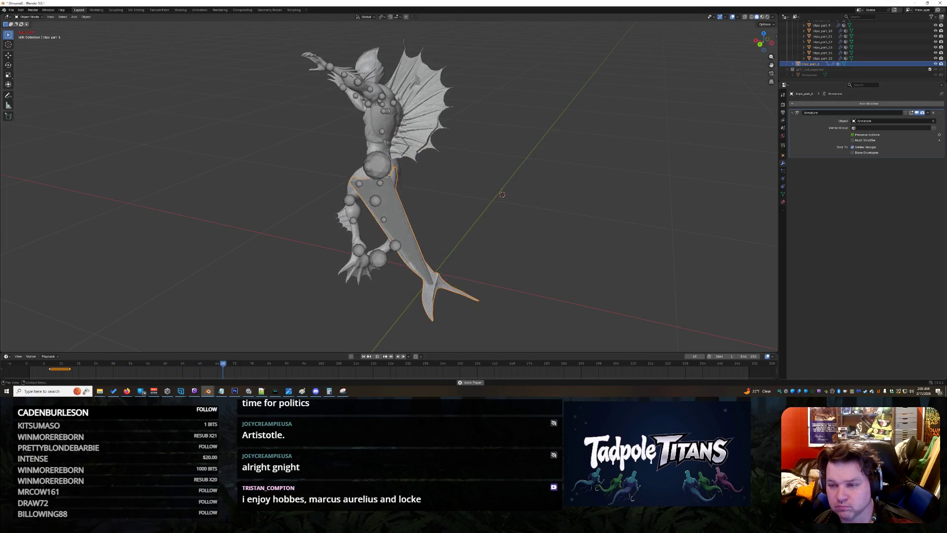
click(873, 127)
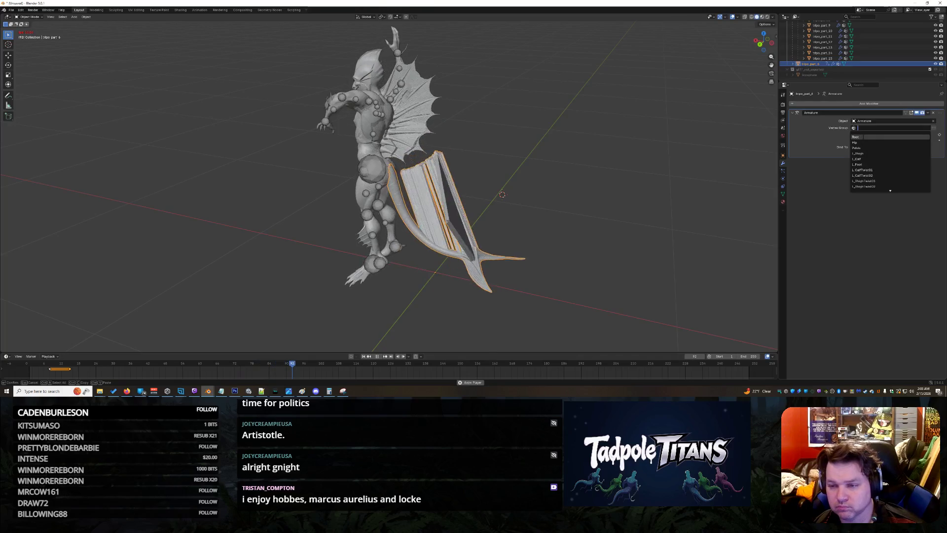
click(858, 137)
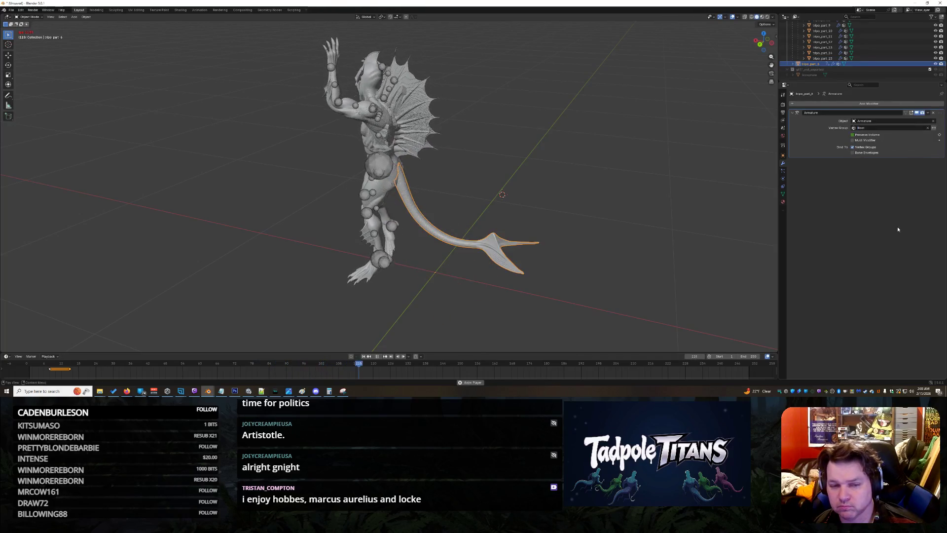
click(889, 128)
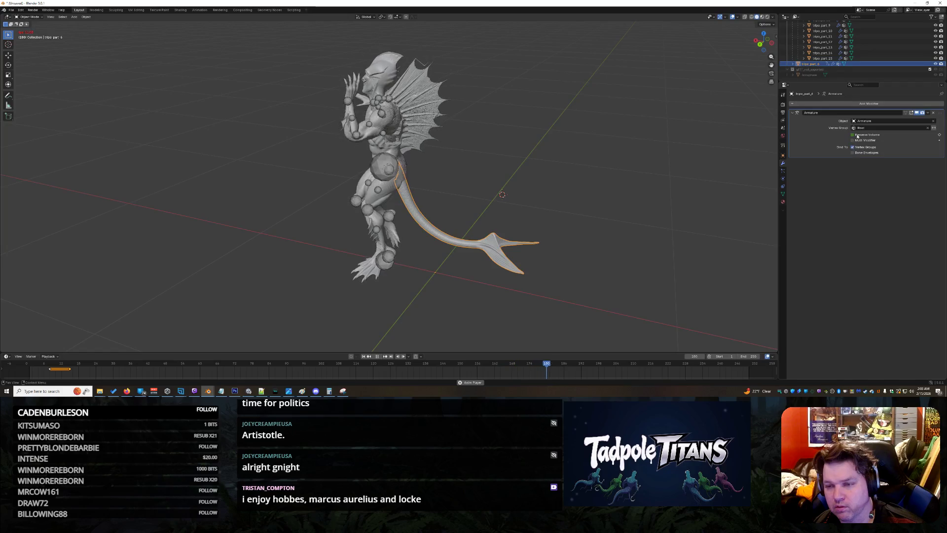
click(859, 129)
scroll(890, 158, down, 5)
scroll(890, 159, down, 2)
scroll(891, 159, down, 2)
scroll(891, 159, down, 4)
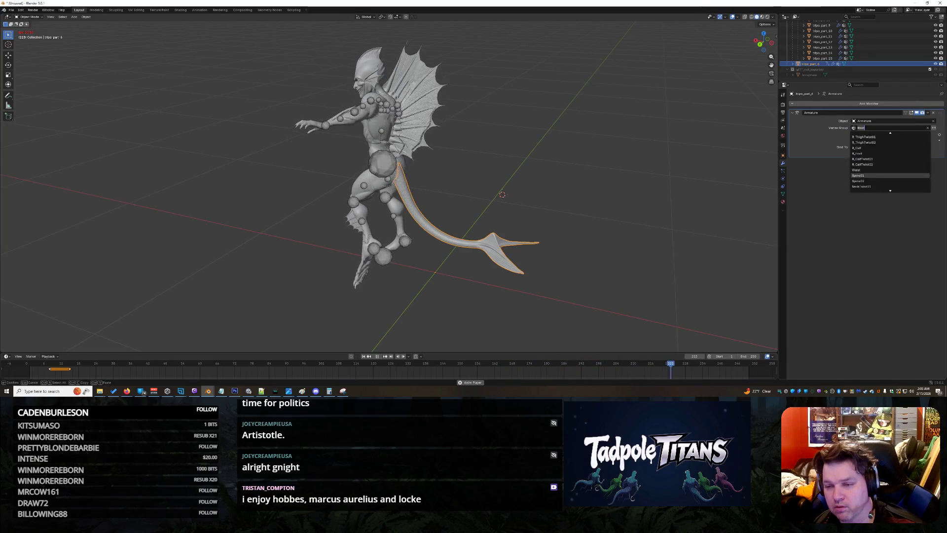
click(865, 181)
Enable Preserve Volume and Bone Envelopes on the Armature modifier, then show output settings
click(853, 135)
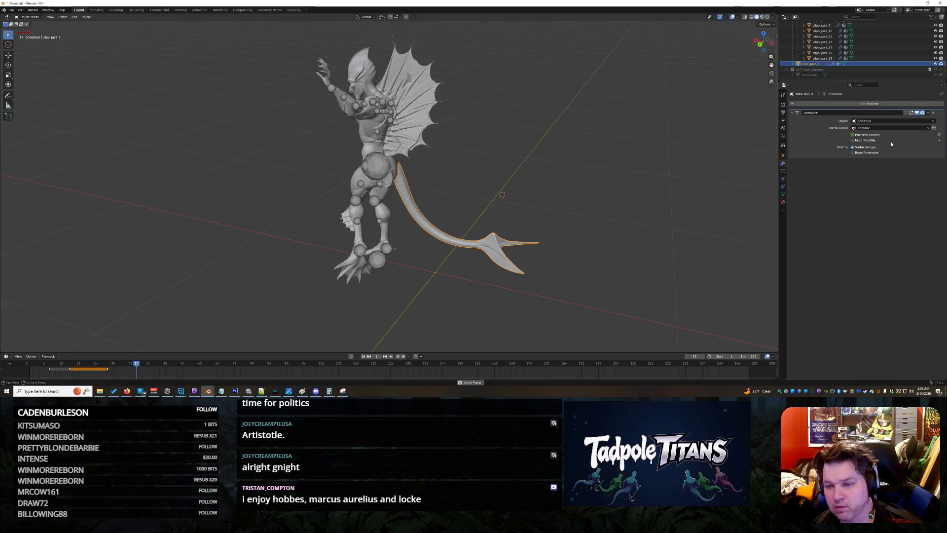
click(854, 152)
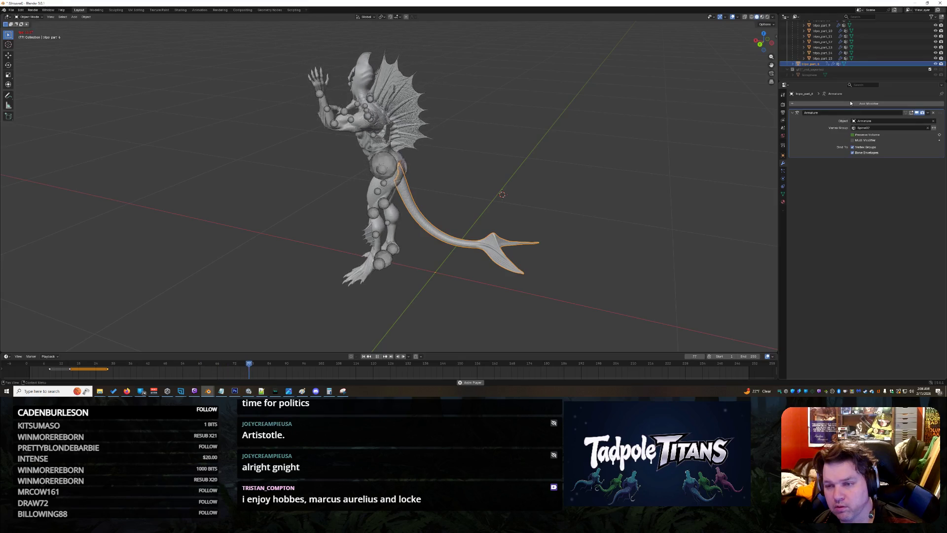
click(782, 119)
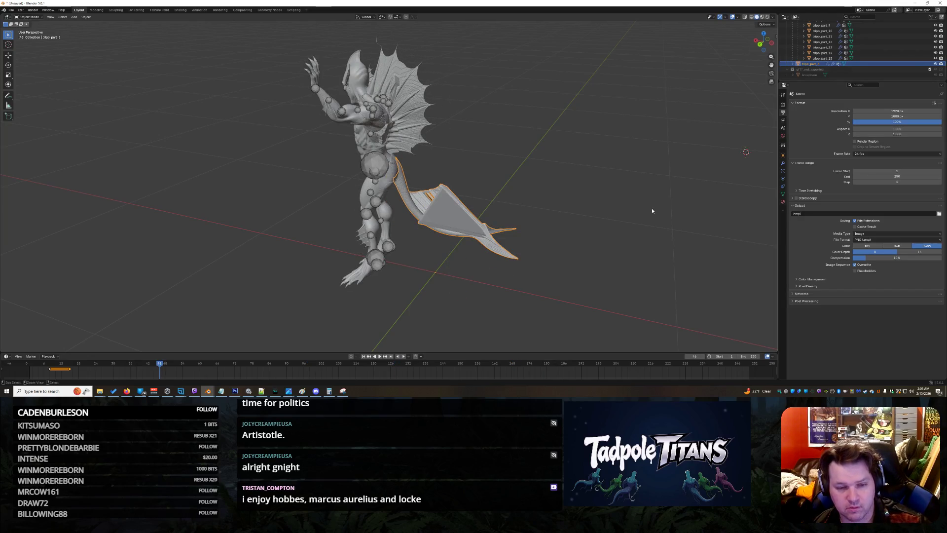
Stop playback so the scene returns to the start frame
shift+right_click(612, 227)
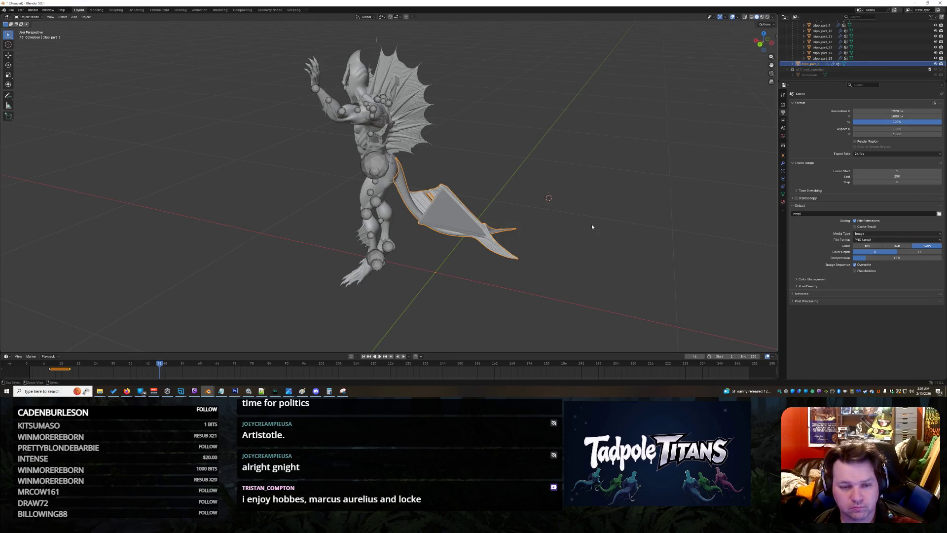
scroll(629, 172, down, 5)
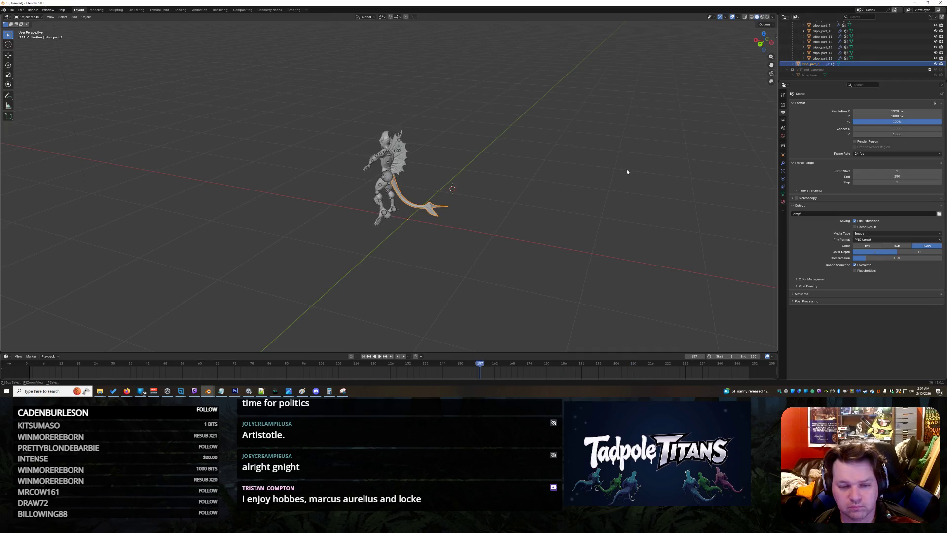
key(ctrl+z)
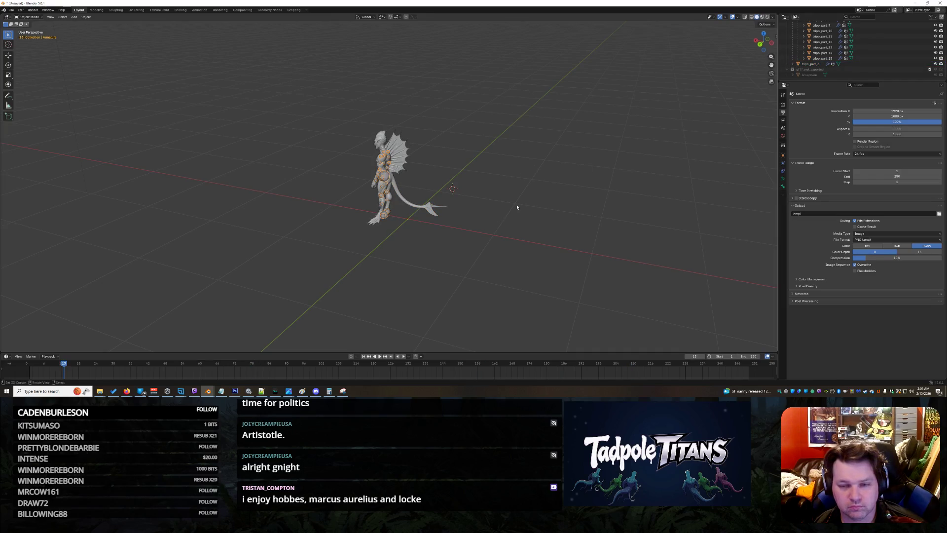
scroll(515, 206, up, 4)
scroll(516, 206, up, 1)
Parent the tail part to the Armature with Bone parent type, first choosing Root
click(823, 64)
click(782, 153)
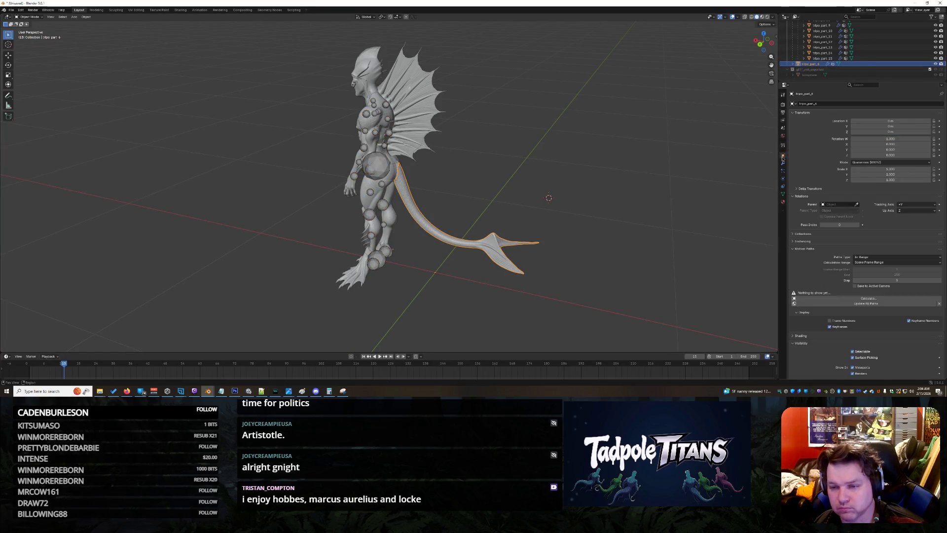
click(824, 209)
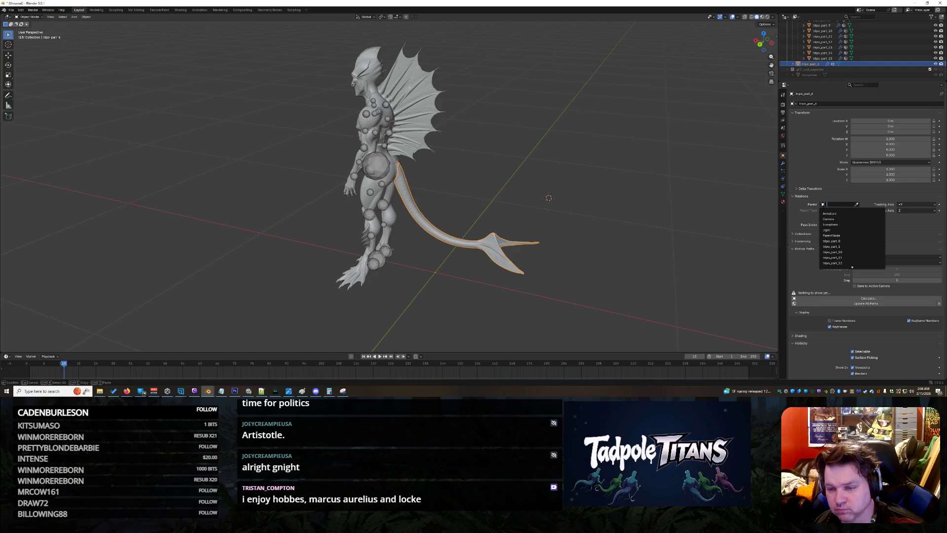
click(828, 213)
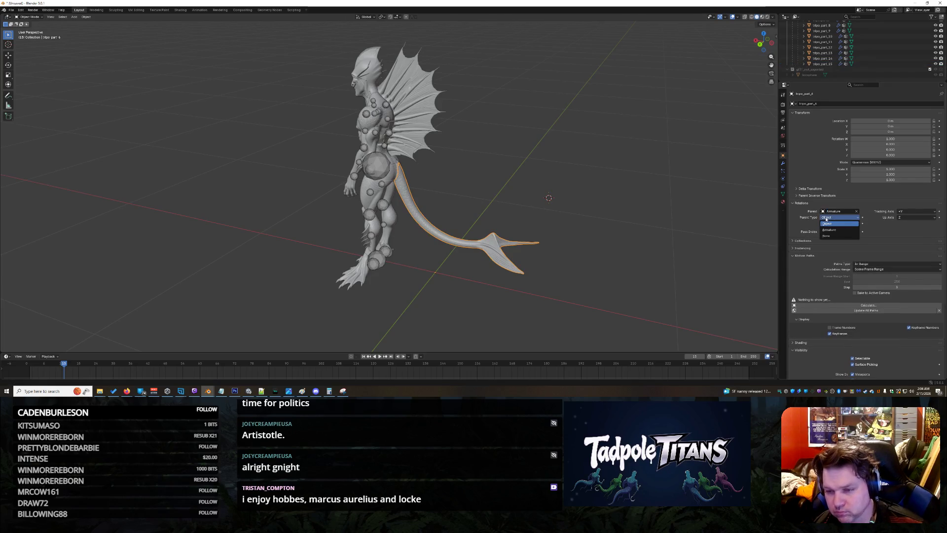
click(827, 236)
click(832, 224)
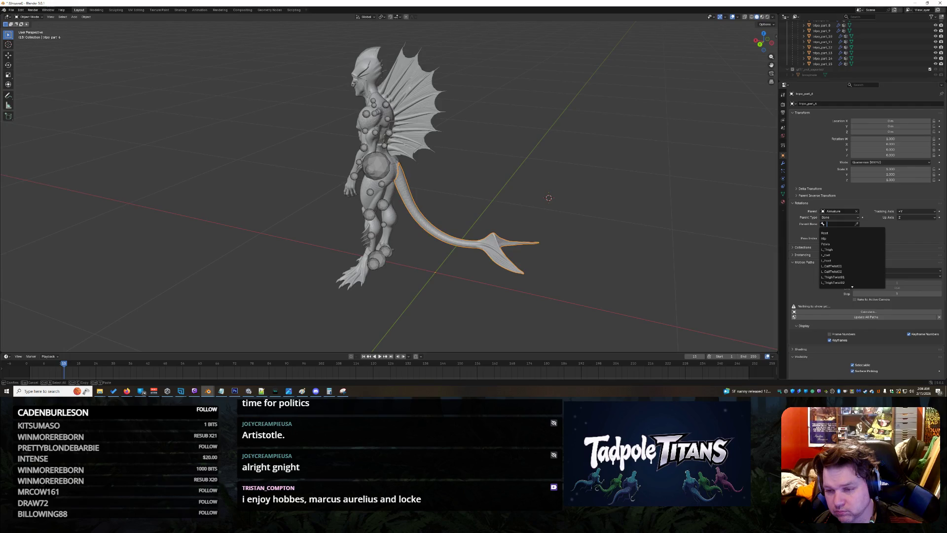
click(829, 234)
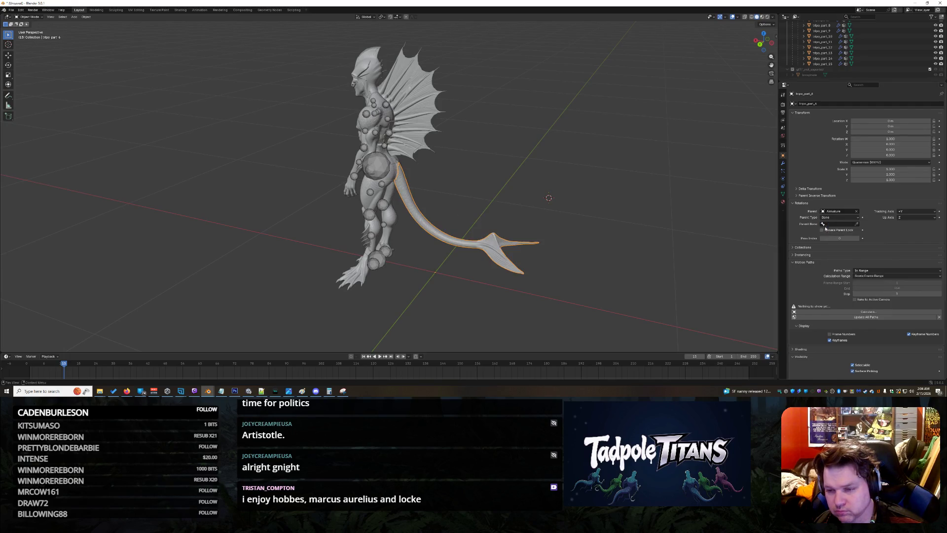
Settle on Spine02 as the parent bone, reverting a try of R_Hand, and bring up the File menu
click(829, 224)
scroll(849, 256, down, 6)
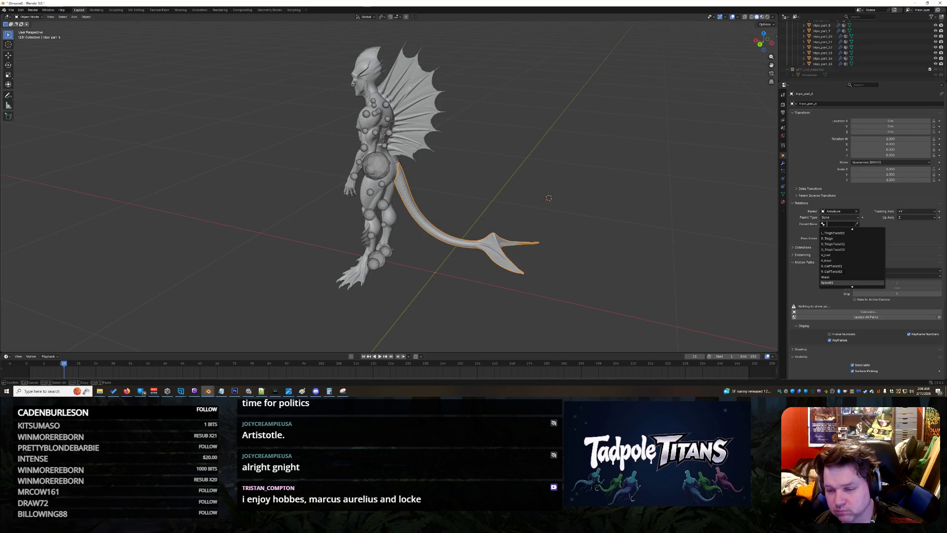
click(839, 271)
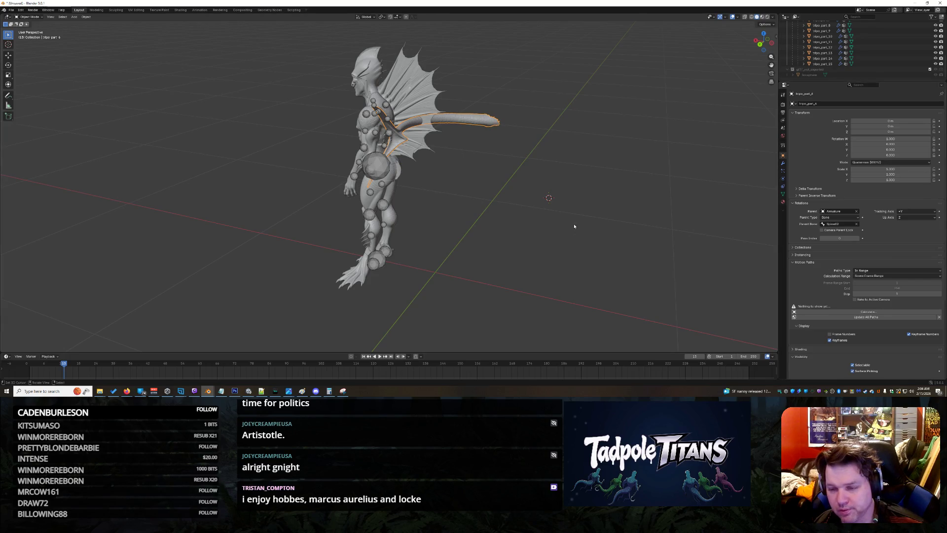
click(845, 225)
scroll(851, 267, down, 7)
scroll(851, 282, down, 5)
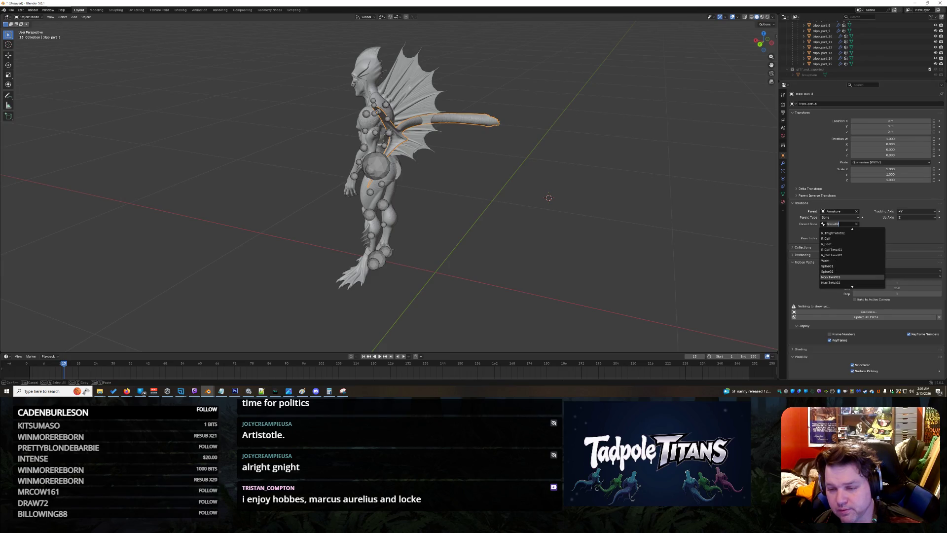
click(829, 271)
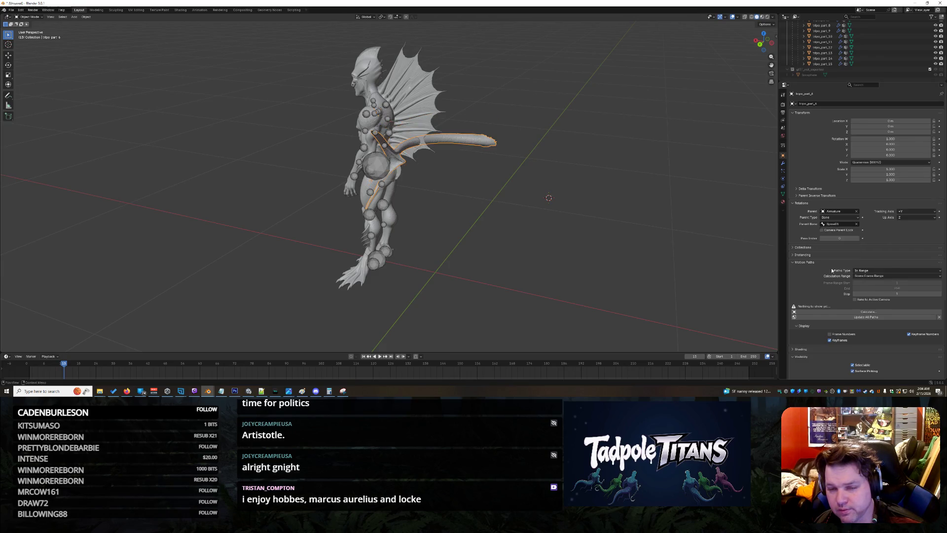
click(830, 223)
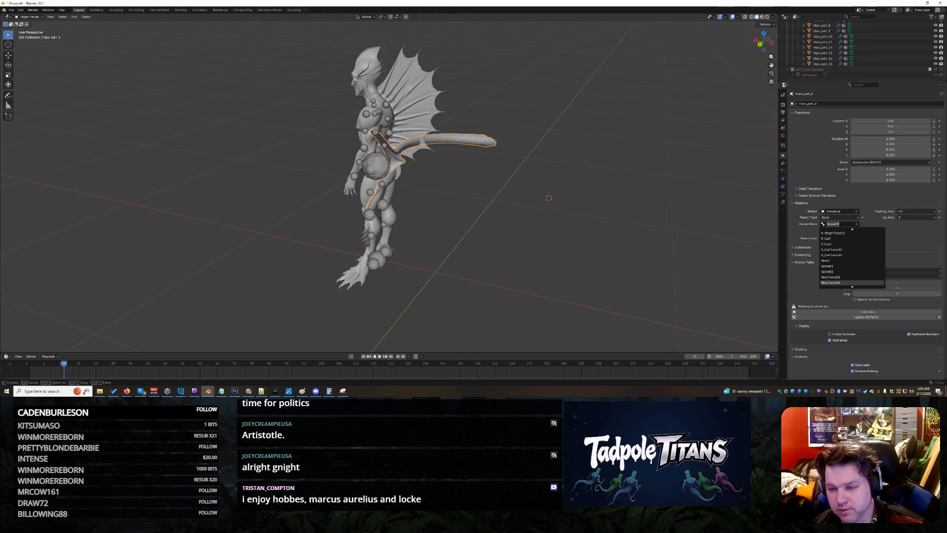
scroll(852, 229, down, 5)
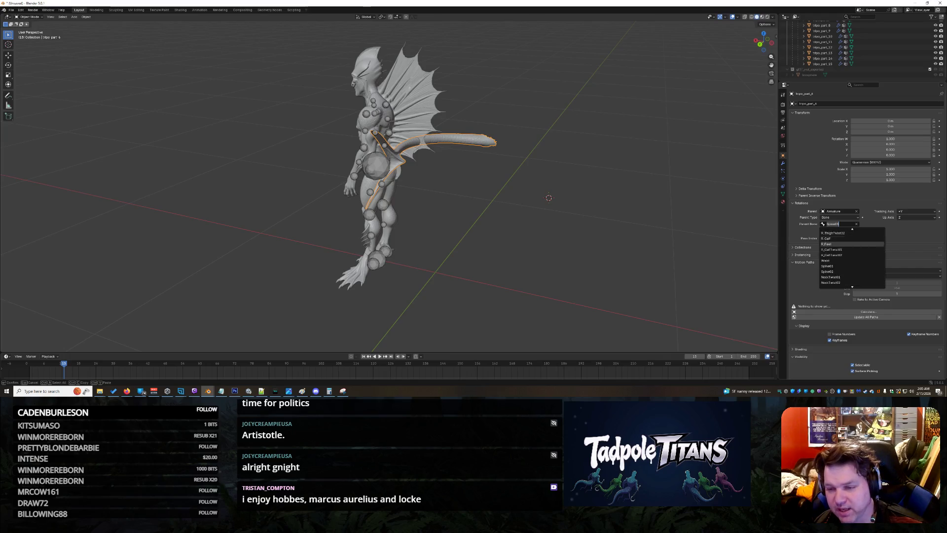
click(832, 282)
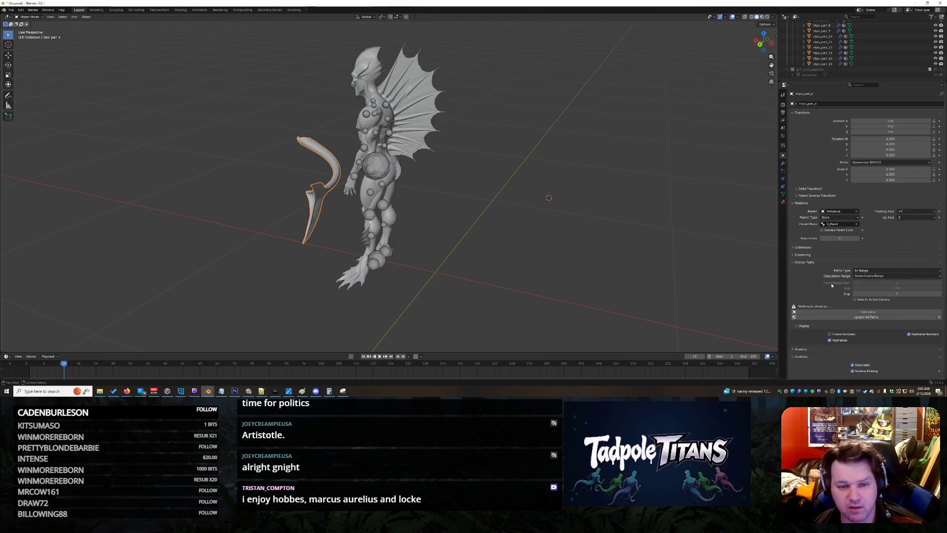
key(ctrl+z)
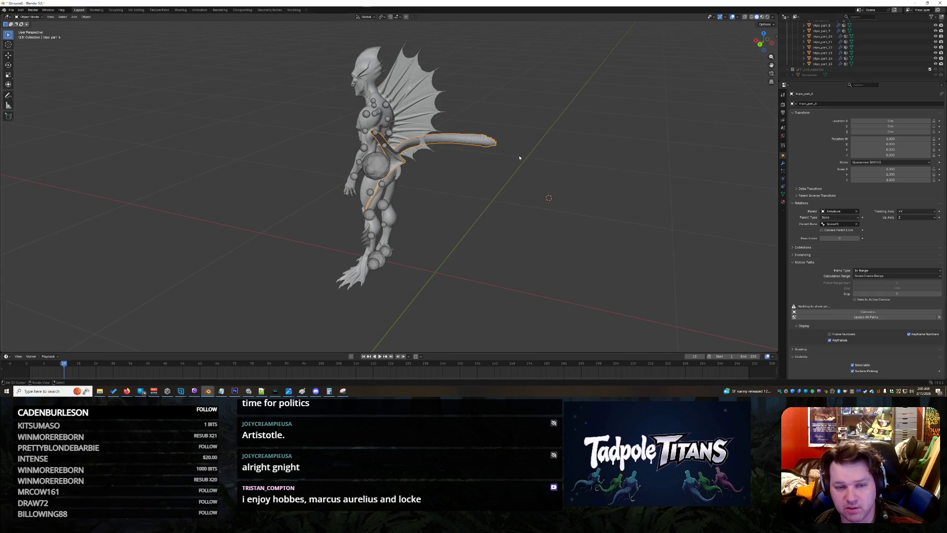
drag(520, 158, 535, 163)
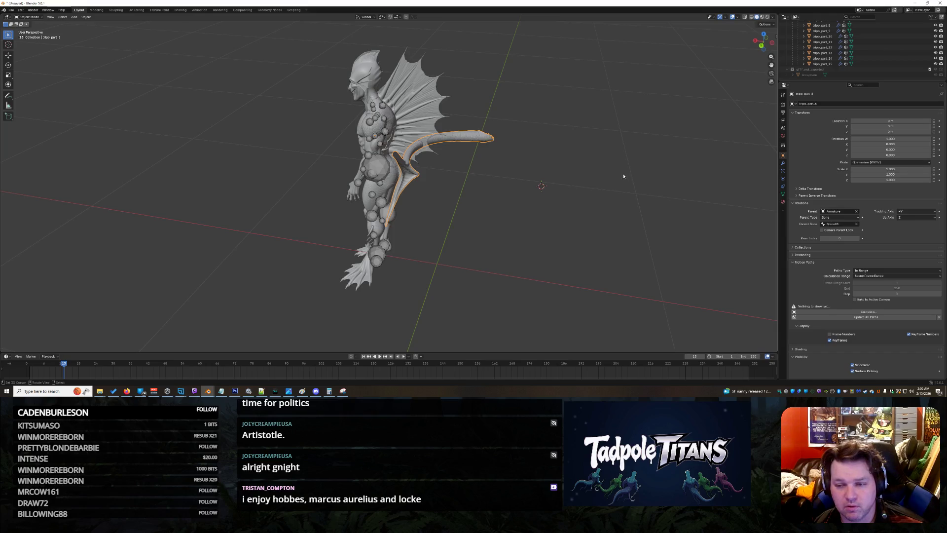
click(12, 13)
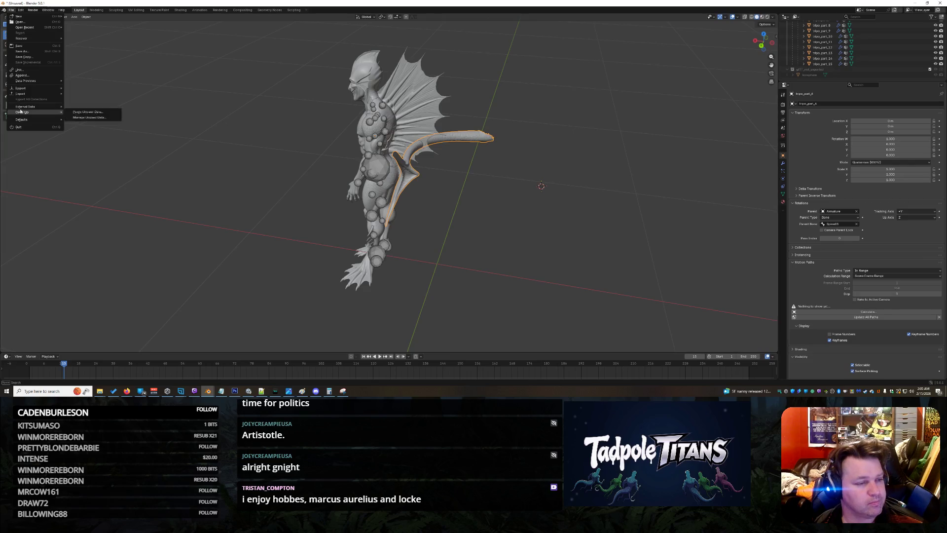
mouse_move(22, 16)
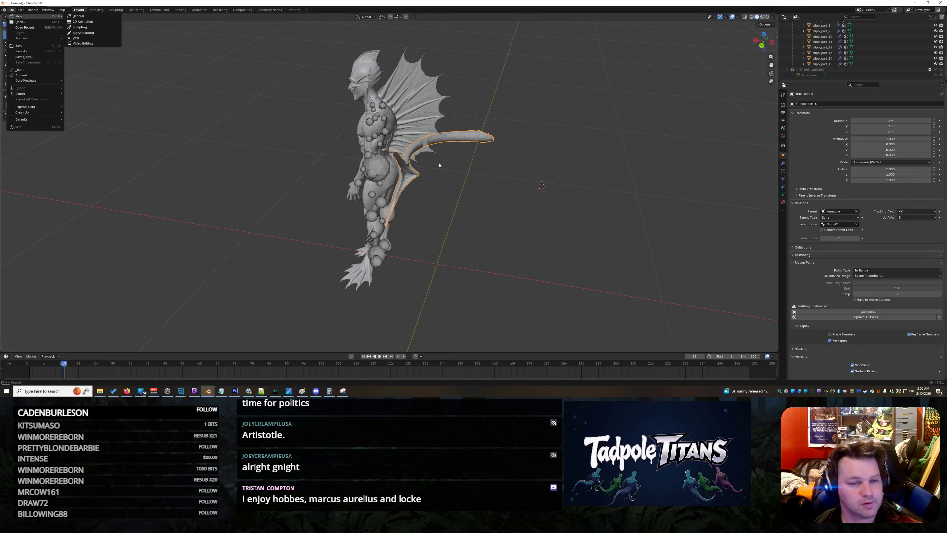
Start a new General file without saving the creature, then delete the default cube
click(70, 17)
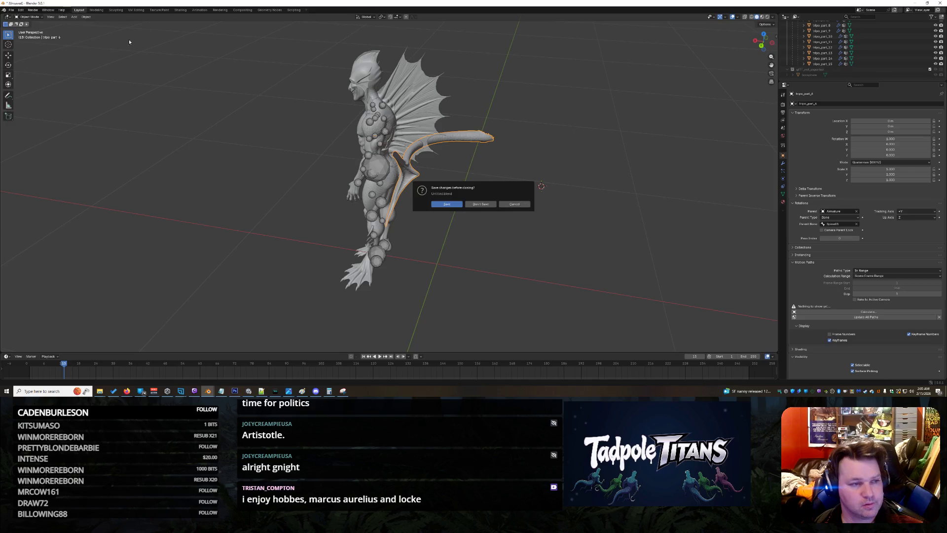
click(488, 205)
key(Delete)
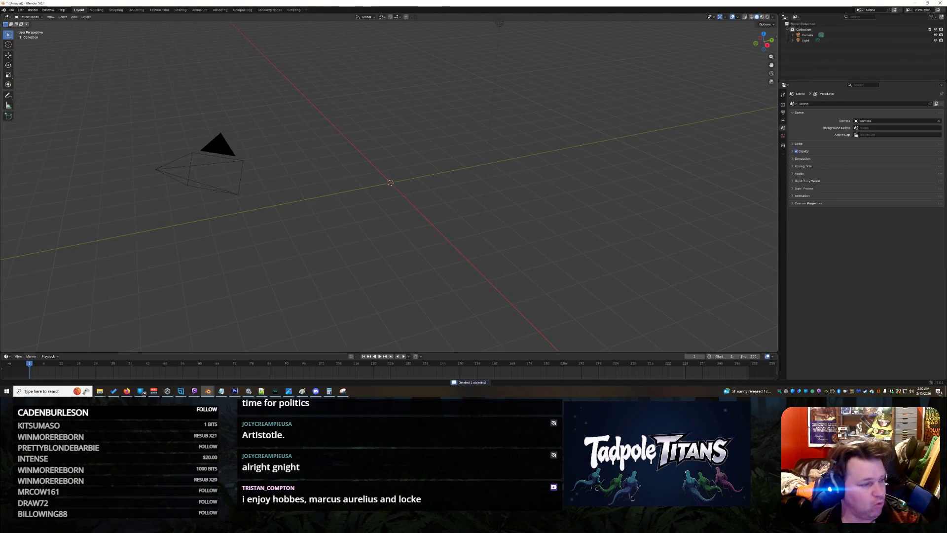
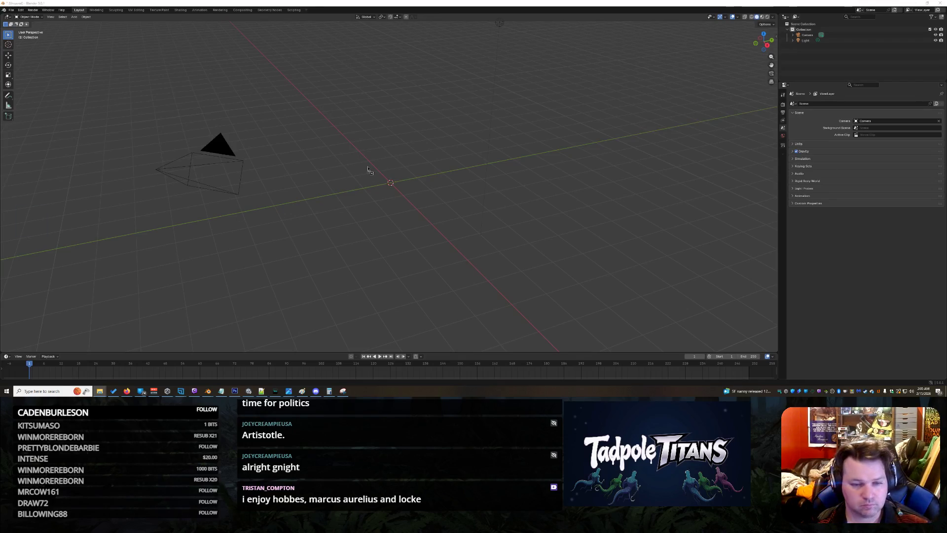
Import Jaxari Body.fbx into the scene by dropping it into the viewport and confirming Import FBX
drag(368, 166, 379, 172)
click(371, 271)
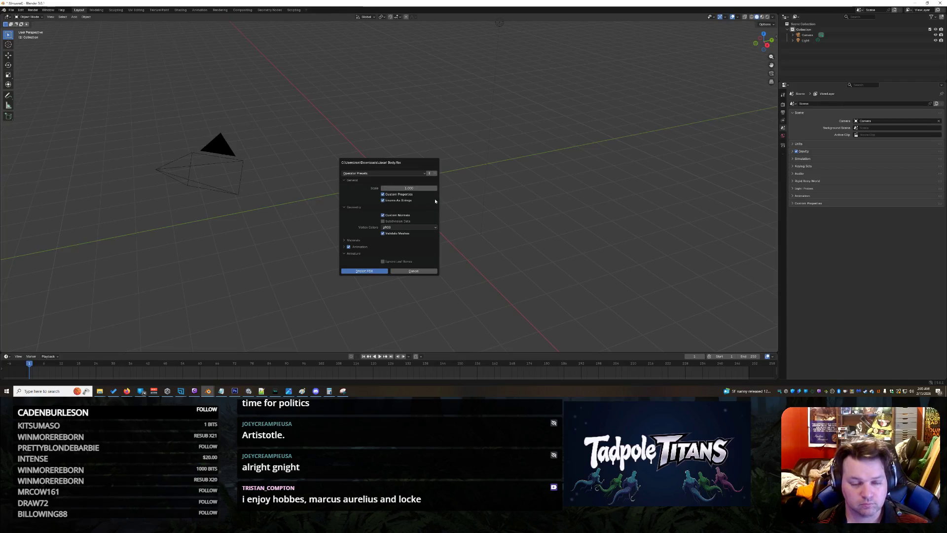
key(Return)
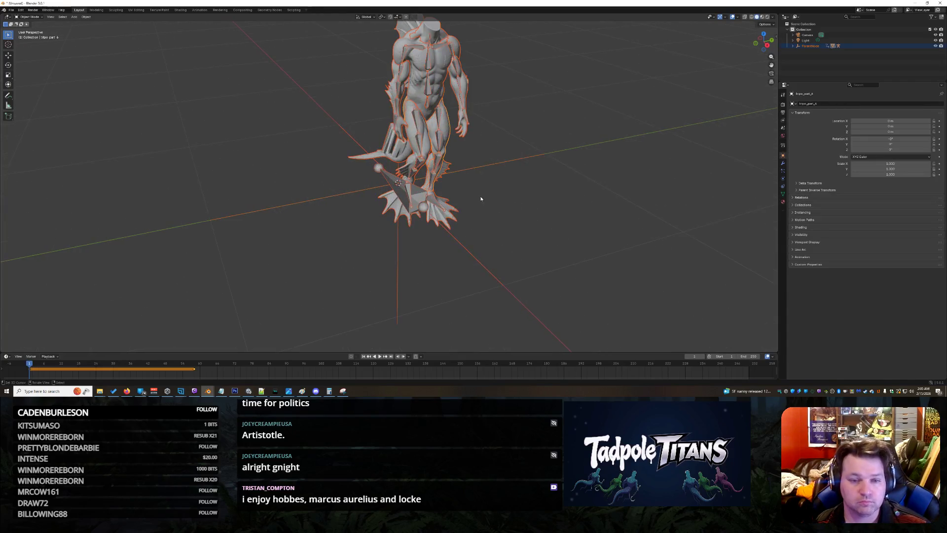
Orbit around the imported creature to inspect it and expand ParentNode in the Outliner
drag(481, 198, 444, 149)
scroll(444, 147, up, 3)
scroll(436, 109, up, 2)
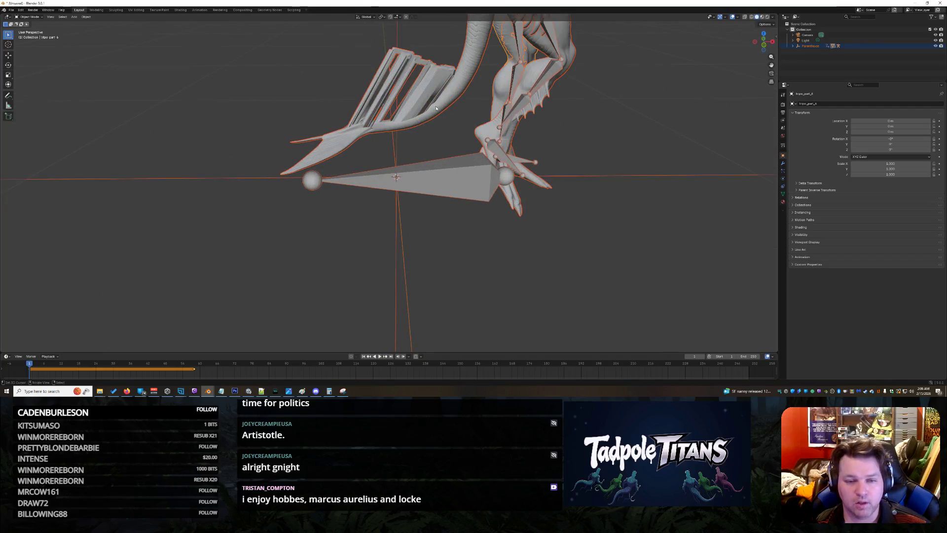
scroll(503, 130, down, 2)
scroll(503, 129, down, 1)
scroll(517, 132, down, 4)
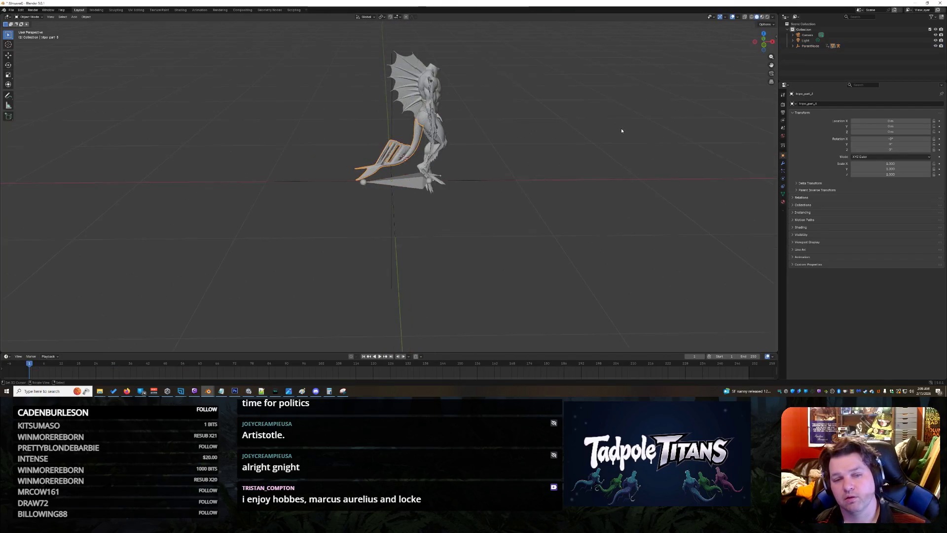
drag(614, 134, 596, 126)
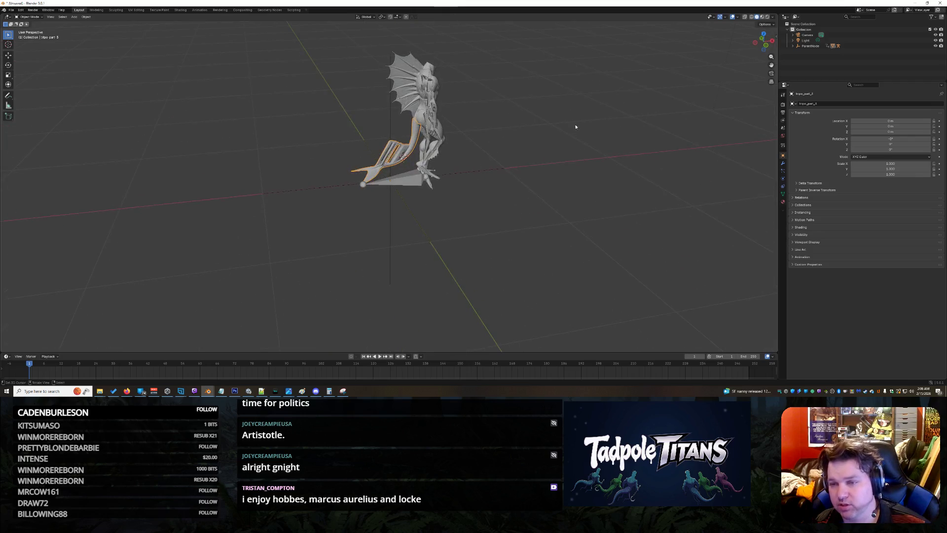
click(792, 46)
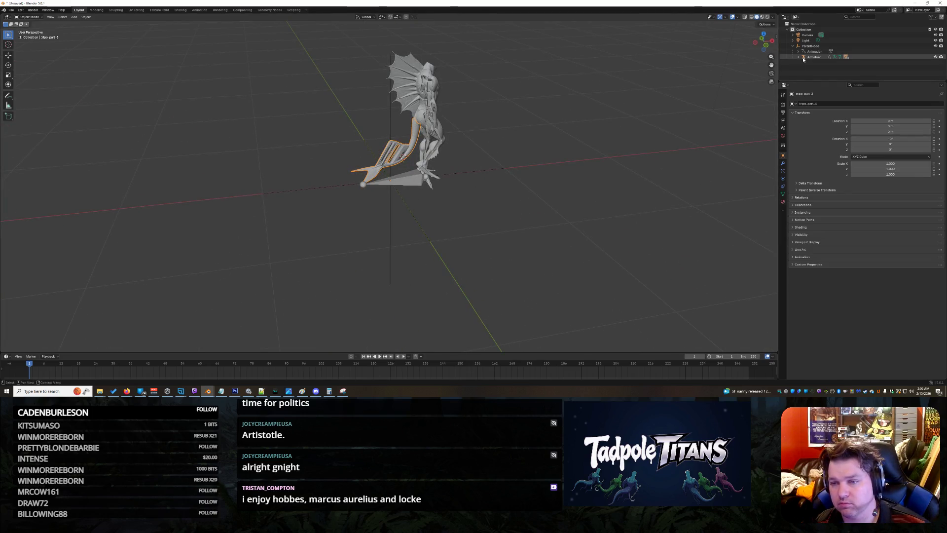
Expand Armature > tripo_part_3 > Vertex Groups in the Outliner, toggling the part's visibility
click(797, 58)
scroll(851, 66, down, 3)
click(936, 63)
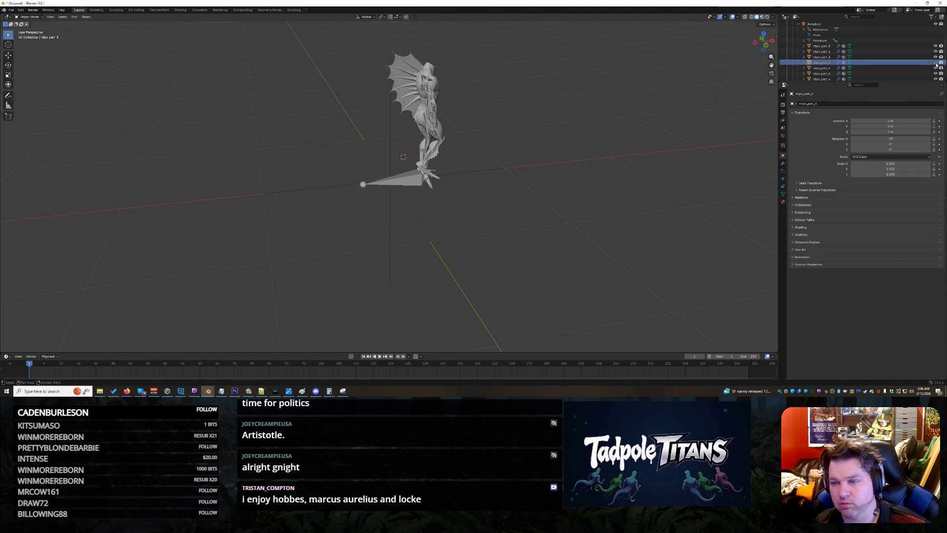
click(804, 63)
scroll(814, 64, down, 1)
click(833, 69)
click(811, 69)
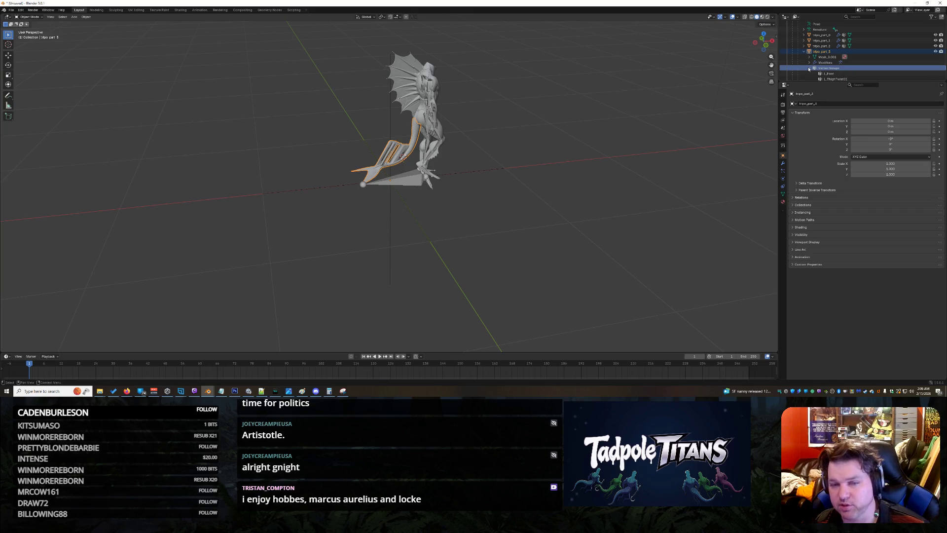
scroll(689, 121, up, 3)
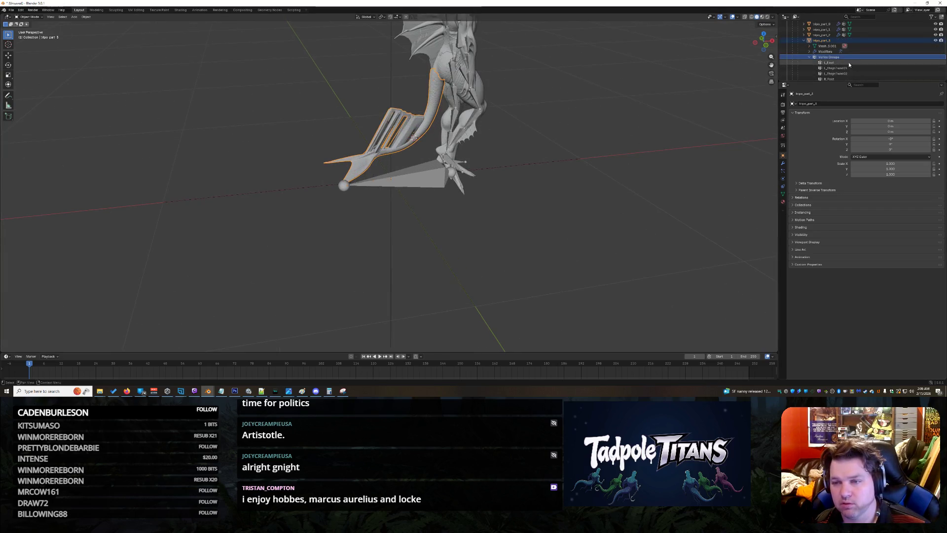
Delete the leg part, undo it, and re-expand the restored part down to its L_foot vertex group
key(Delete)
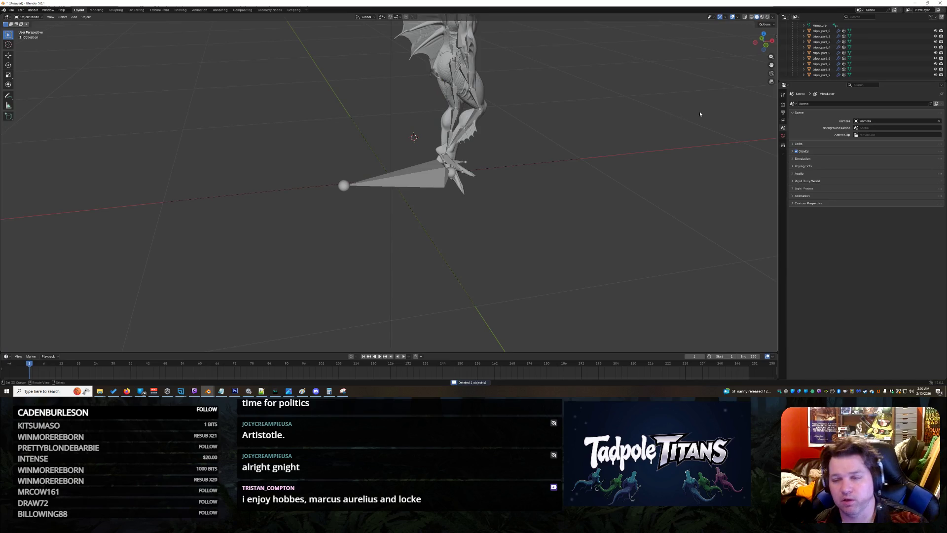
key(ctrl+z)
click(807, 47)
click(815, 64)
click(818, 69)
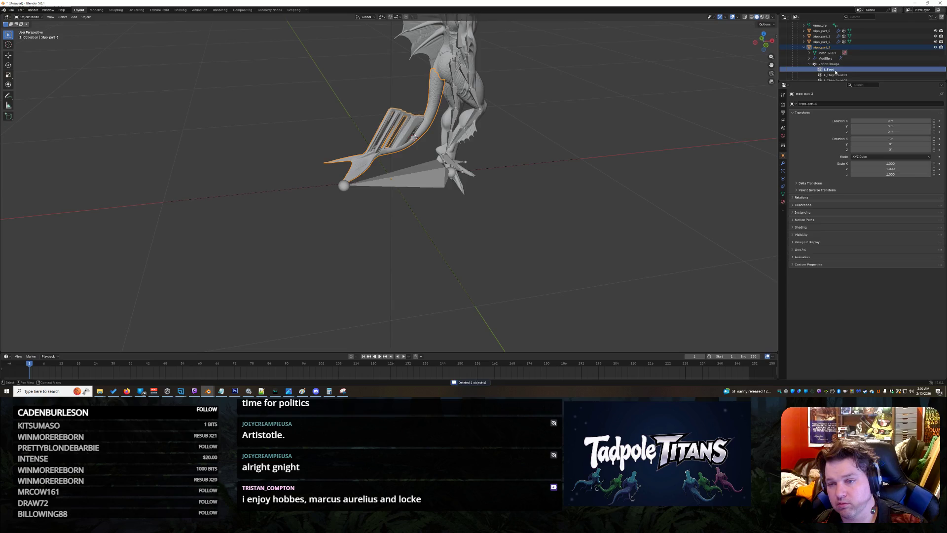
right_click(818, 68)
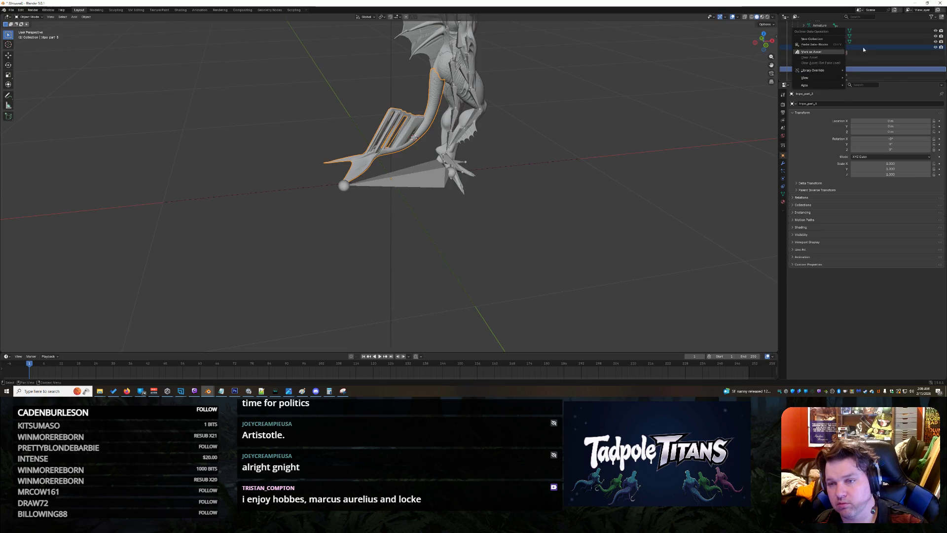
click(832, 53)
scroll(843, 67, down, 5)
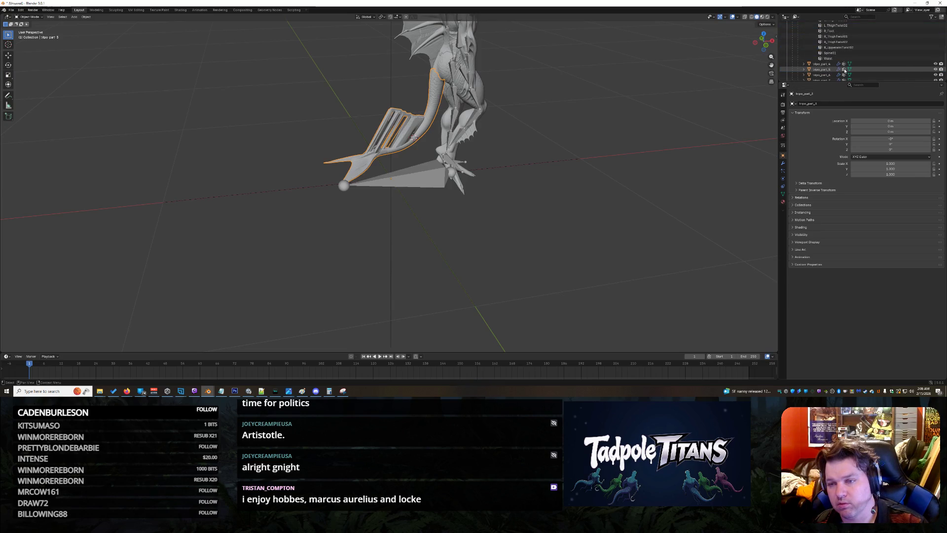
scroll(844, 71, up, 5)
click(841, 52)
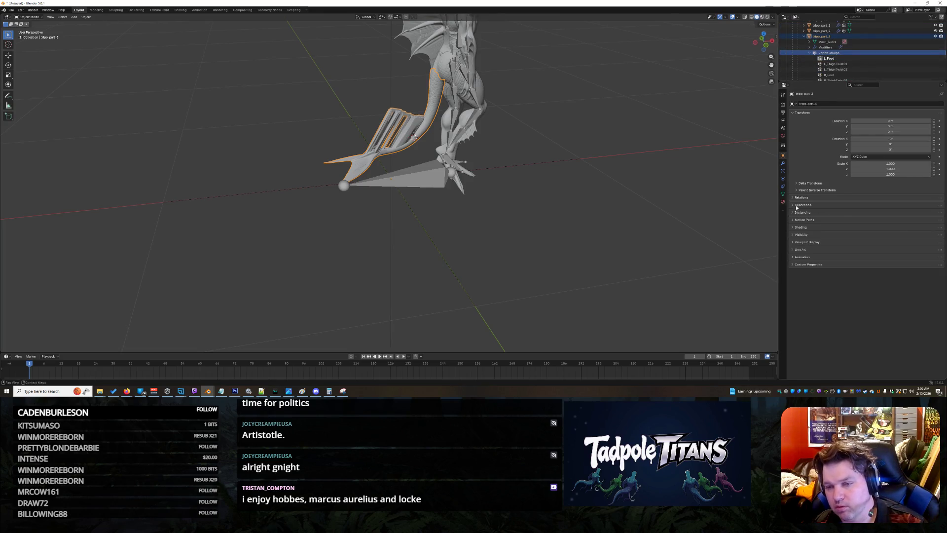
Reveal the part's Relations panel and browse the Parent Type choices without changing them
click(794, 197)
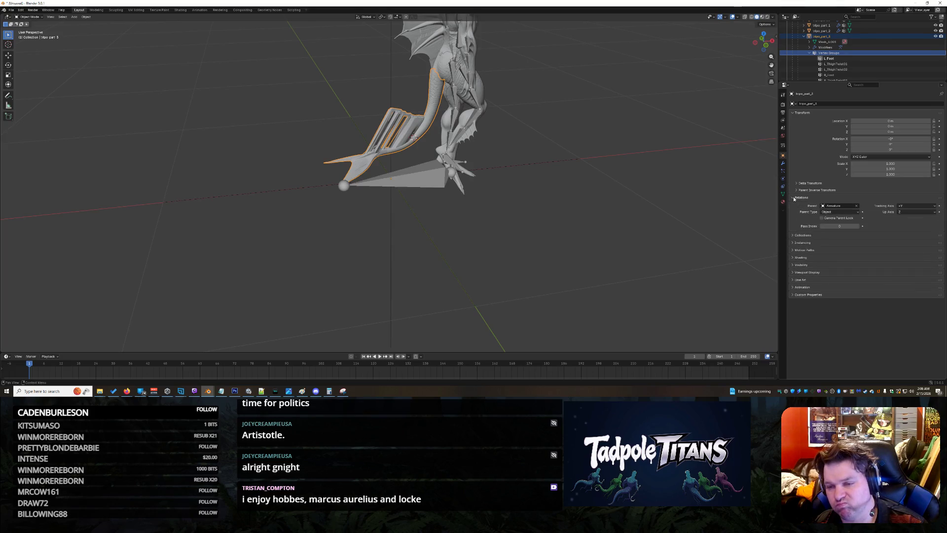
click(830, 212)
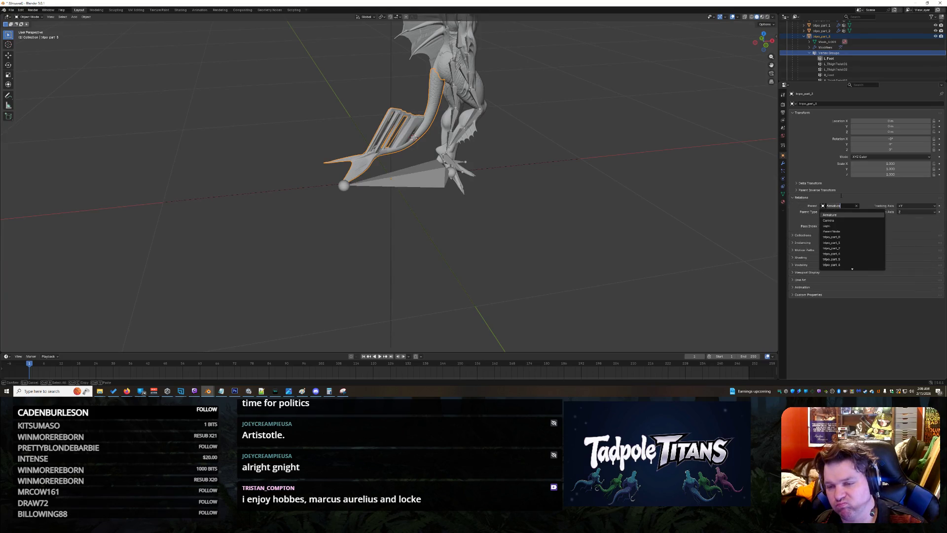
click(831, 212)
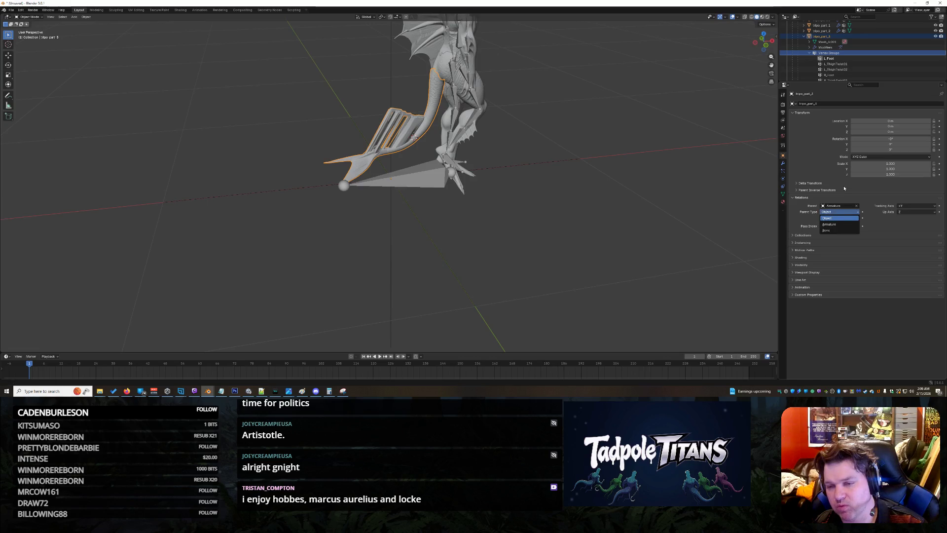
click(832, 215)
click(836, 214)
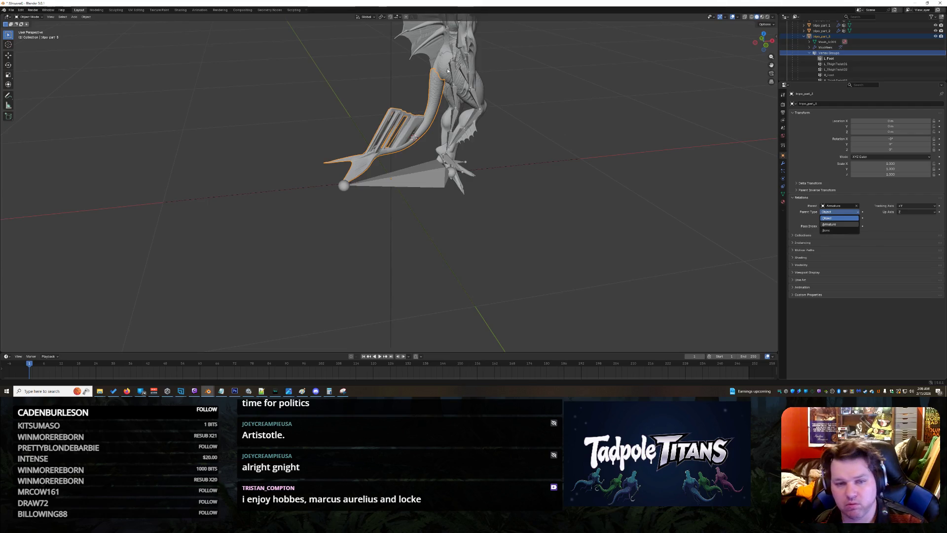
Select the wing part, parent it to the Waist bone via Parent Type Bone, then undo that
click(445, 104)
mouse_move(446, 72)
mouse_down()
mouse_move(602, 161)
mouse_move(711, 133)
mouse_up()
scroll(859, 52, up, 5)
scroll(859, 52, down, 3)
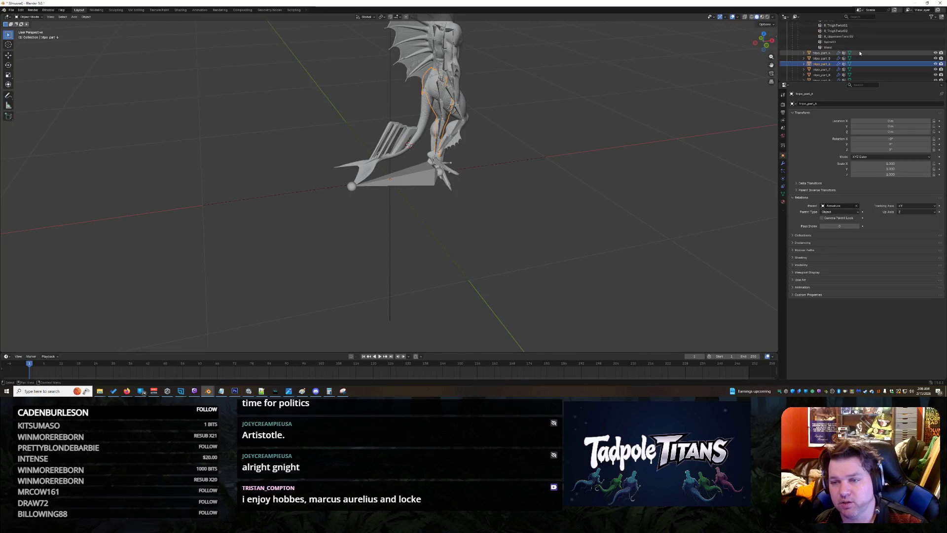
scroll(860, 53, down, 3)
scroll(859, 52, up, 2)
scroll(860, 52, up, 2)
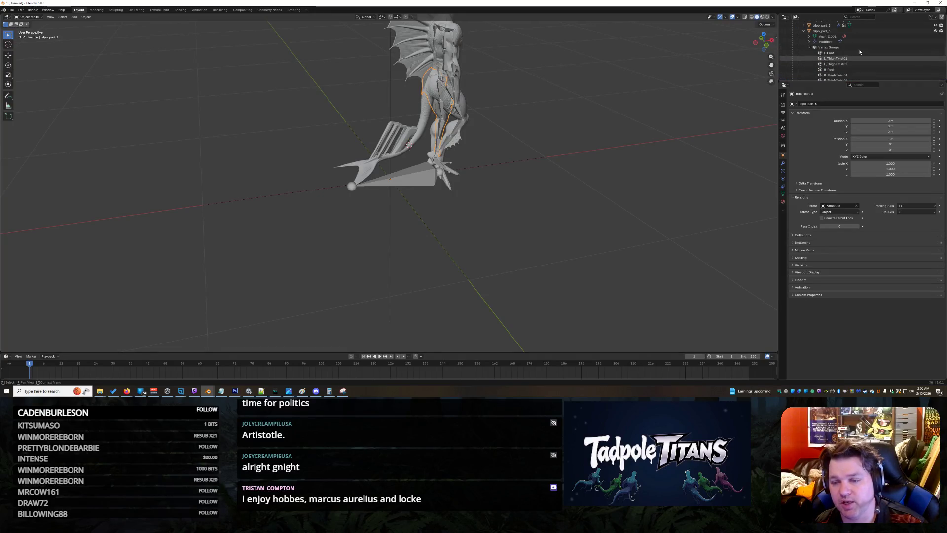
click(824, 212)
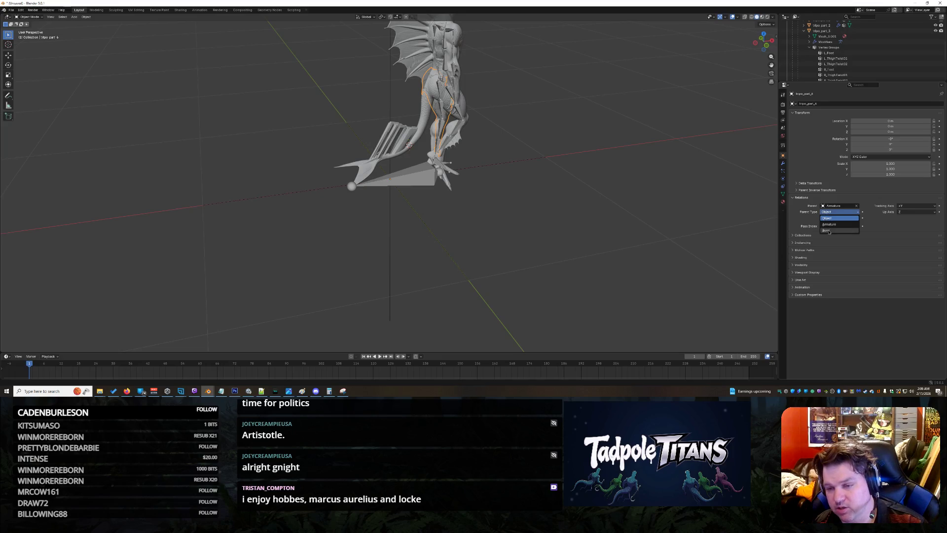
click(829, 231)
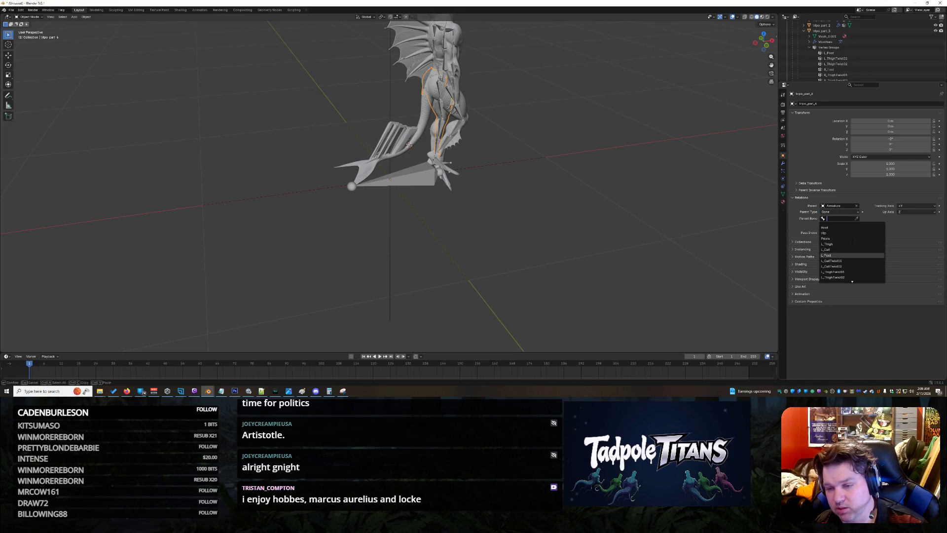
scroll(851, 259, down, 8)
scroll(835, 278, down, 3)
scroll(836, 278, down, 3)
scroll(836, 267, down, 4)
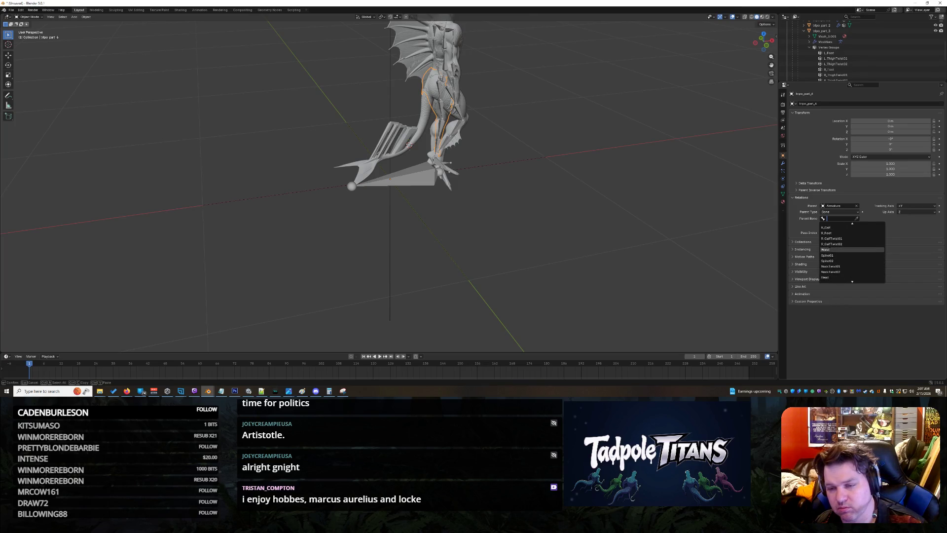
click(828, 251)
mouse_move(509, 155)
mouse_down()
mouse_move(607, 133)
mouse_move(535, 153)
mouse_up()
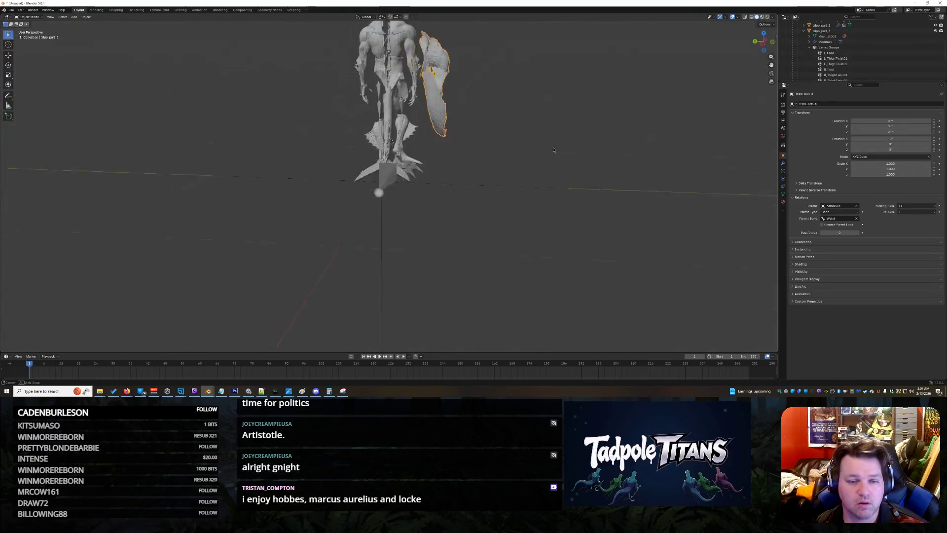
key(ctrl+z)
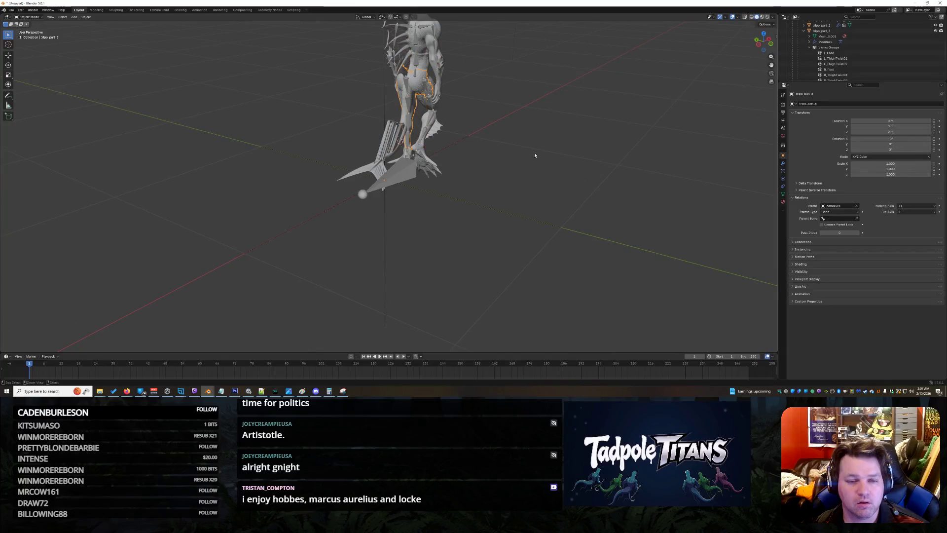
Select the tail fin part and bring up its Parent Type choices
drag(555, 132, 419, 135)
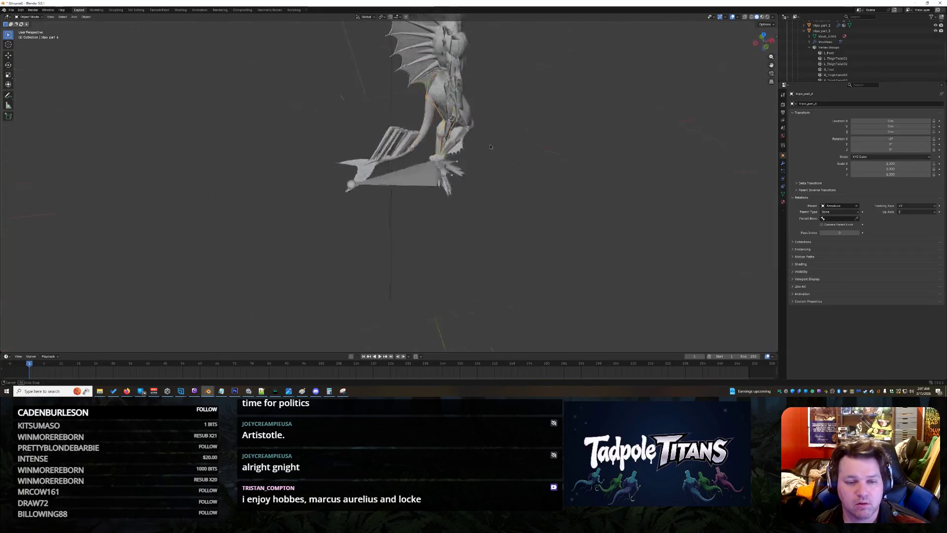
click(428, 134)
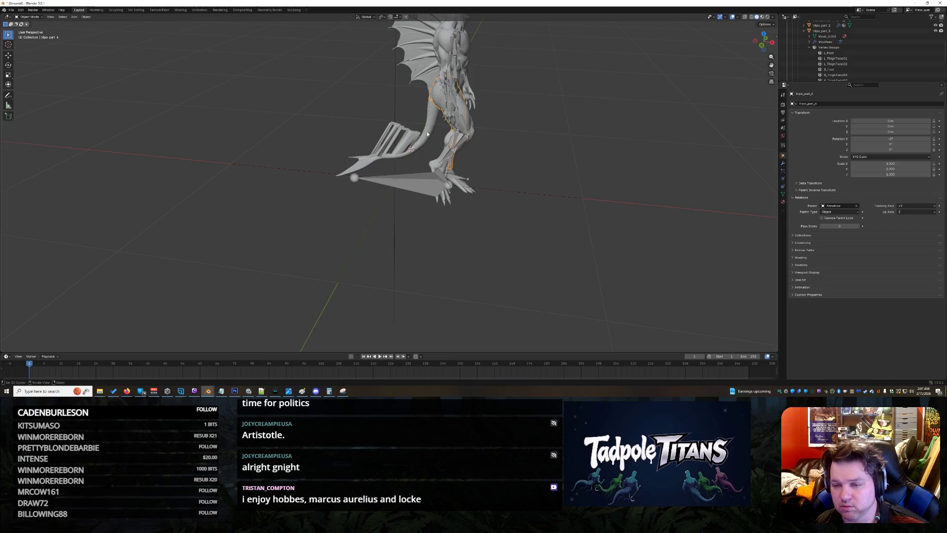
click(827, 213)
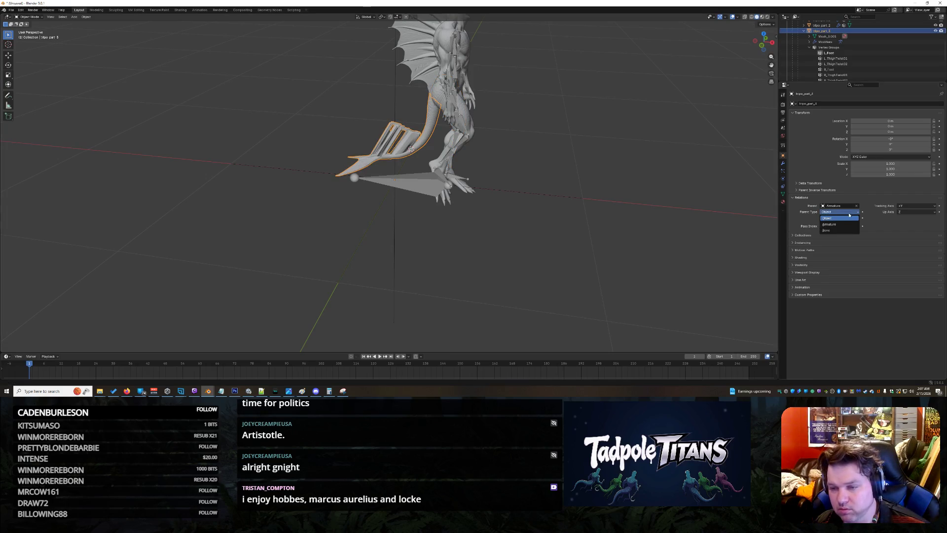
mouse_move(830, 231)
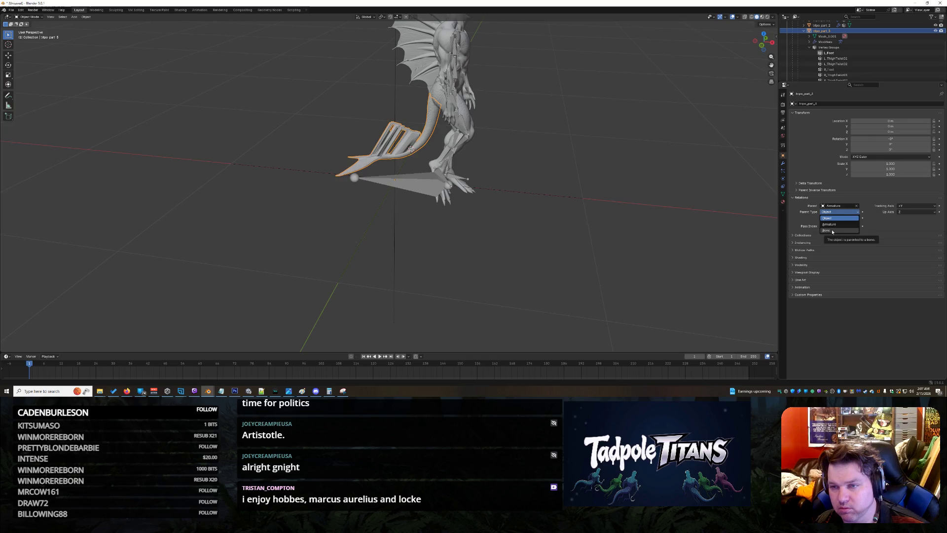
Parent the tail fin to the Pelvis bone, then select it and inspect it against the rig
click(832, 231)
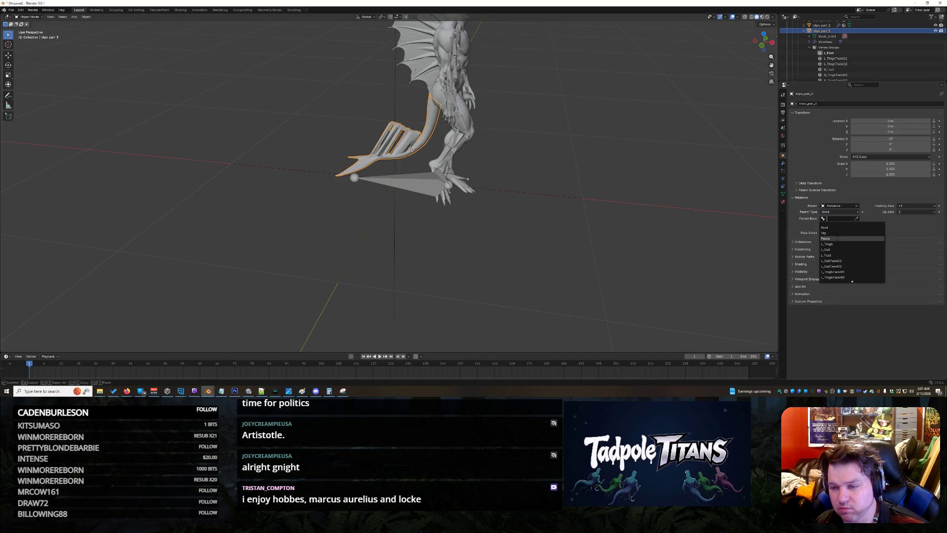
click(837, 238)
drag(405, 181, 508, 218)
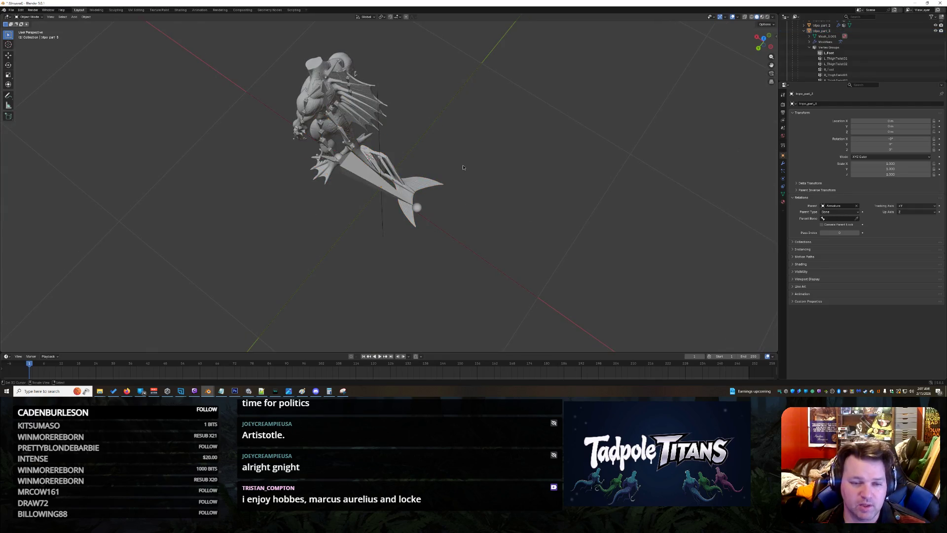
drag(541, 189, 482, 181)
scroll(481, 181, up, 5)
click(420, 118)
scroll(640, 117, down, 5)
scroll(640, 117, up, 2)
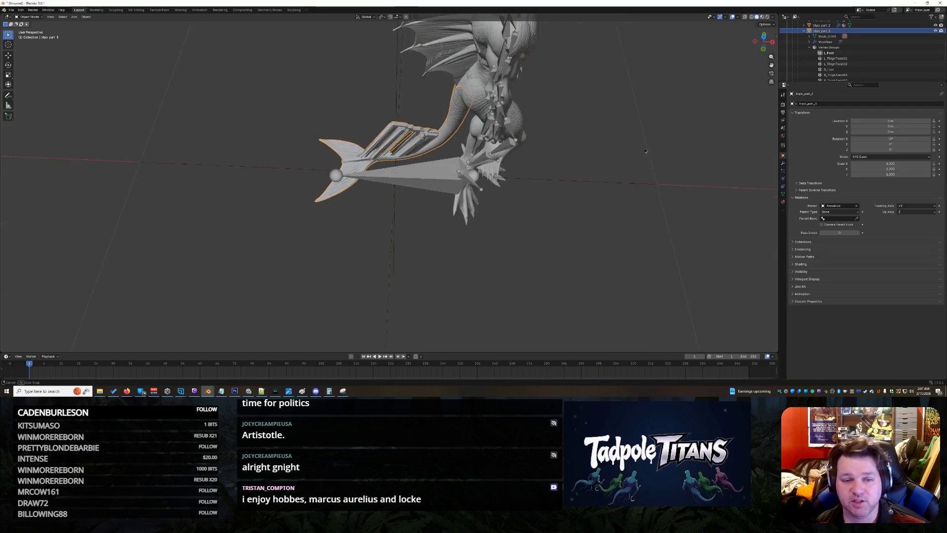
drag(640, 117, 641, 141)
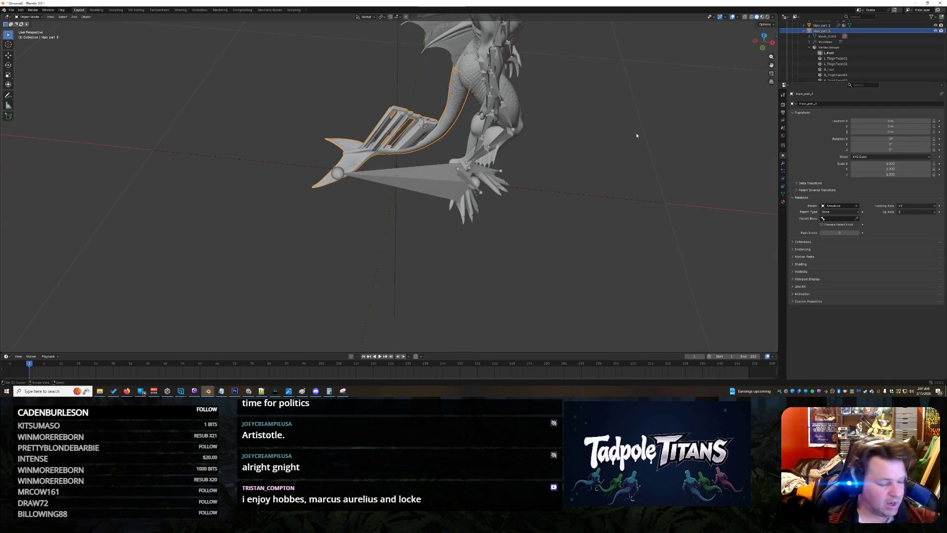
scroll(637, 135, up, 1)
scroll(637, 135, up, 1)
scroll(640, 133, down, 1)
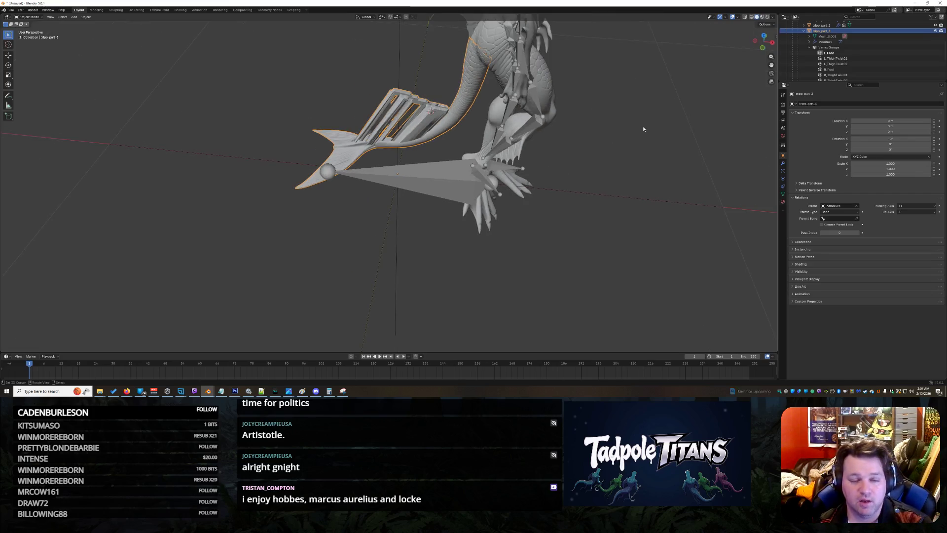
scroll(643, 129, up, 1)
scroll(642, 129, down, 1)
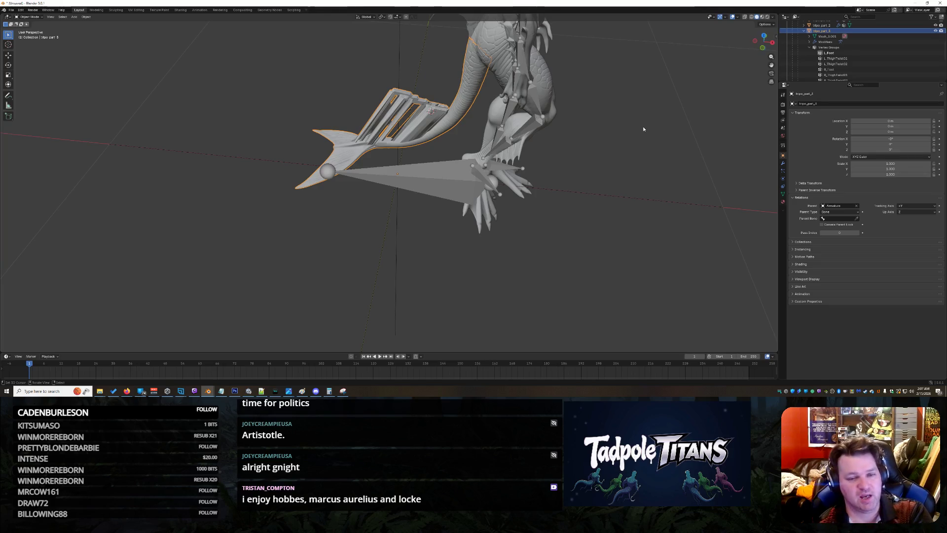
scroll(643, 129, up, 1)
scroll(643, 129, down, 1)
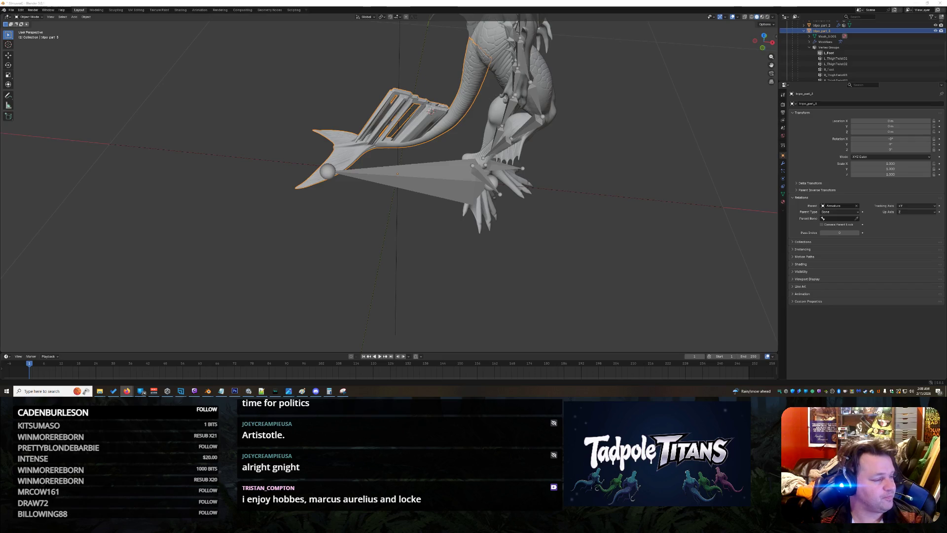
key(F12)
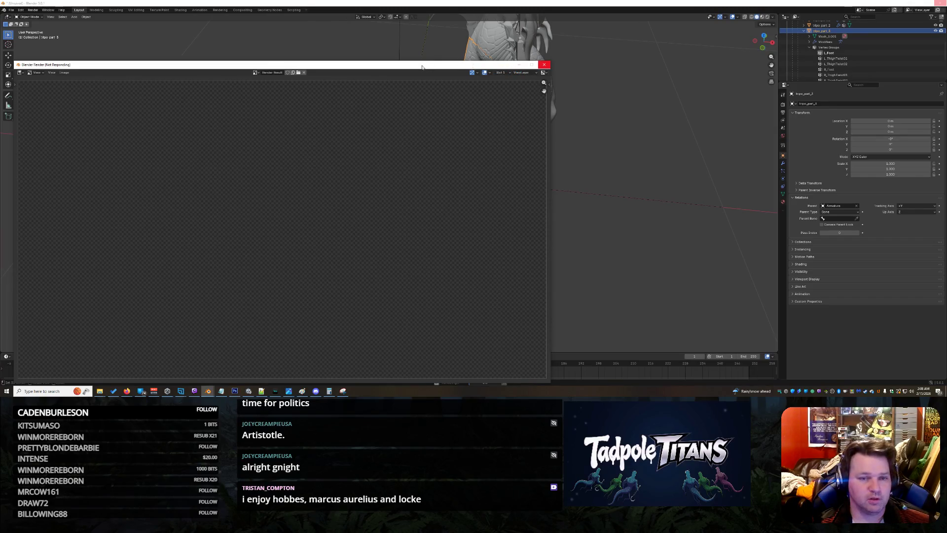
drag(422, 67, 454, 53)
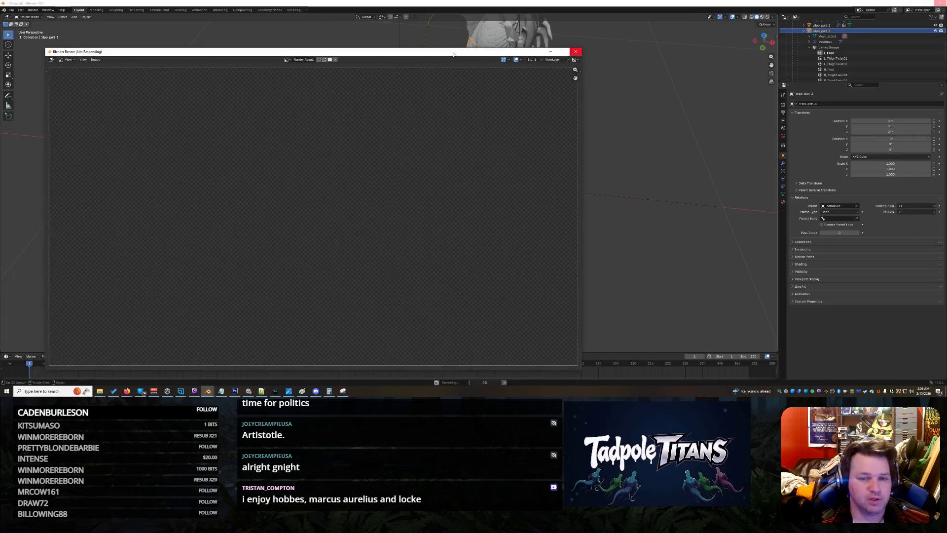
click(575, 51)
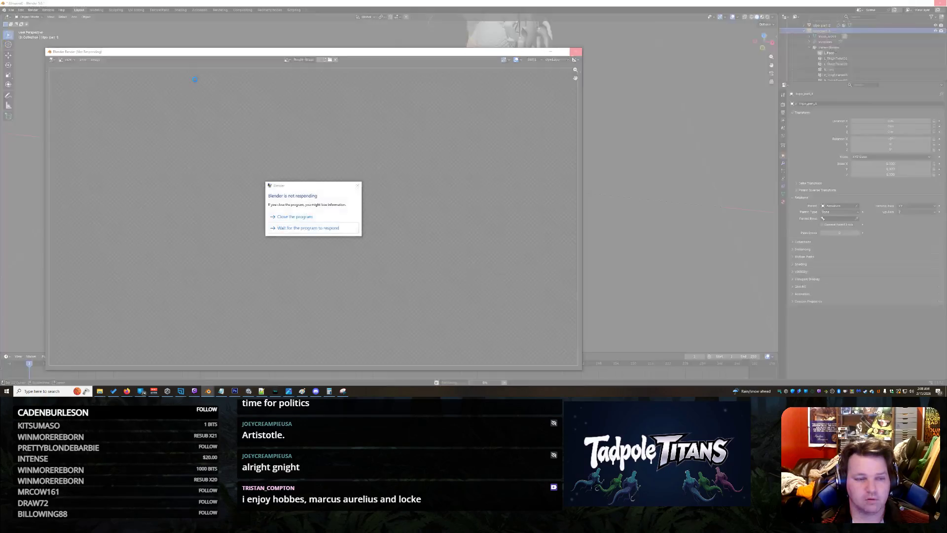
click(331, 228)
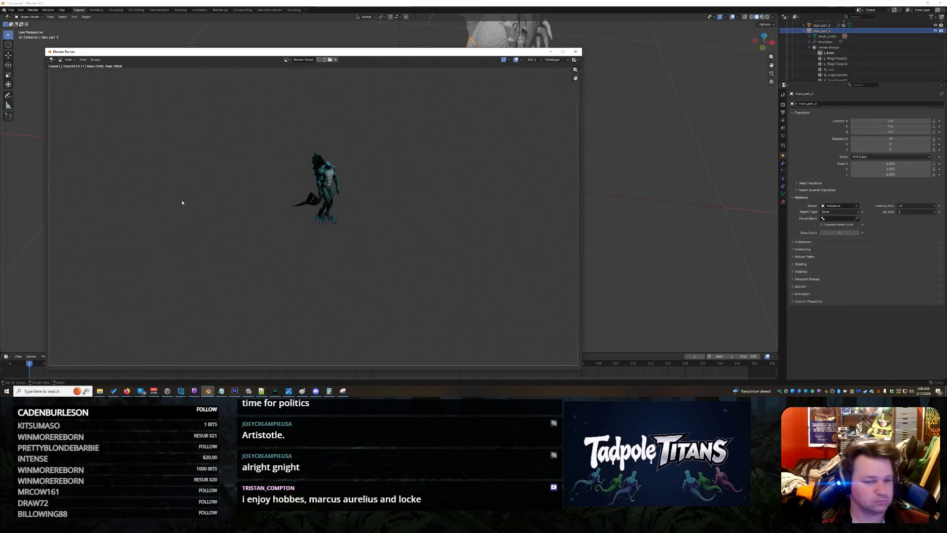
click(576, 52)
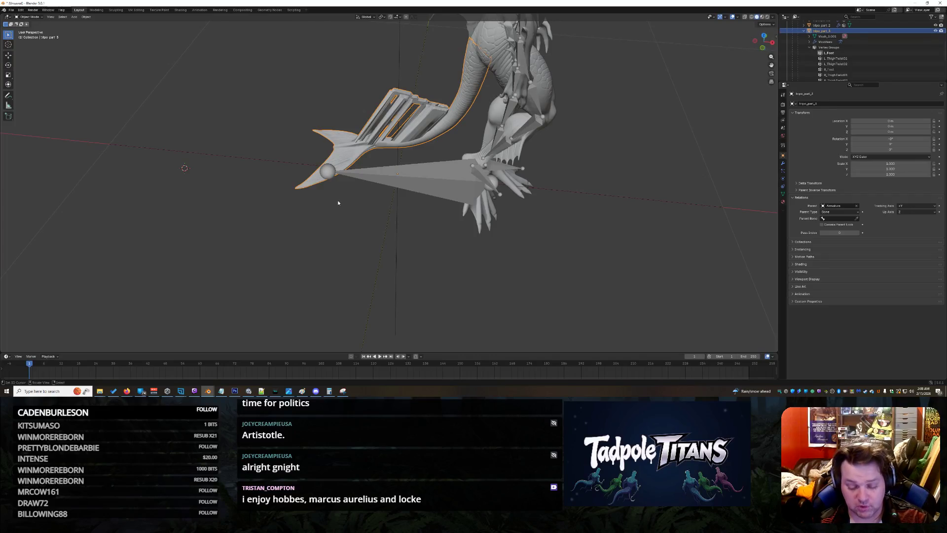
key(F12)
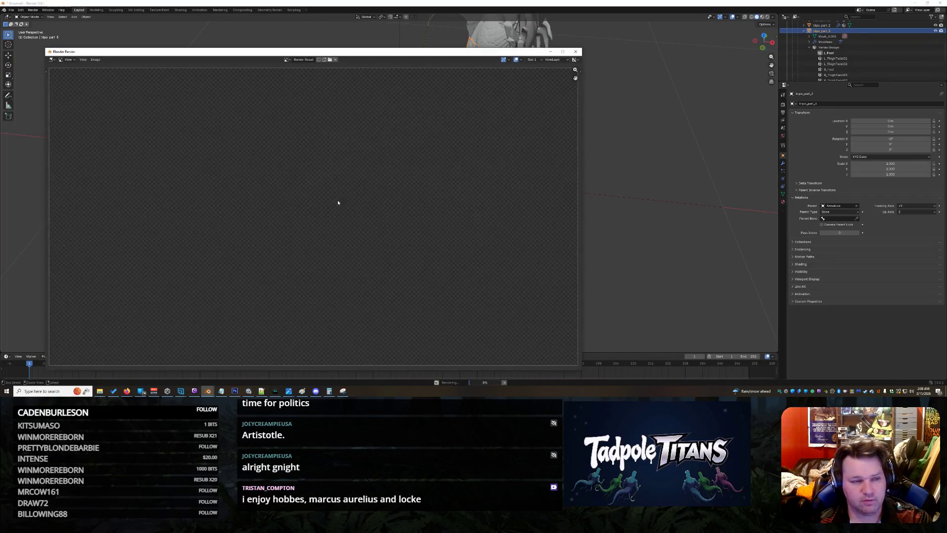
click(579, 50)
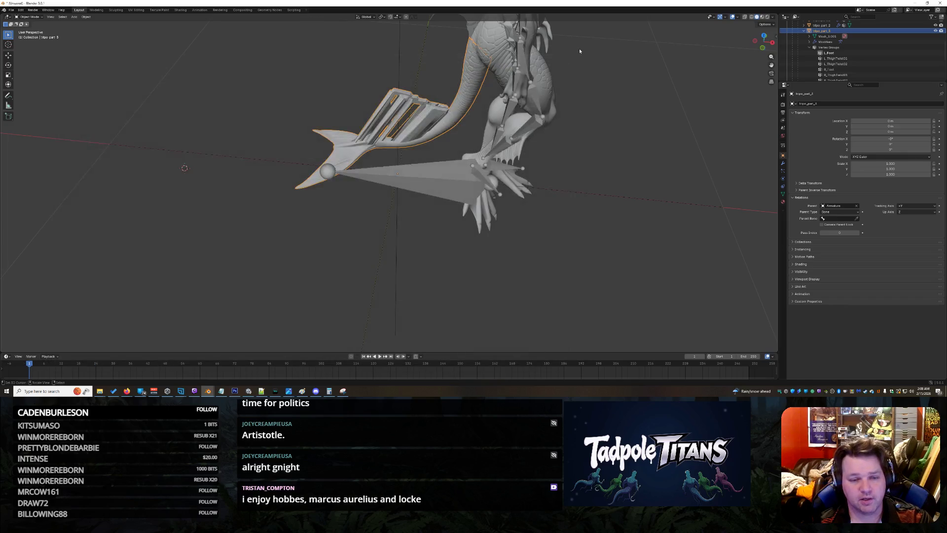
Review the Armature NlaTrack keyframes in the Dope Sheet and Shape Key Editor, then move to the Modeling workspace
key(shift+F12)
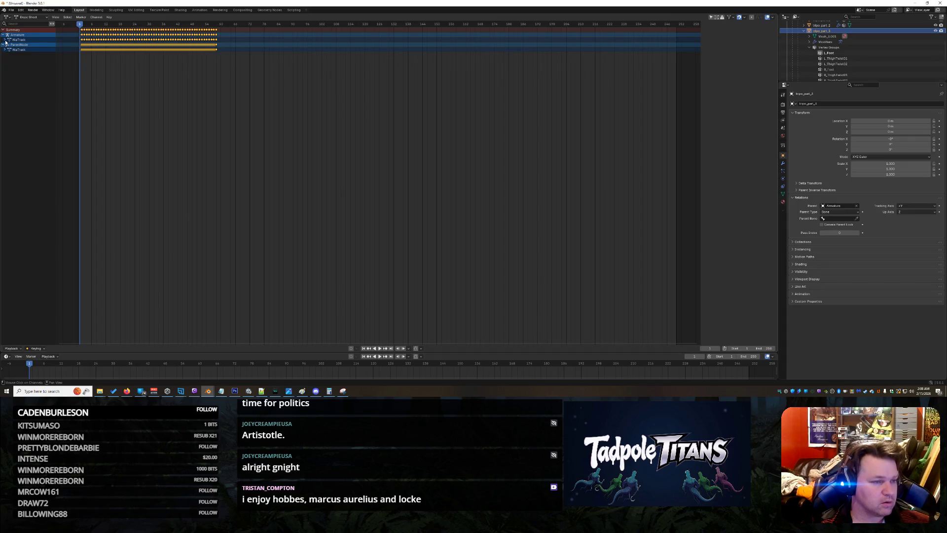
click(6, 40)
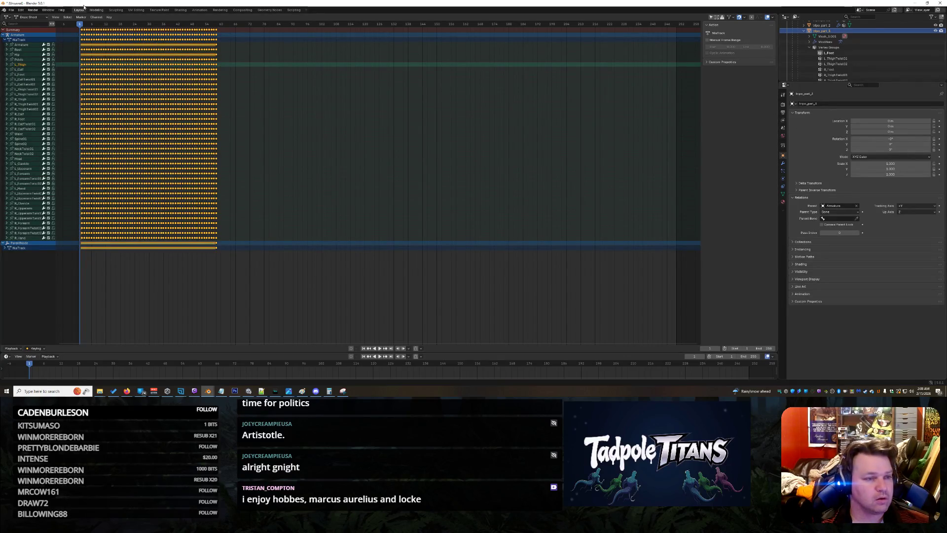
click(33, 17)
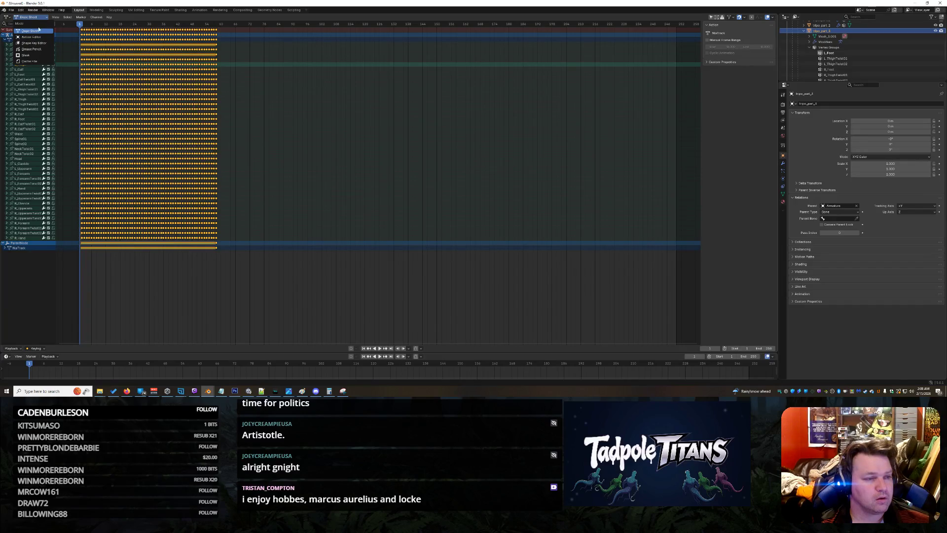
click(34, 42)
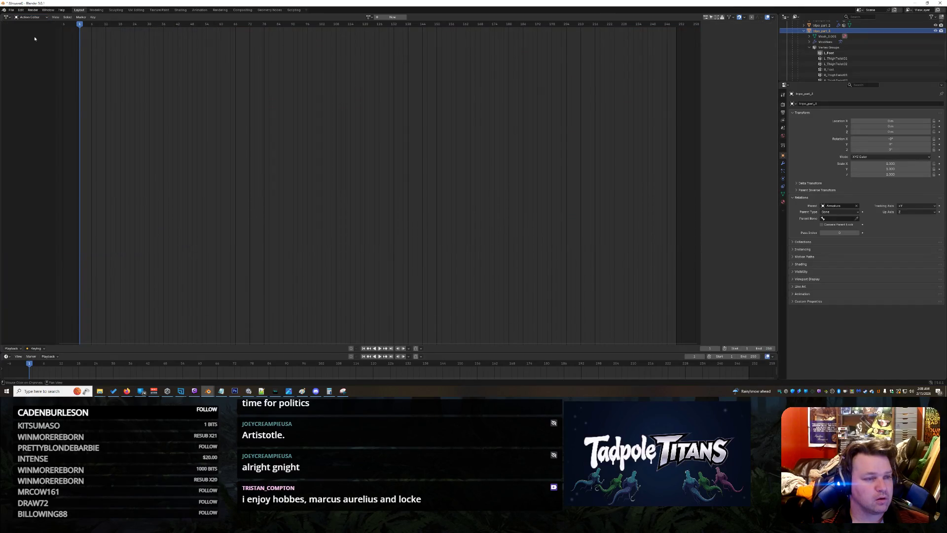
click(33, 18)
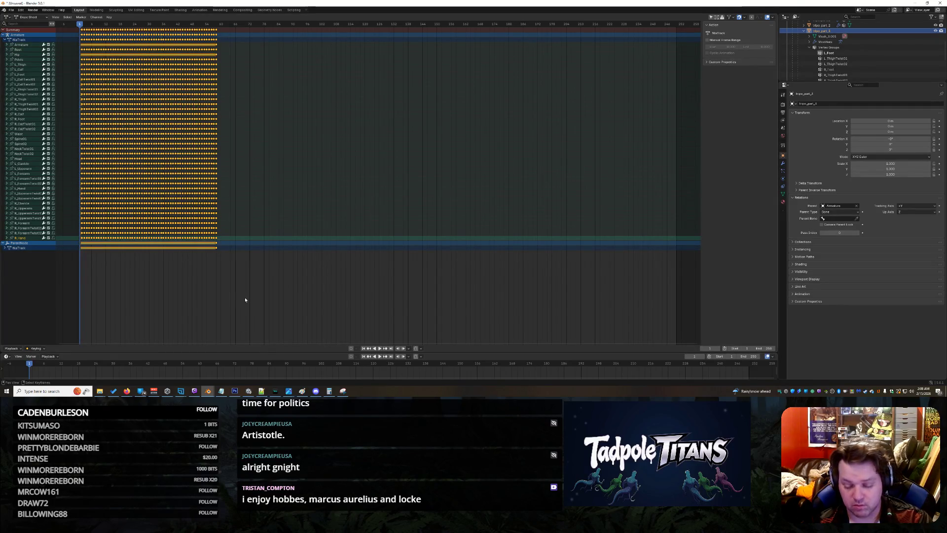
key(shift+F12)
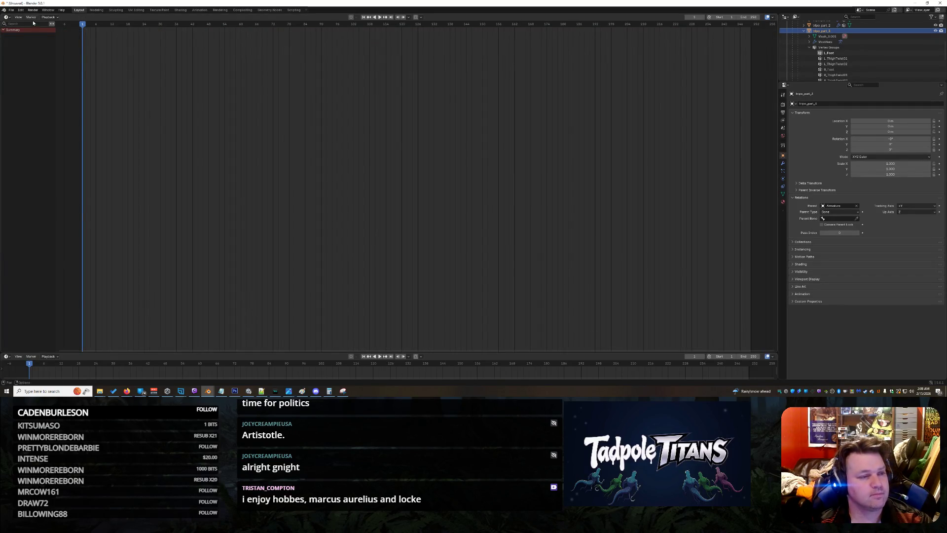
click(93, 10)
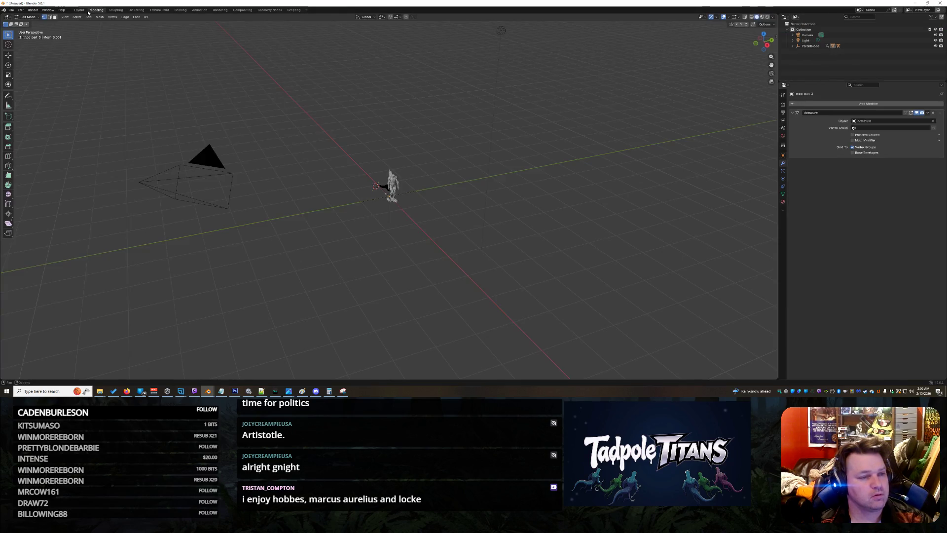
Switch to the Texture Paint workspace, widen the 3D viewport and orbit to a front view of the rigged creature
click(85, 10)
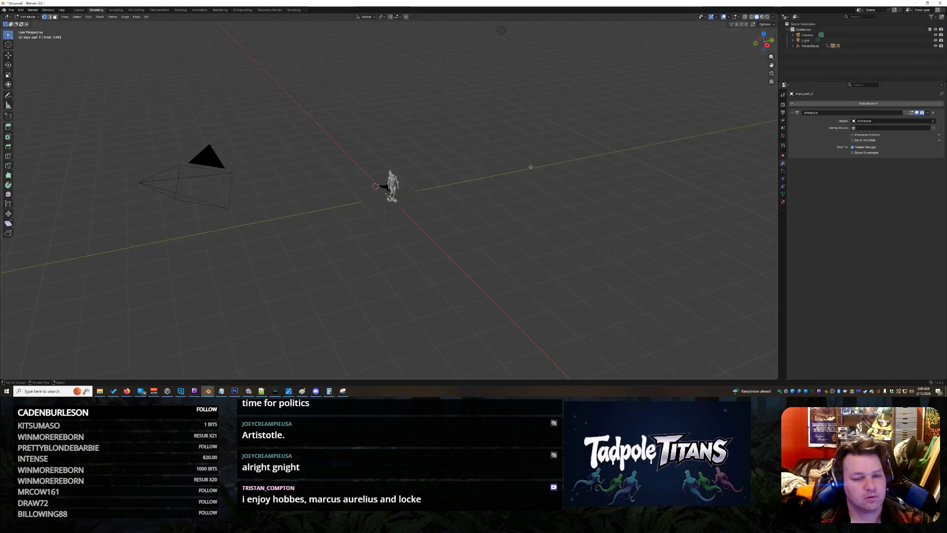
scroll(524, 188, up, 7)
scroll(524, 187, up, 5)
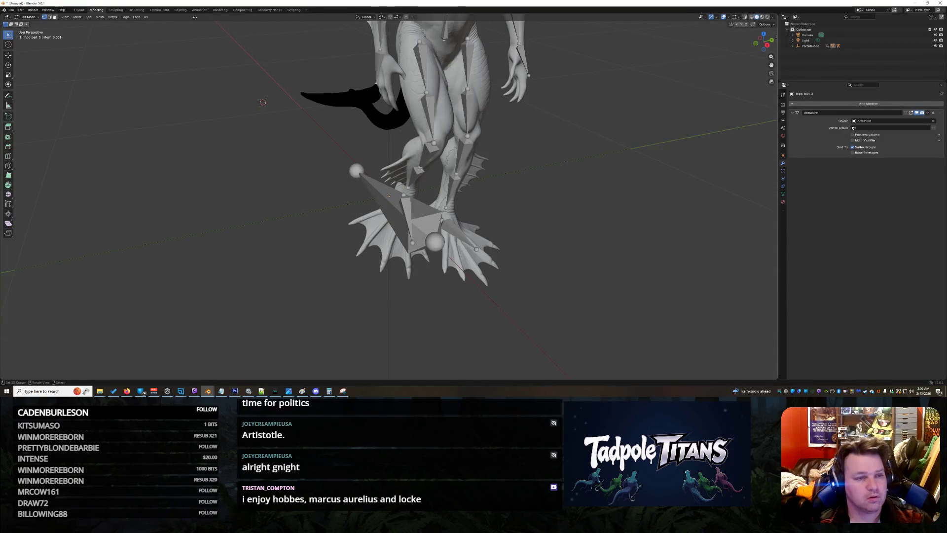
click(166, 11)
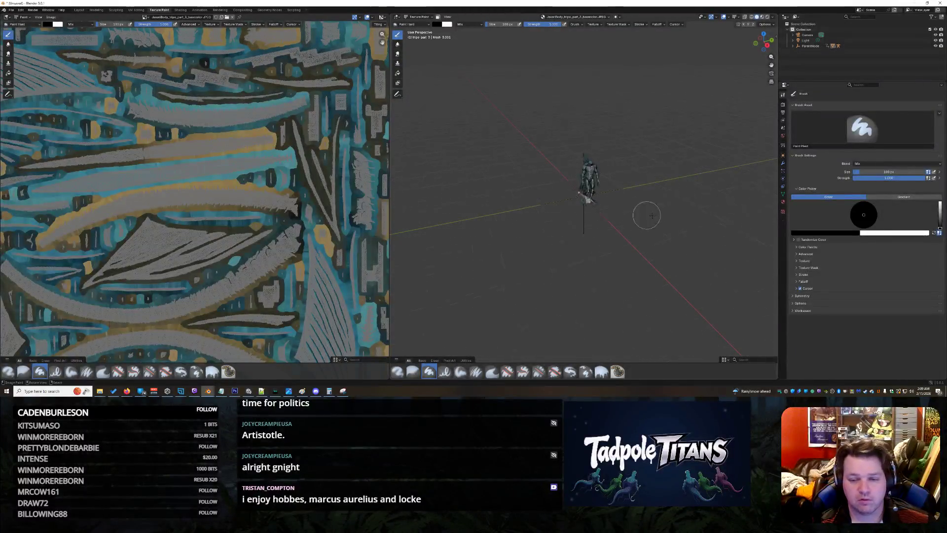
scroll(645, 212, up, 4)
scroll(677, 227, up, 4)
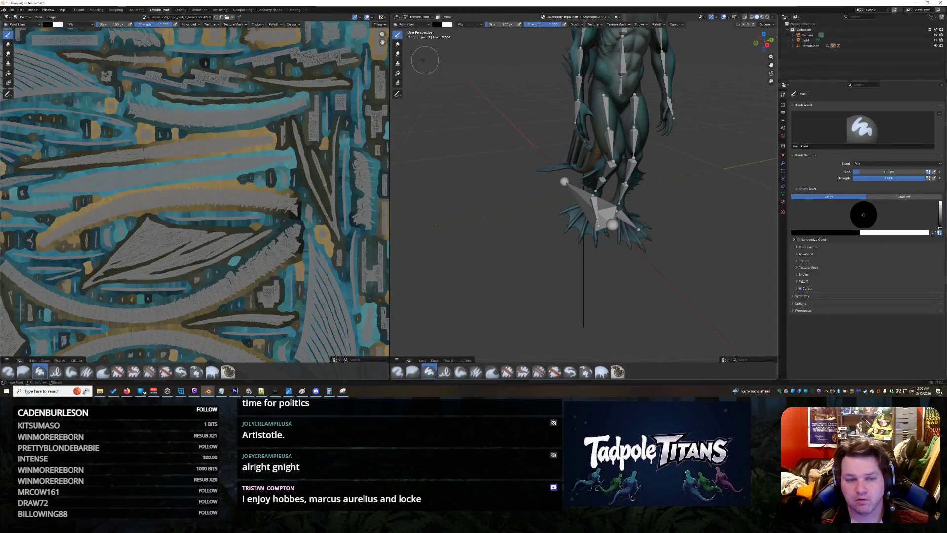
drag(390, 229, 218, 229)
scroll(620, 152, up, 3)
scroll(672, 109, down, 2)
scroll(674, 110, down, 2)
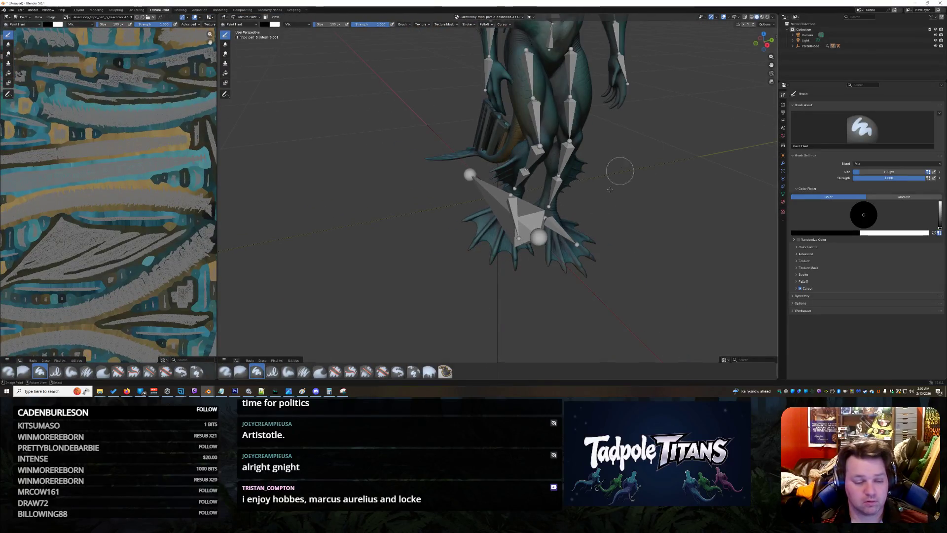
drag(631, 130, 628, 111)
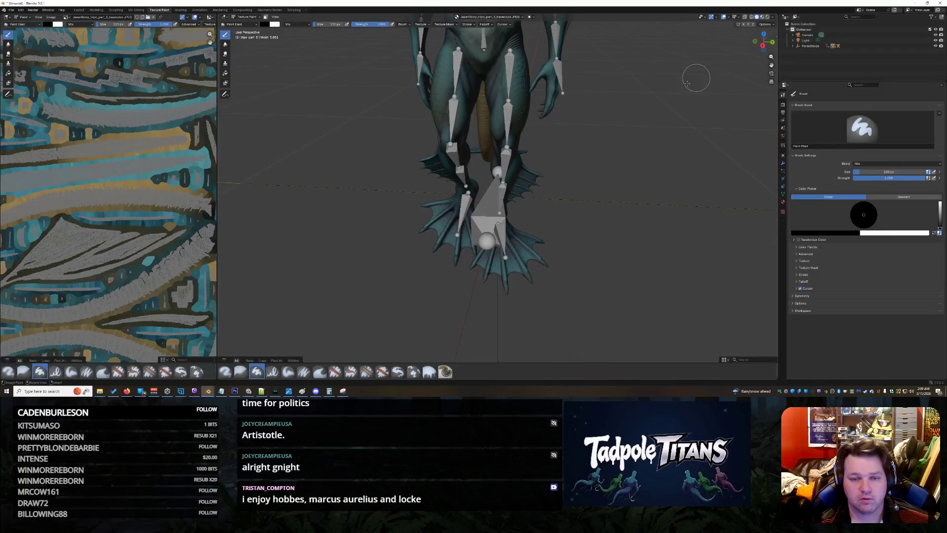
click(12, 10)
mouse_move(21, 21)
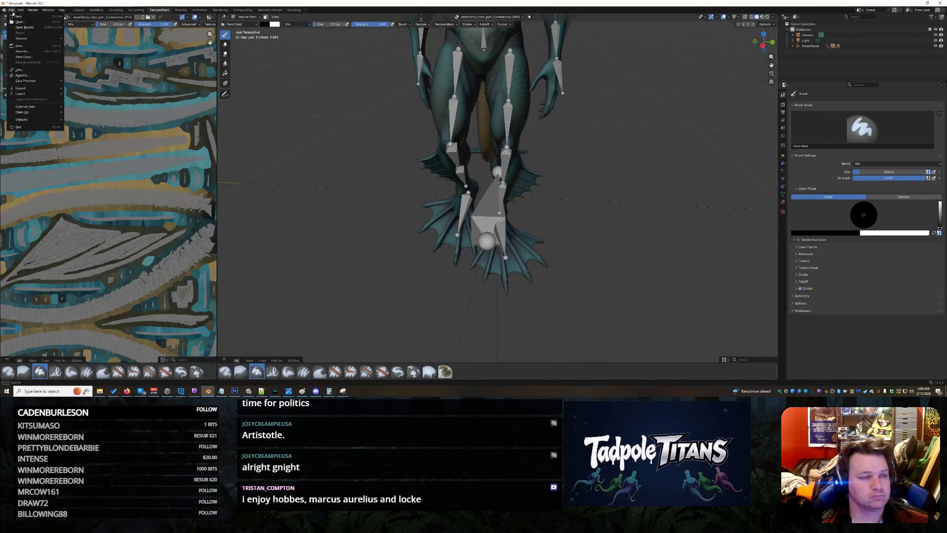
Start a new General scene without saving, delete the default cube and re-import the creature FBX
key(ctrl+q)
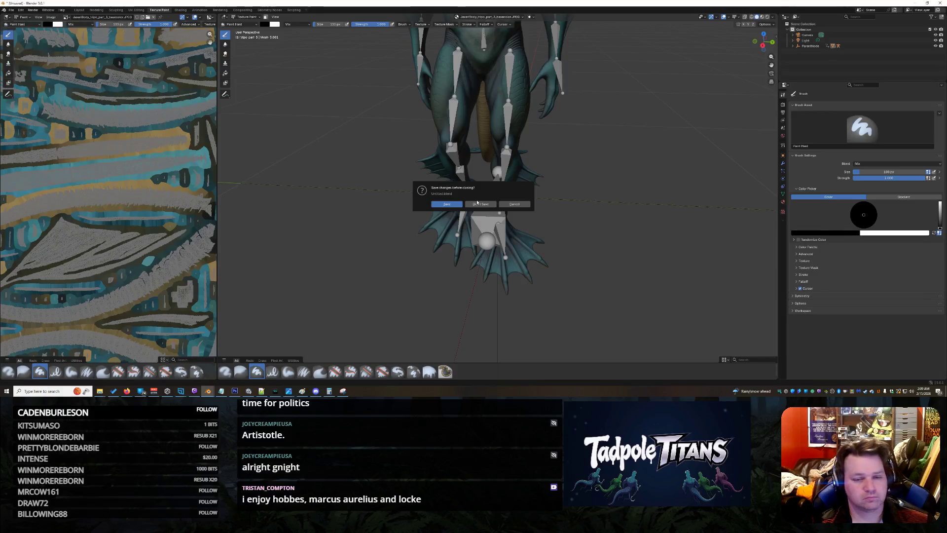
click(482, 204)
key(Delete)
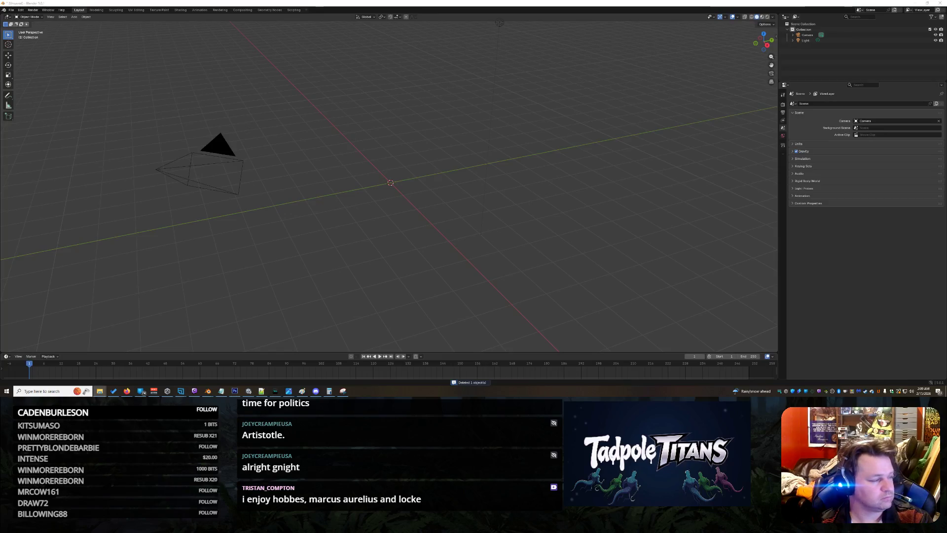
drag(225, 198, 318, 237)
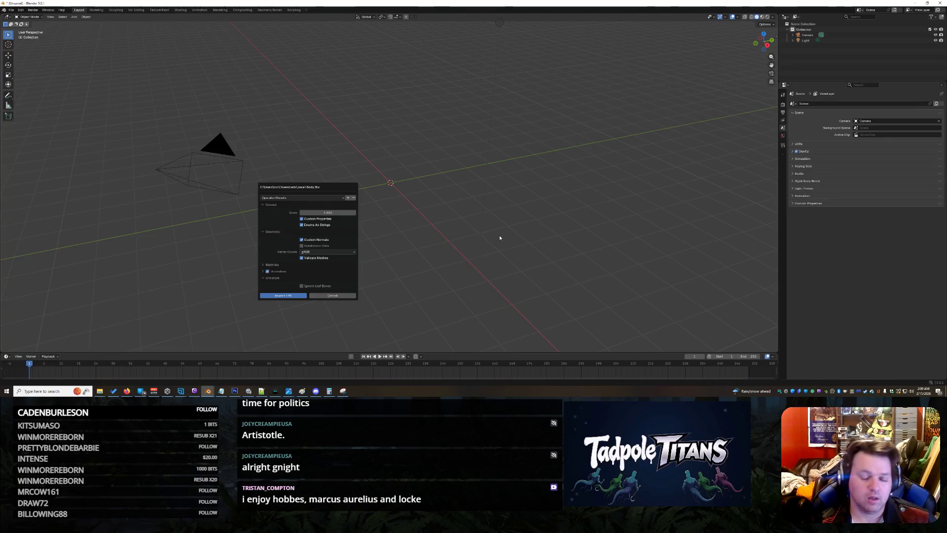
key(Return)
scroll(464, 174, up, 5)
scroll(347, 187, up, 5)
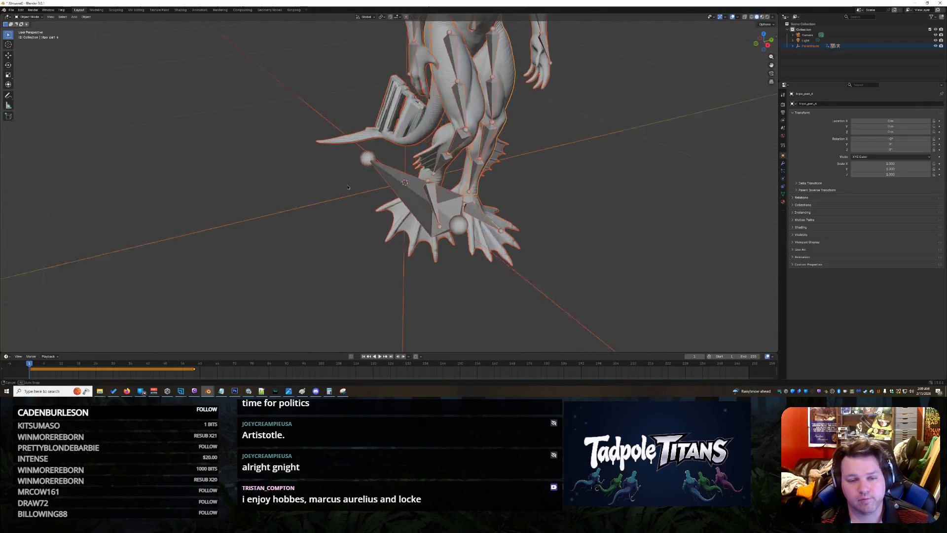
Select only the creature's tail mesh from a low side view and switch to the Texture Paint workspace
drag(347, 186, 348, 133)
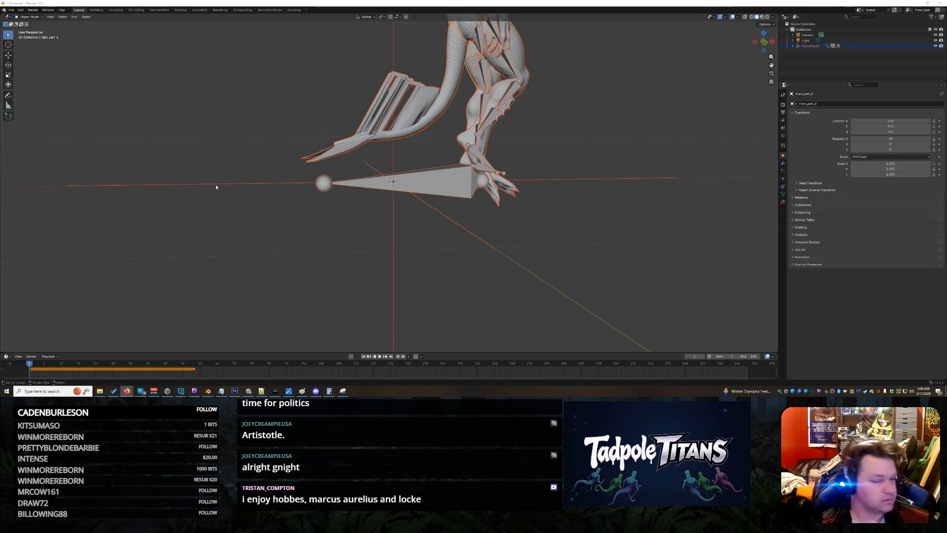
click(436, 124)
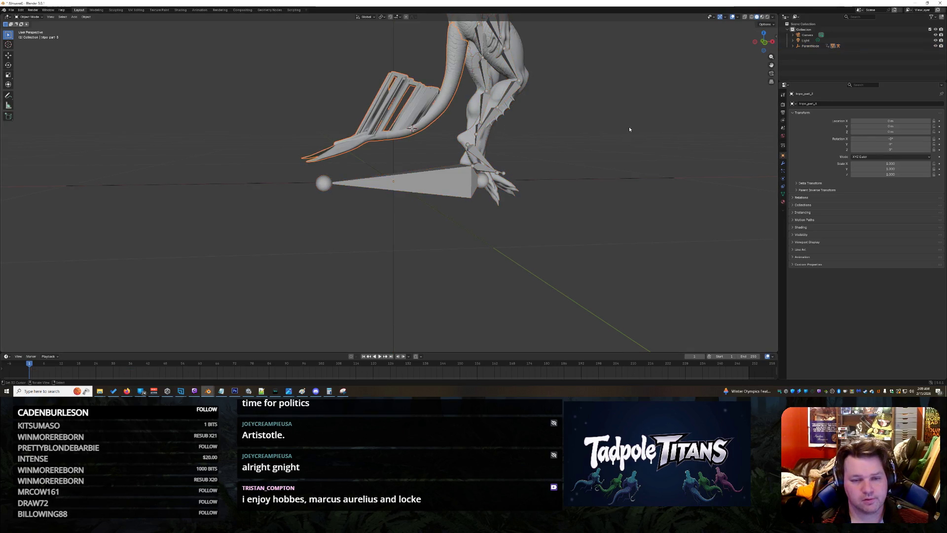
scroll(612, 130, down, 4)
scroll(601, 171, up, 1)
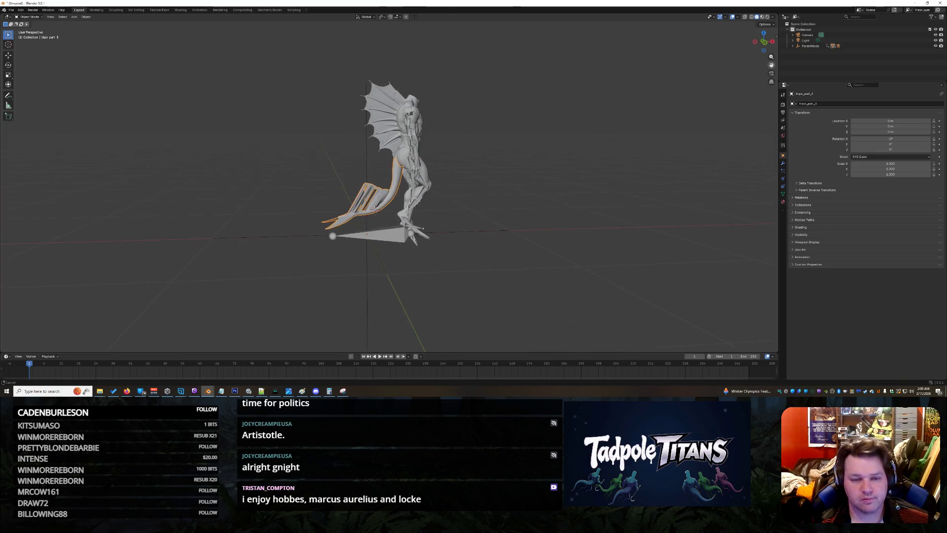
scroll(602, 169, up, 1)
scroll(585, 155, up, 2)
scroll(591, 166, up, 1)
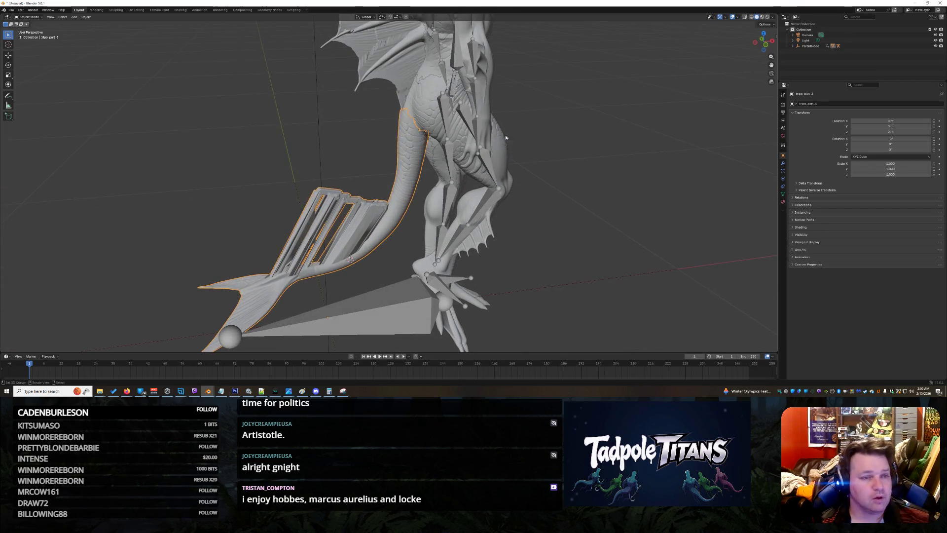
click(160, 9)
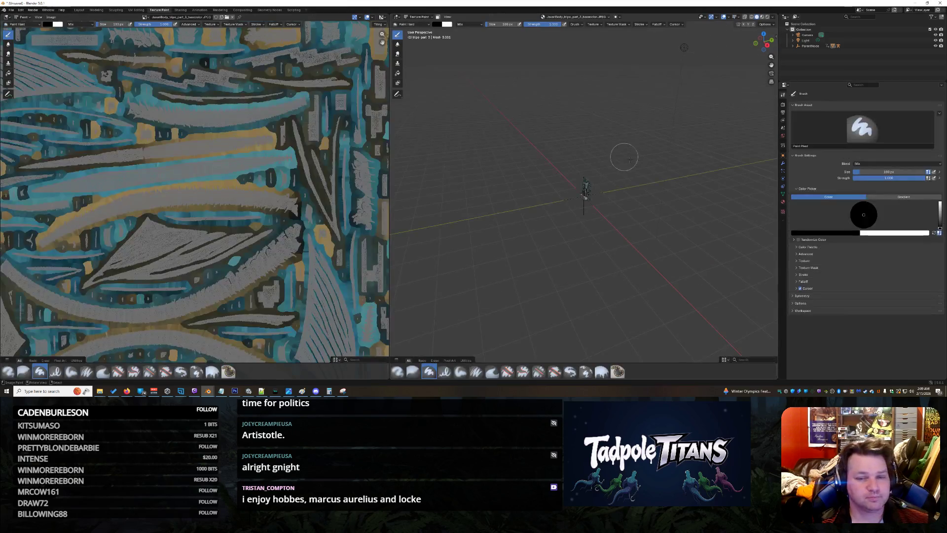
scroll(661, 197, up, 1)
scroll(637, 182, up, 2)
scroll(614, 170, up, 2)
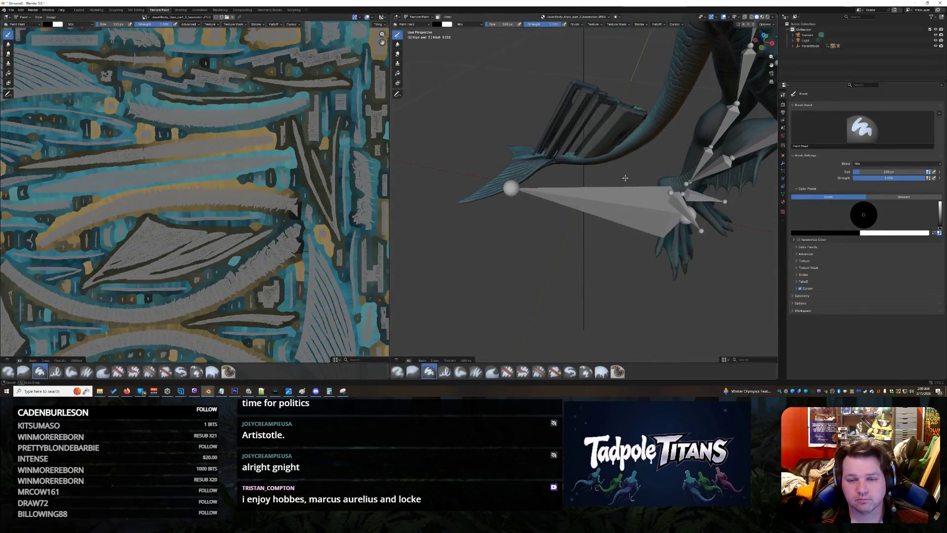
Put the viewport into Weight Paint to check the tail, then return it to Object Mode
click(412, 24)
click(419, 17)
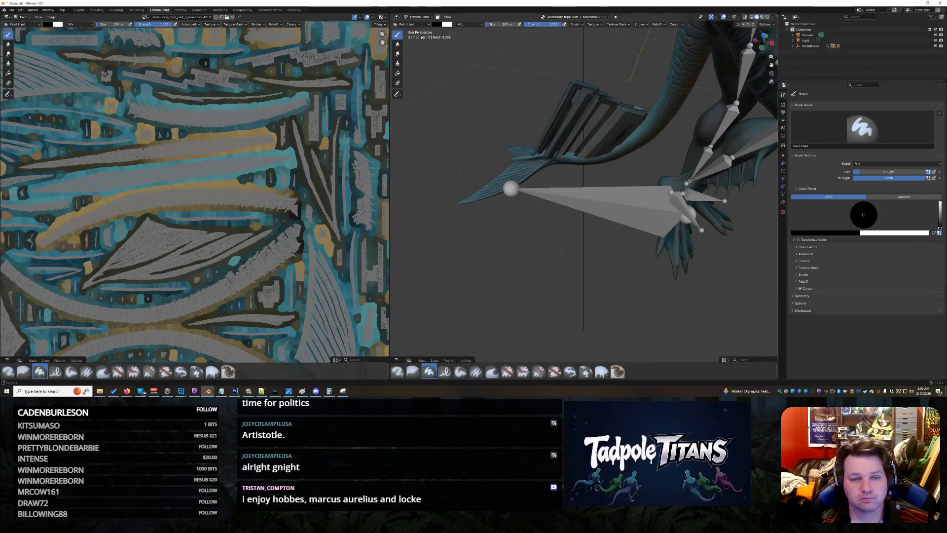
click(422, 47)
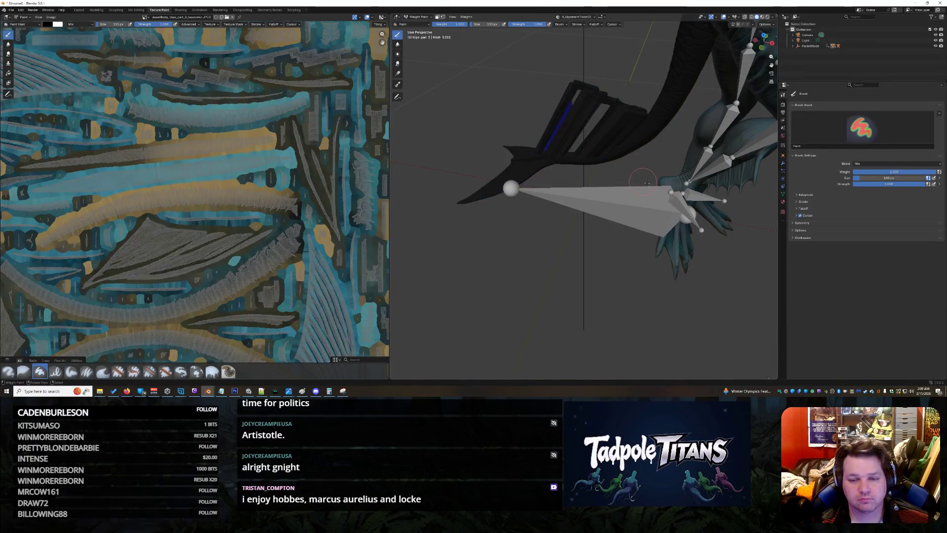
mouse_move(638, 155)
mouse_down()
mouse_move(637, 172)
mouse_move(609, 174)
mouse_move(494, 131)
mouse_move(622, 184)
mouse_move(641, 173)
mouse_move(584, 164)
mouse_up()
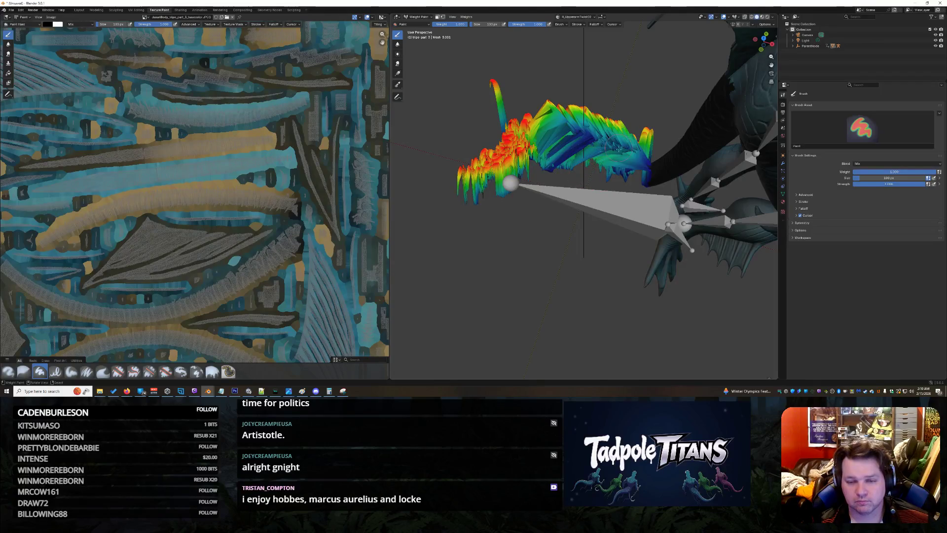
click(417, 16)
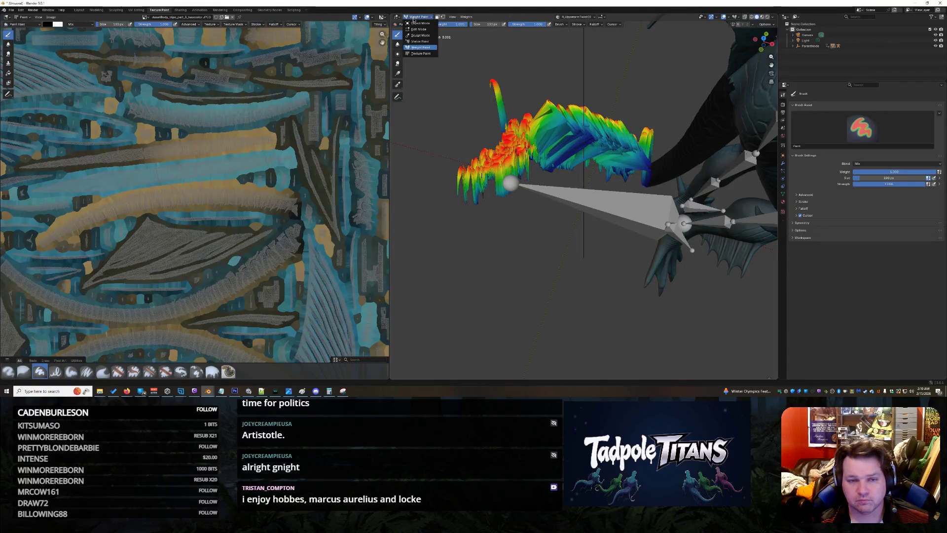
click(418, 24)
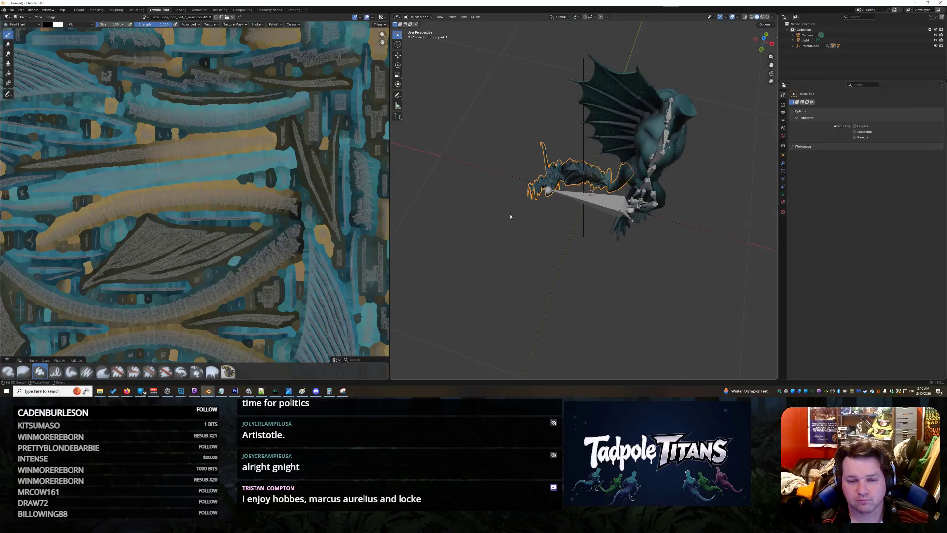
Enter Weight Paint on the tail with Ctrl+Tab and pick a different bone to show its weights
mouse_move(521, 236)
mouse_down()
mouse_move(651, 216)
mouse_move(520, 169)
mouse_up()
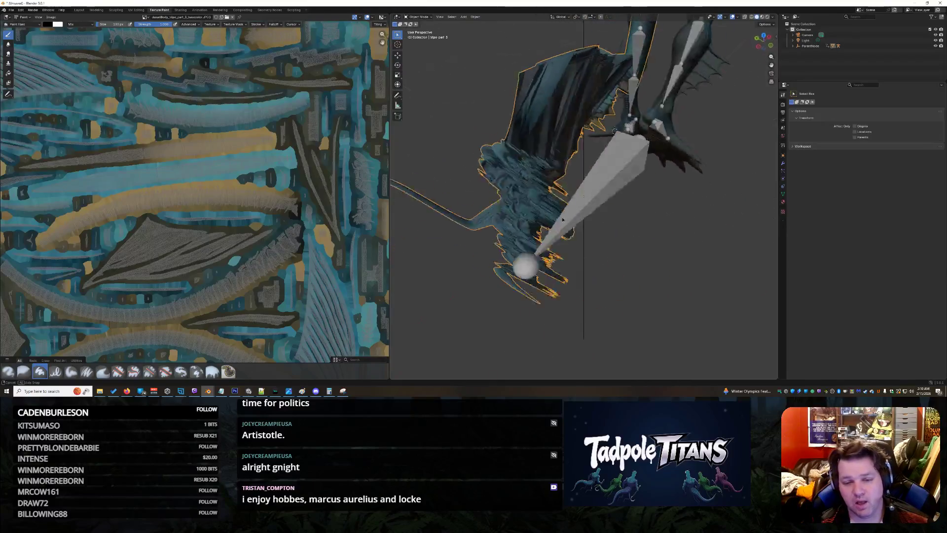
key(ctrl+Tab)
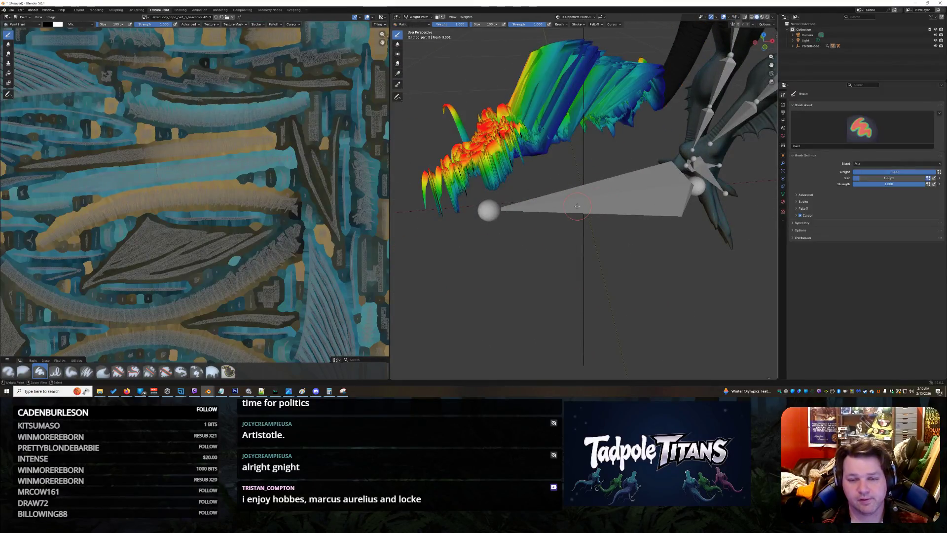
ctrl+click(577, 206)
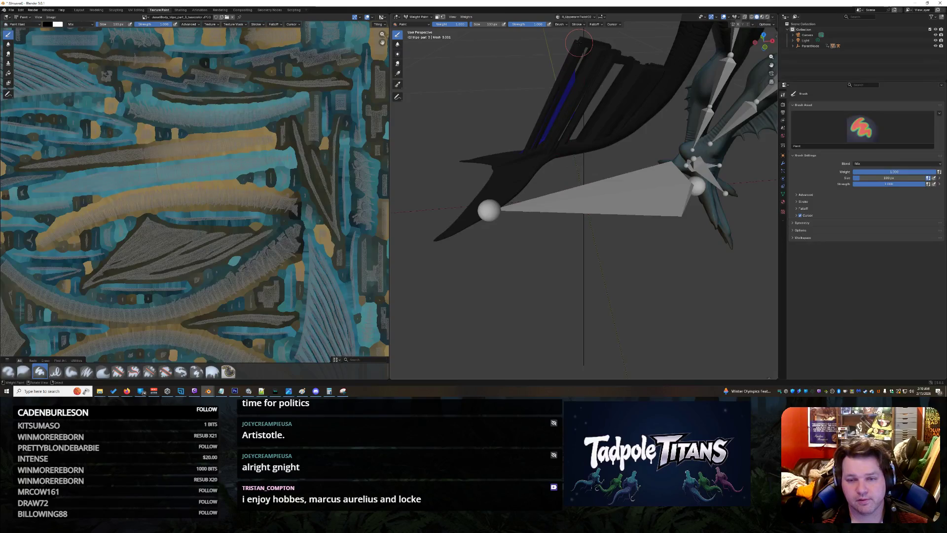
mouse_move(598, 121)
mouse_down()
mouse_move(688, 149)
mouse_move(732, 127)
mouse_up()
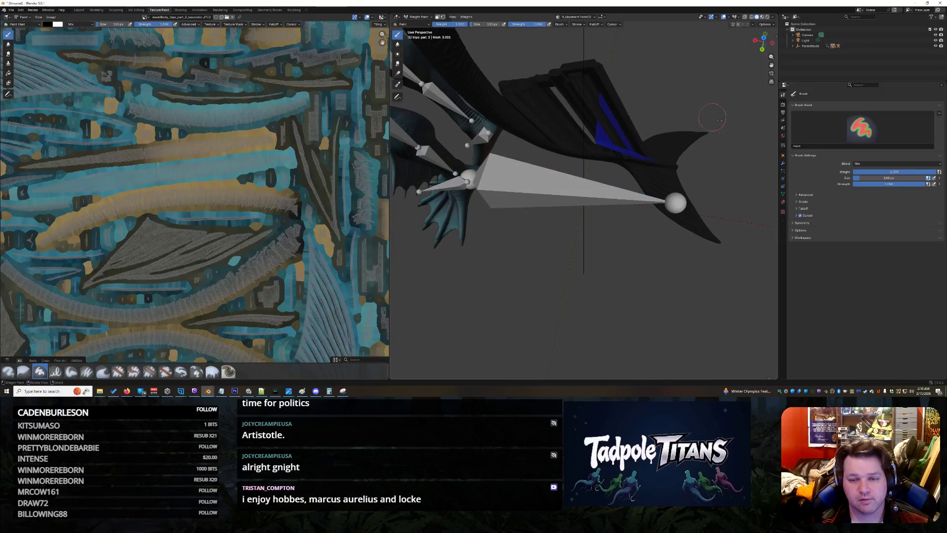
Paint weight strokes across the tail fin and its spikes, then undo them
mouse_move(603, 82)
mouse_down()
mouse_move(516, 87)
mouse_move(613, 87)
mouse_move(650, 156)
mouse_move(550, 141)
mouse_move(536, 91)
mouse_move(547, 104)
mouse_move(585, 93)
mouse_move(610, 112)
mouse_move(592, 132)
mouse_move(627, 134)
mouse_up()
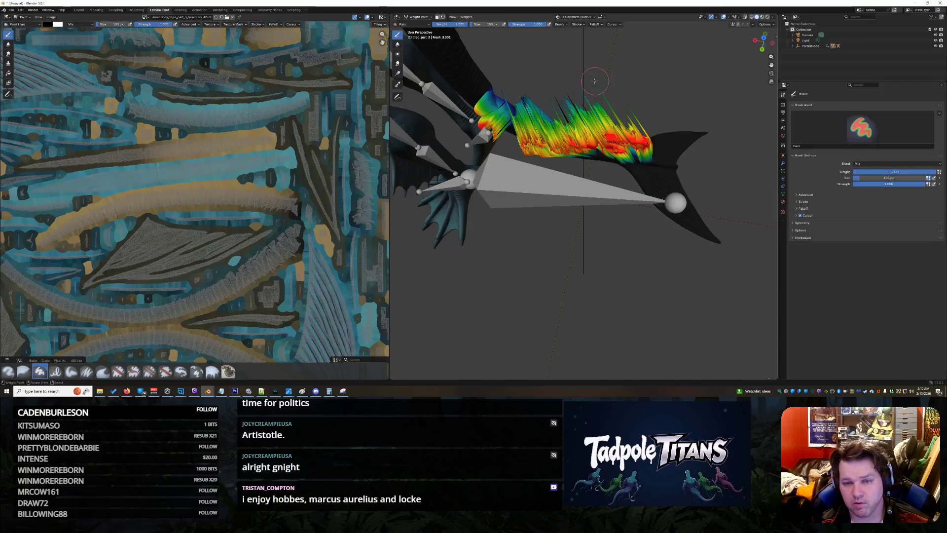
mouse_move(511, 117)
mouse_down()
mouse_move(521, 104)
mouse_move(546, 139)
mouse_move(603, 137)
mouse_move(571, 103)
mouse_move(532, 123)
mouse_move(602, 79)
mouse_up()
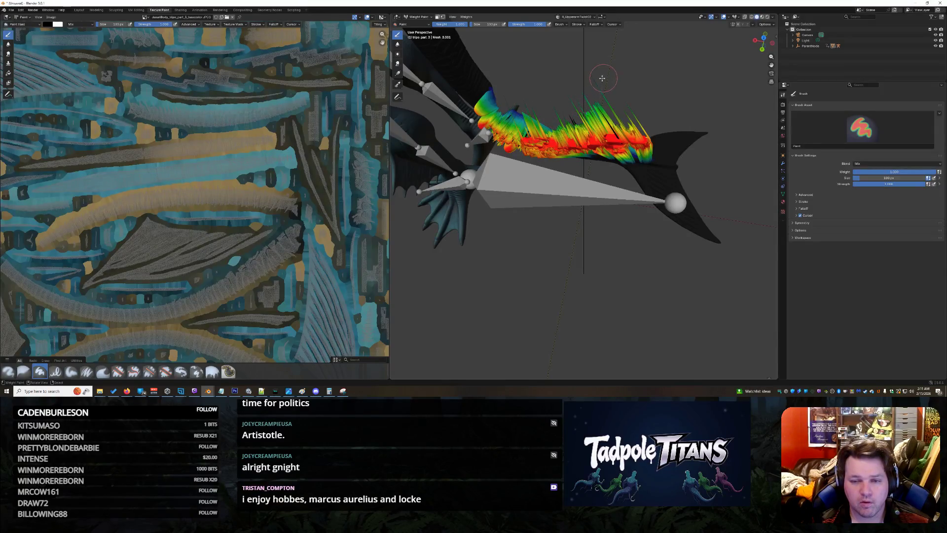
key(ctrl+z)
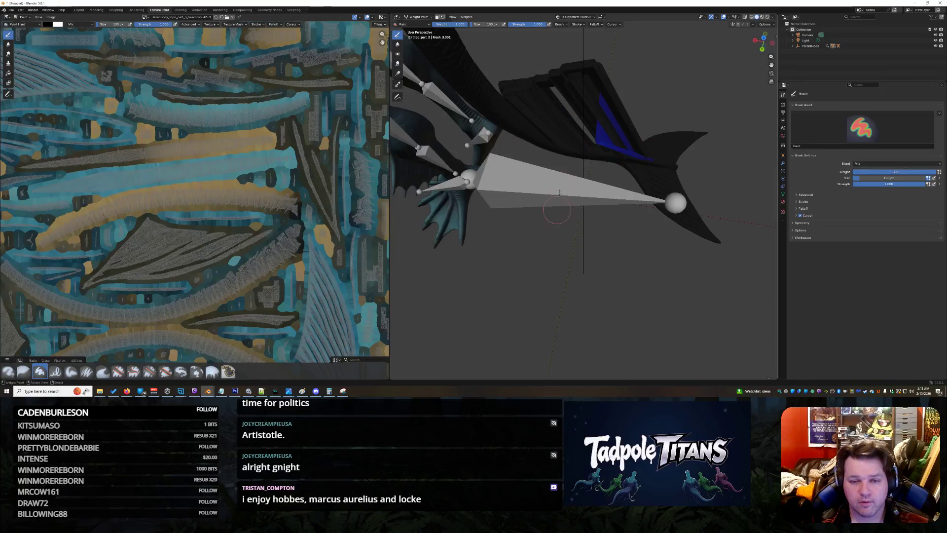
scroll(561, 189, up, 3)
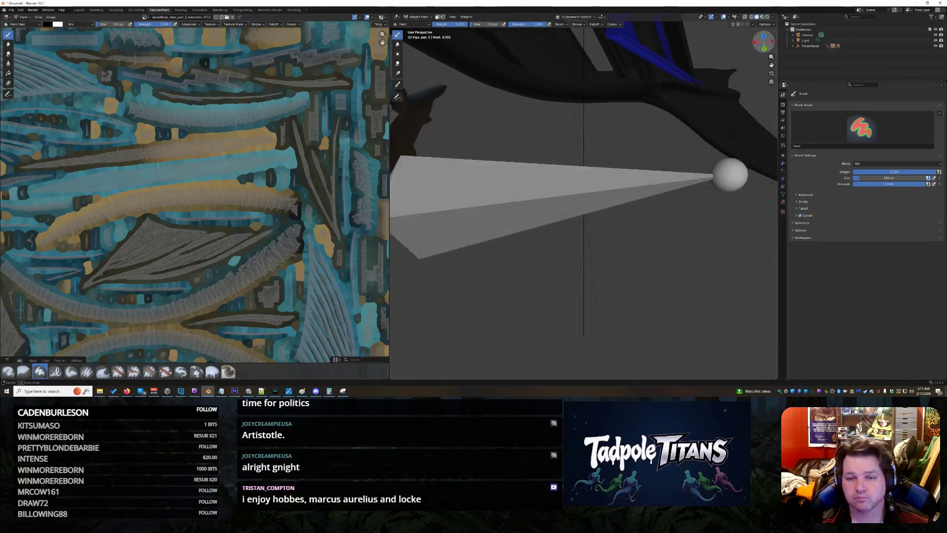
Paint a trial weight gradient stretched across the tail fin
drag(763, 42, 751, 51)
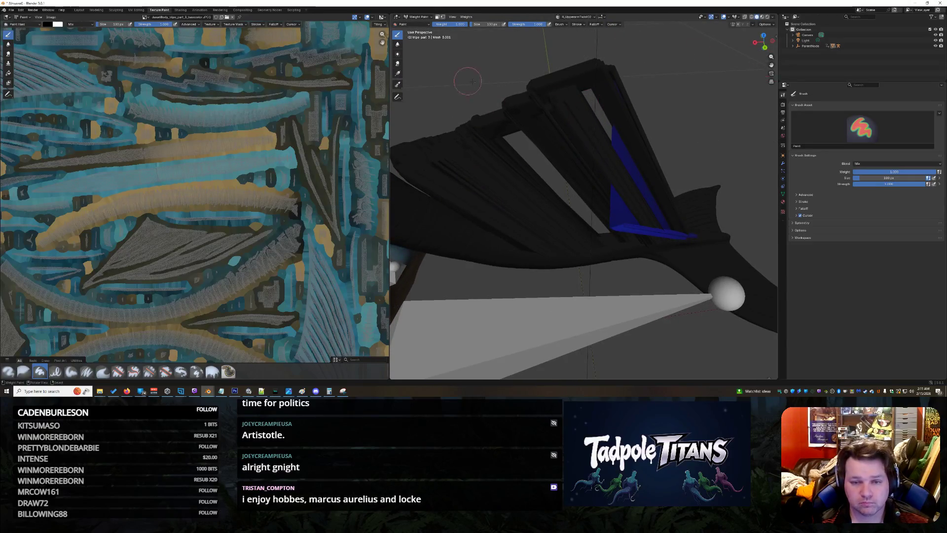
drag(474, 83, 484, 93)
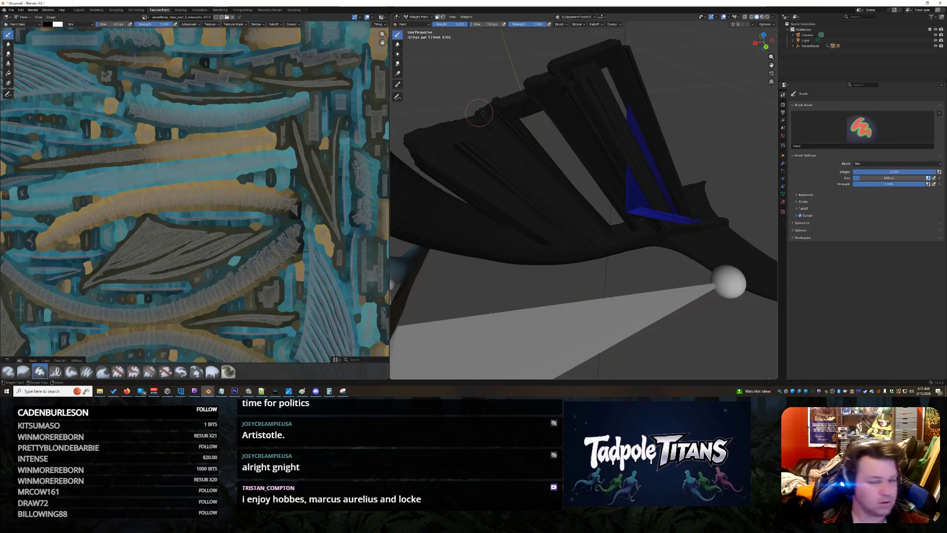
ctrl+click(581, 76)
mouse_move(584, 74)
mouse_down()
mouse_move(608, 98)
mouse_move(564, 66)
mouse_move(528, 86)
mouse_move(540, 106)
mouse_move(467, 105)
mouse_move(410, 137)
mouse_up()
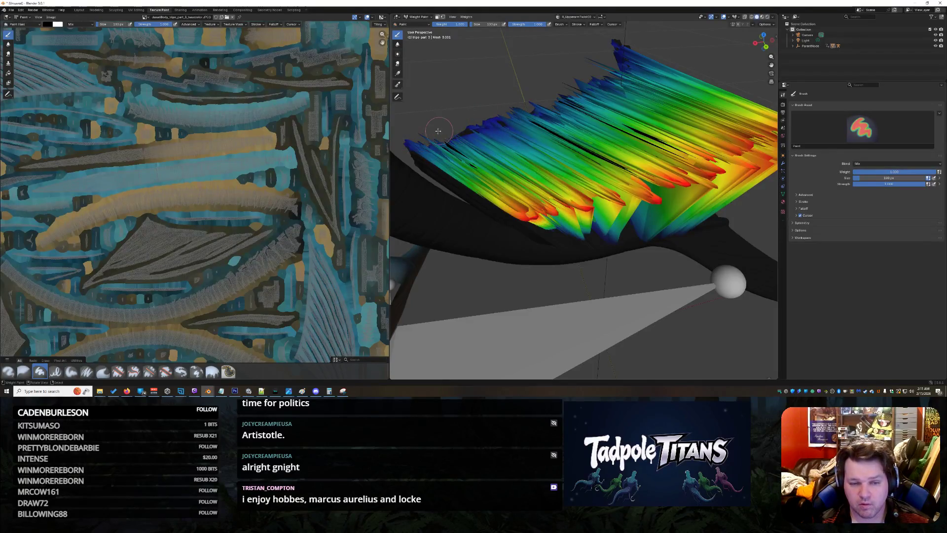
mouse_move(410, 136)
mouse_down()
mouse_move(548, 106)
mouse_move(519, 108)
mouse_move(672, 270)
mouse_move(402, 282)
mouse_move(471, 261)
mouse_move(482, 267)
mouse_up()
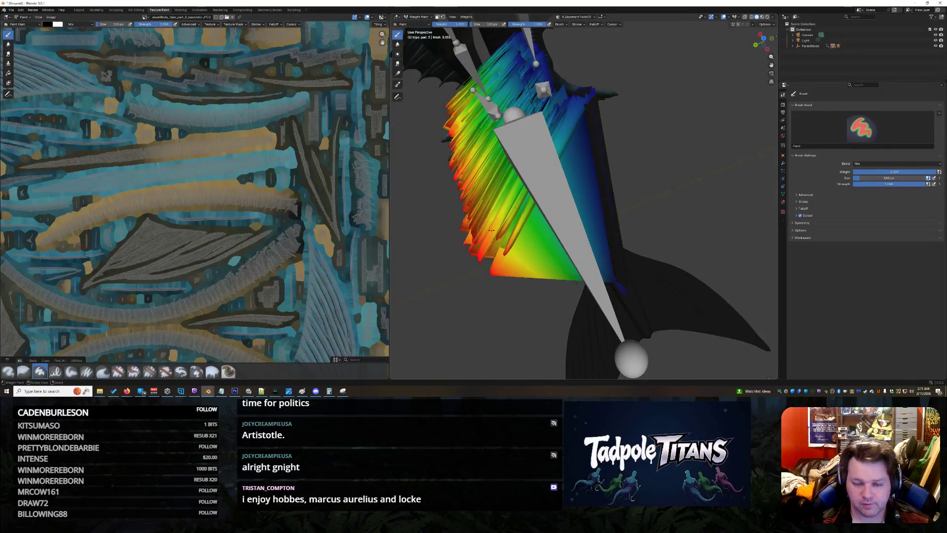
Undo the gradient and return the tail to Object Mode, viewing the whole creature
key(h)
key(ctrl+Tab)
mouse_move(440, 238)
mouse_down()
mouse_move(671, 252)
mouse_move(688, 244)
mouse_up()
scroll(671, 251, up, 10)
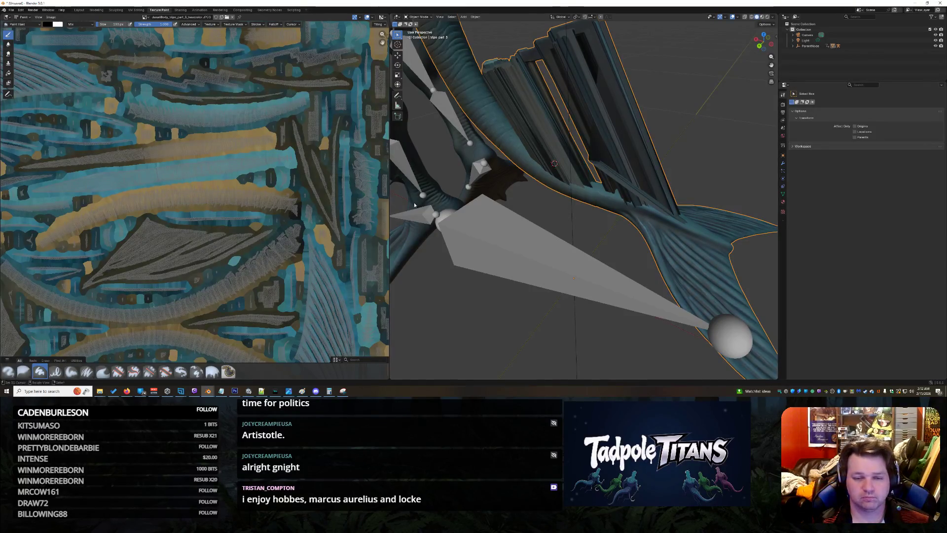
Widen the 3D viewport so the whole creature shows, then switch to the Snipping Tool
drag(584, 207, 600, 199)
drag(391, 173, 243, 172)
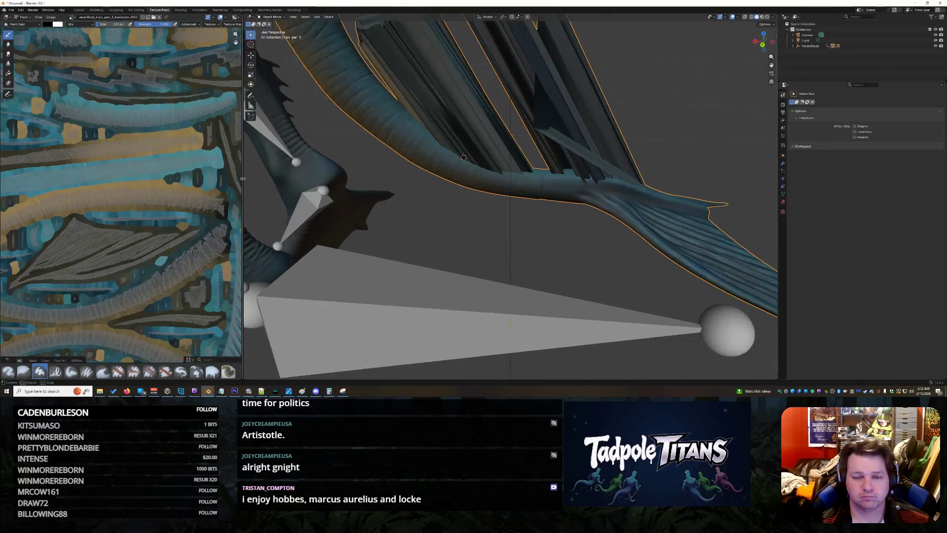
scroll(500, 137, down, 3)
scroll(500, 137, down, 2)
drag(500, 137, 569, 151)
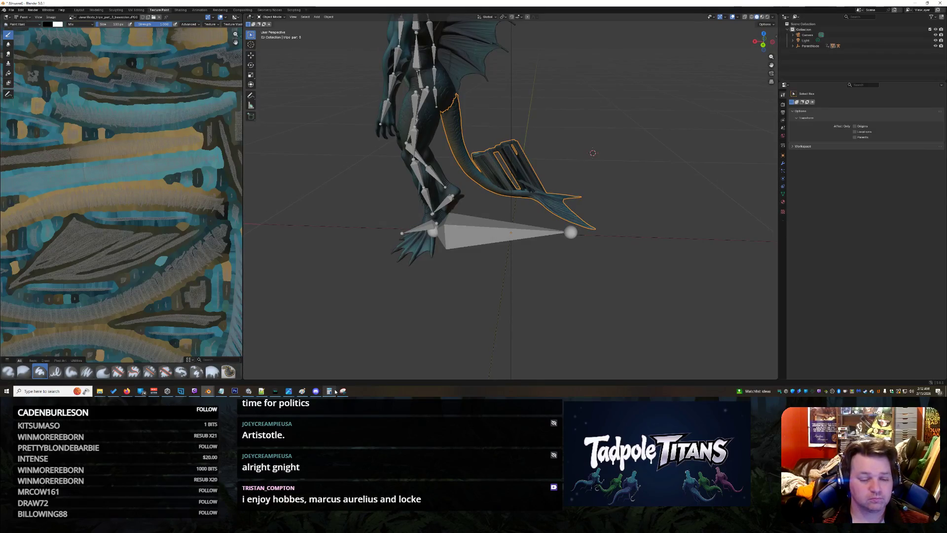
key(alt+Tab)
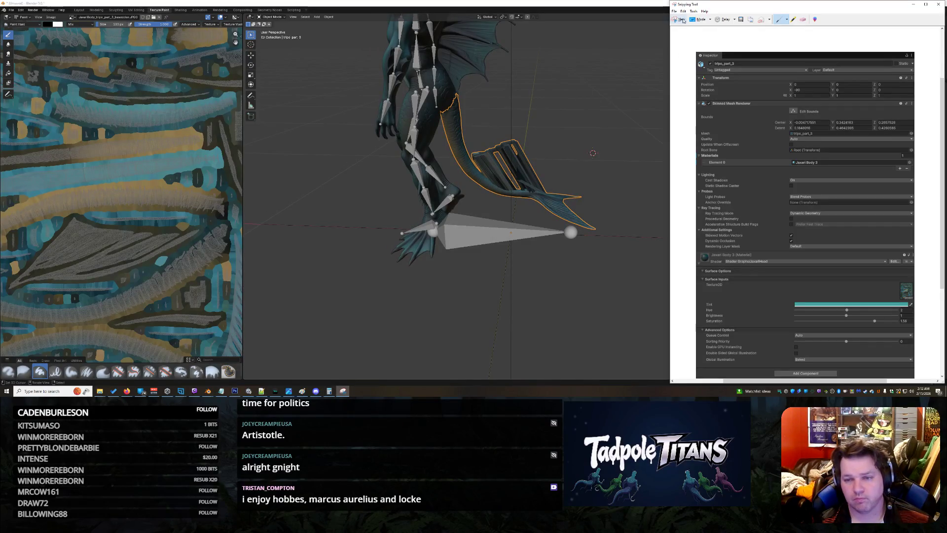
Capture the tail fin with its bone in a new snip and copy the image
click(679, 20)
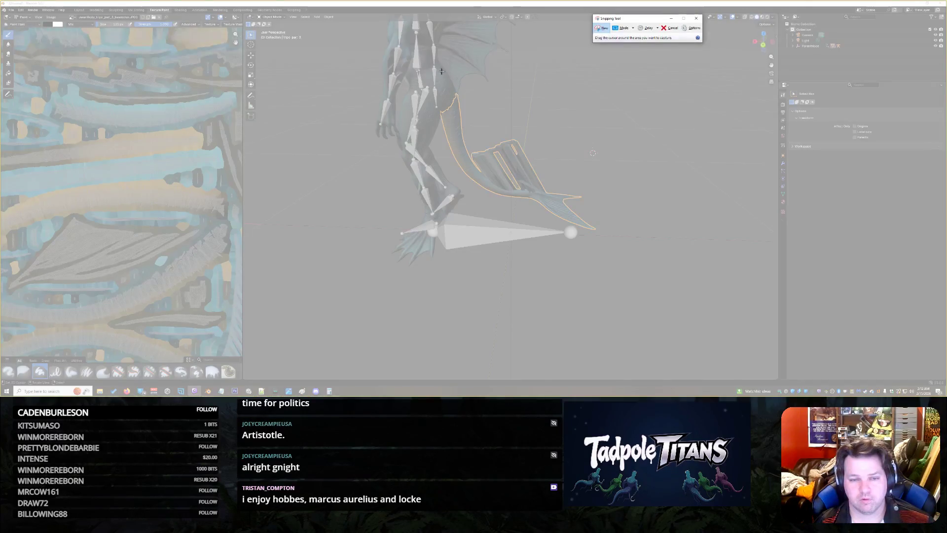
drag(433, 70, 622, 262)
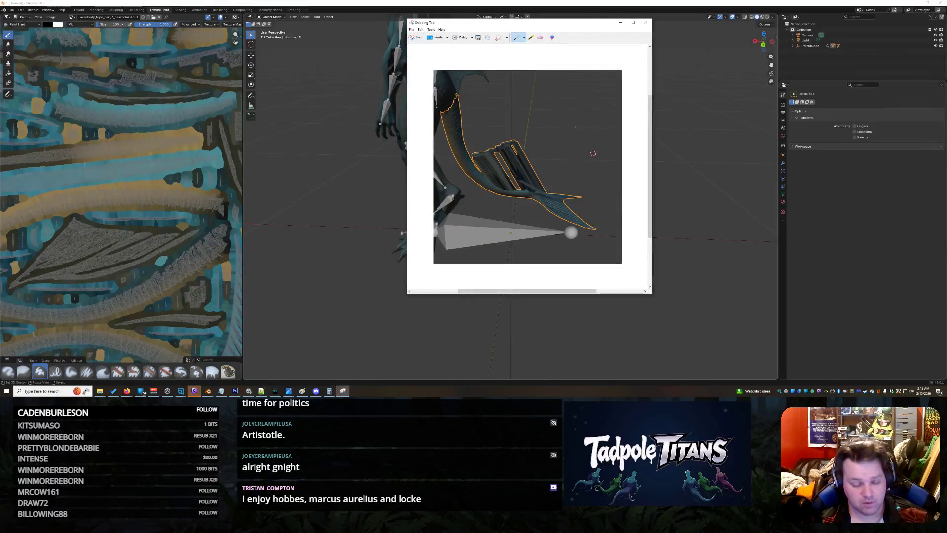
right_click(568, 124)
click(584, 133)
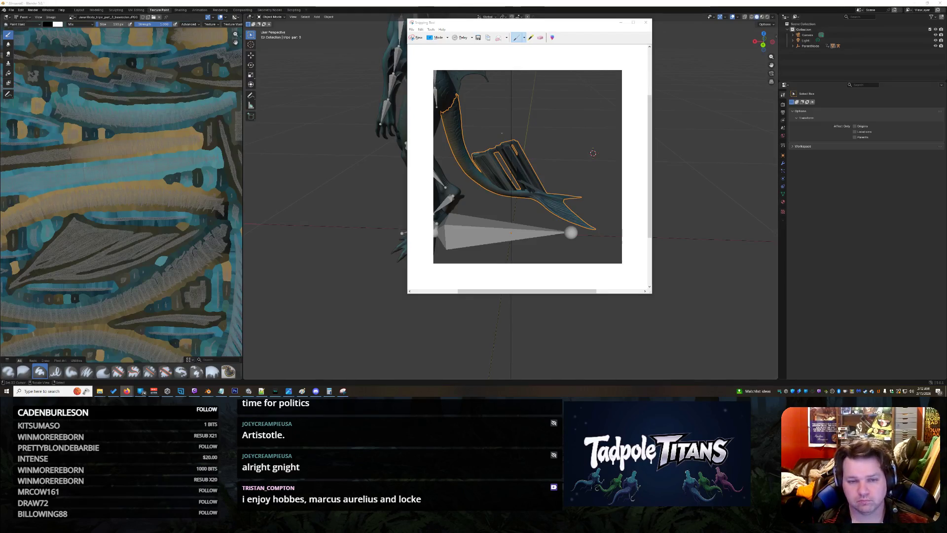
Leave the Snipping Tool and return to Blender's brush panel
key(alt+Tab)
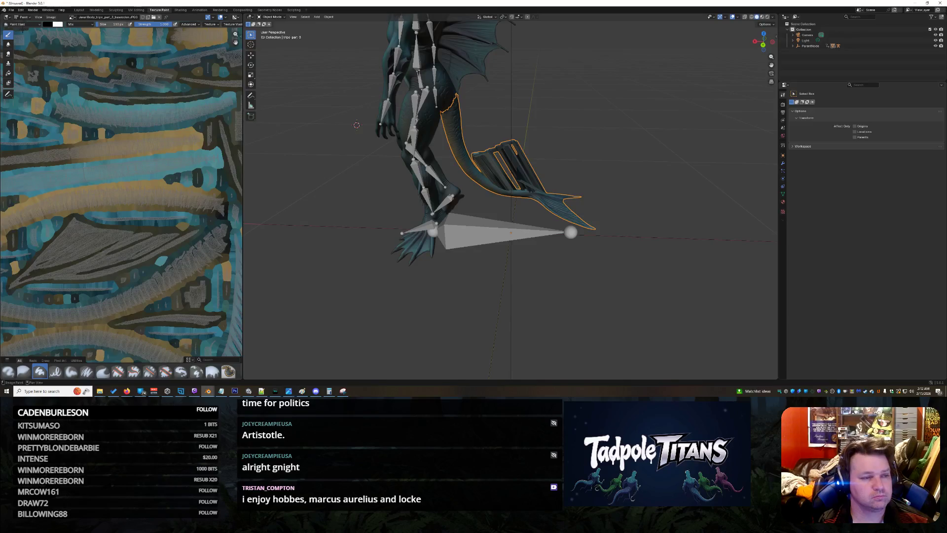
click(23, 28)
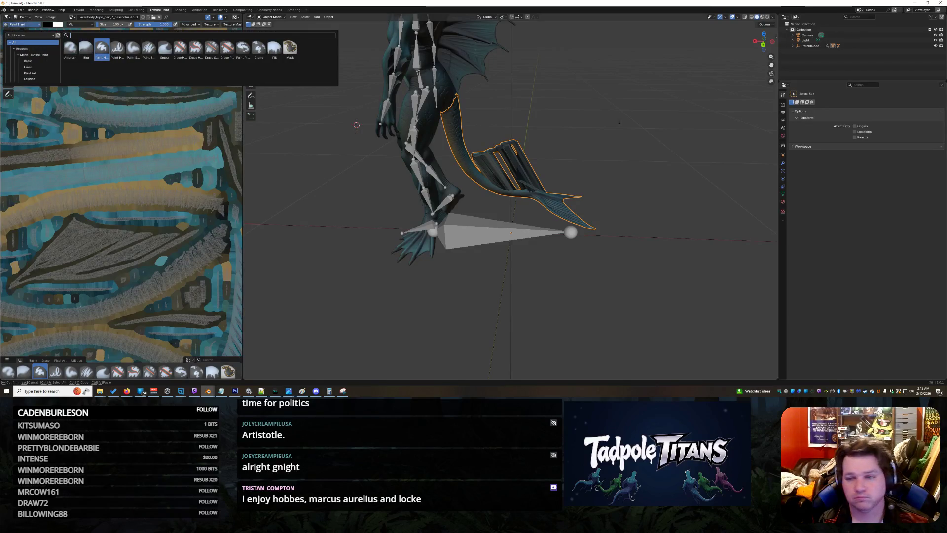
Make the Armature active in the Layout workspace and enter Edit Mode, viewing the tail side-on
click(797, 46)
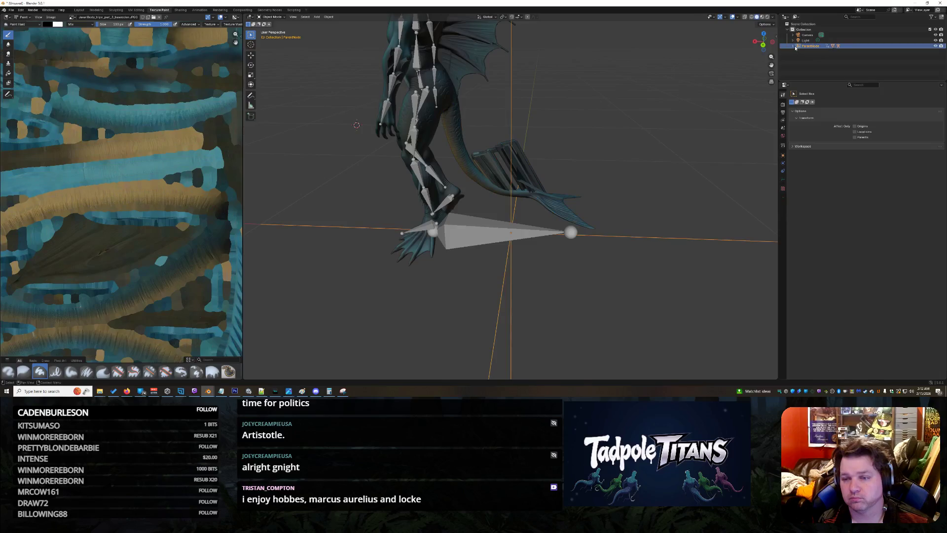
click(813, 57)
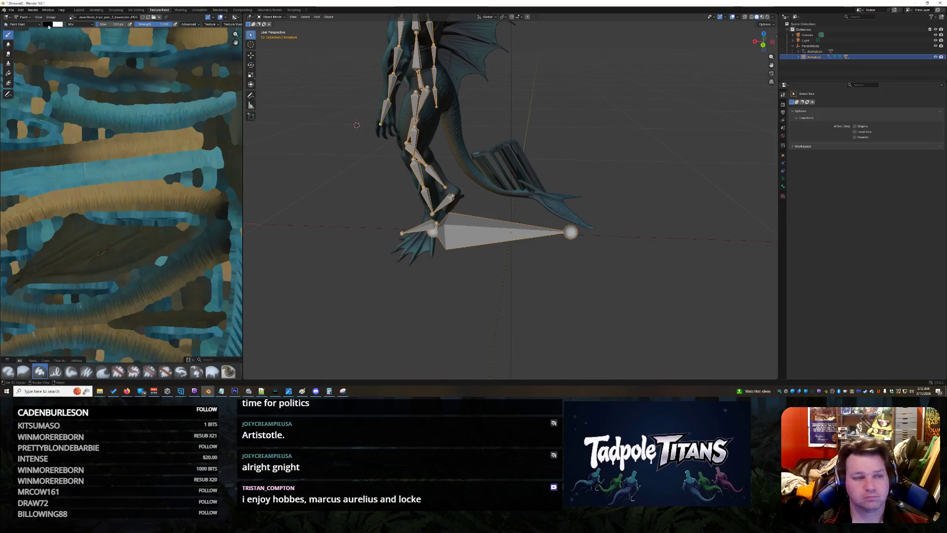
click(80, 10)
click(37, 18)
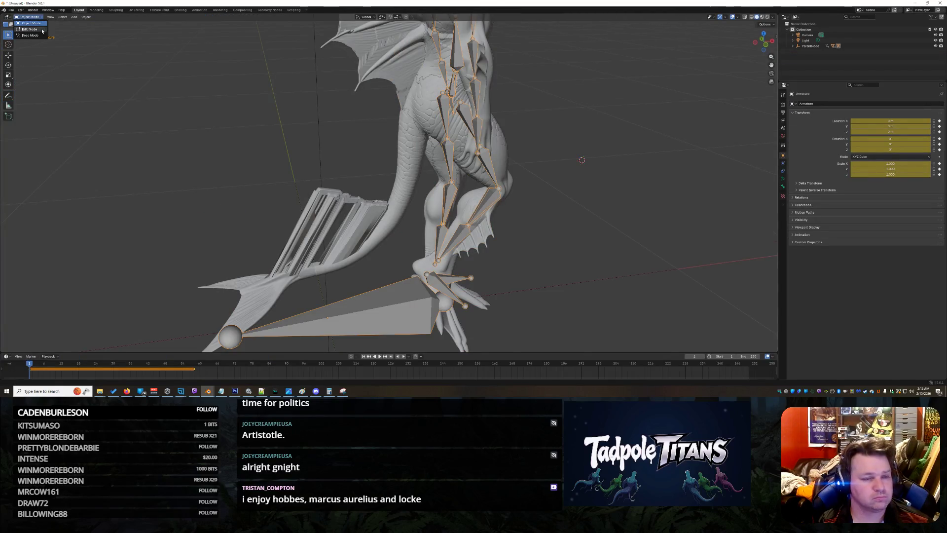
click(30, 29)
drag(285, 246, 400, 245)
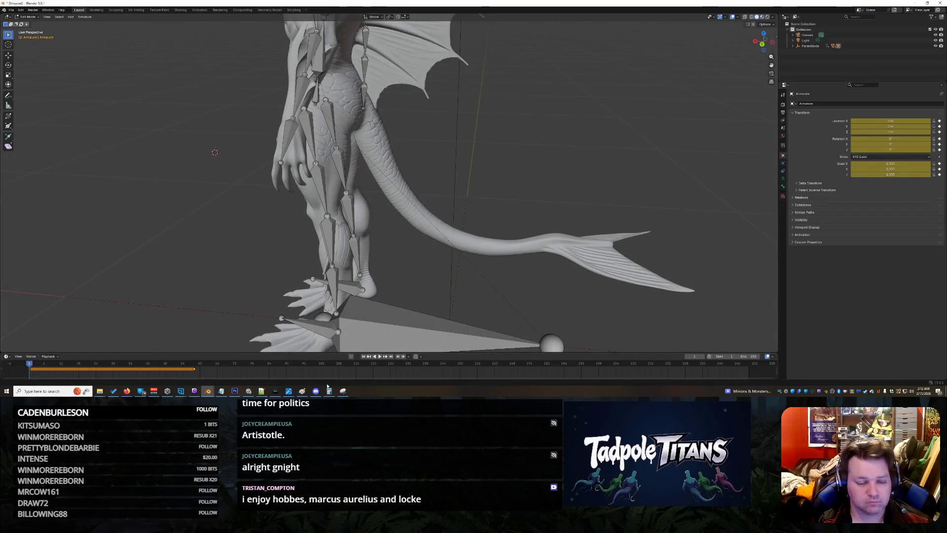
Bring up the Snipping Tool and start a new snip
click(343, 391)
click(416, 39)
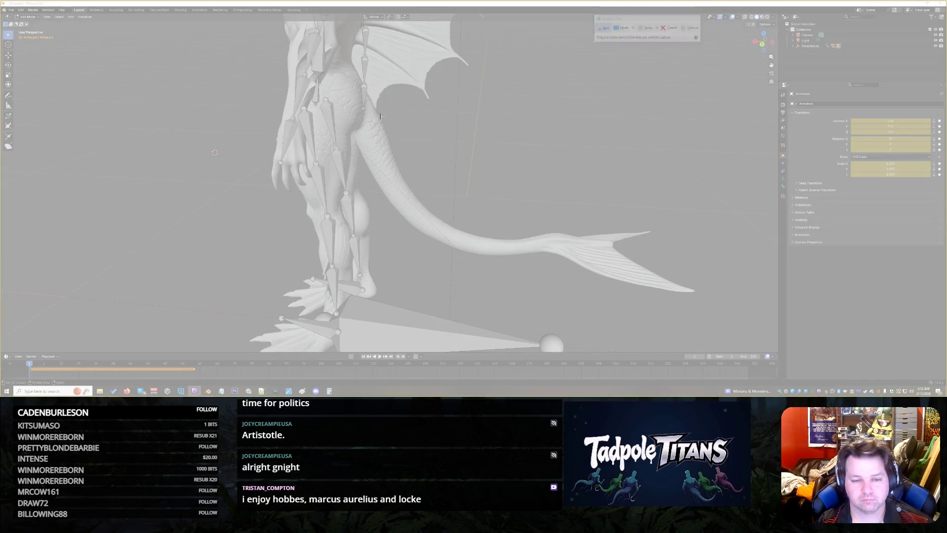
Capture the region around the creature's tail, copy it, and switch to the browser
drag(380, 114, 732, 323)
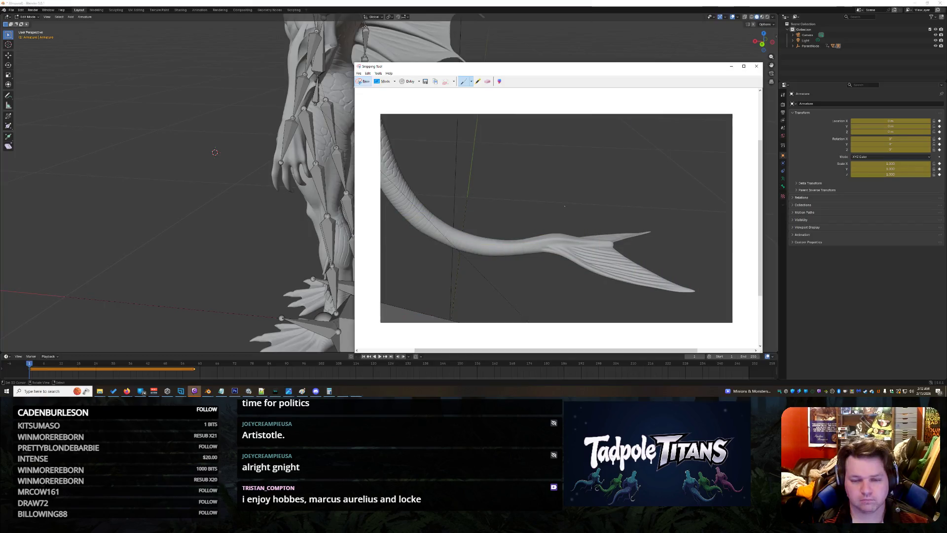
right_click(565, 209)
click(570, 216)
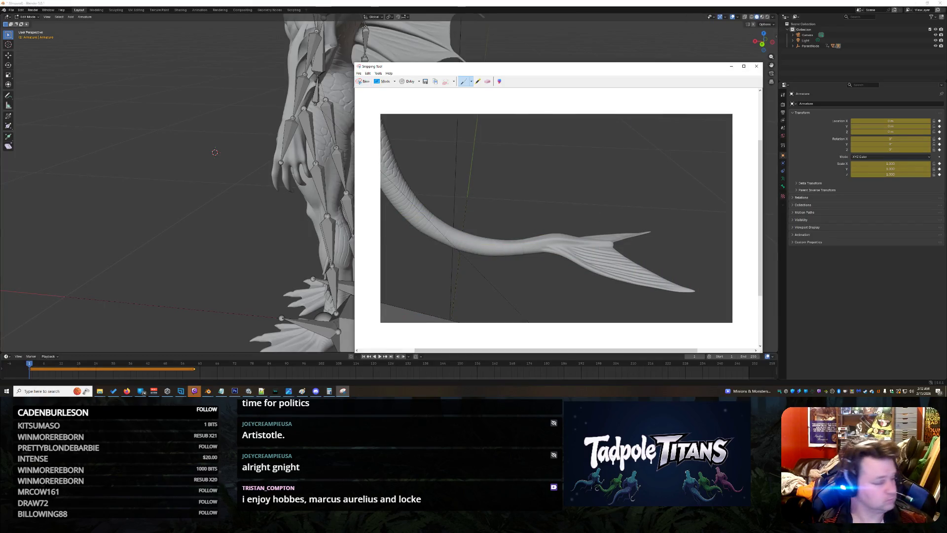
click(128, 391)
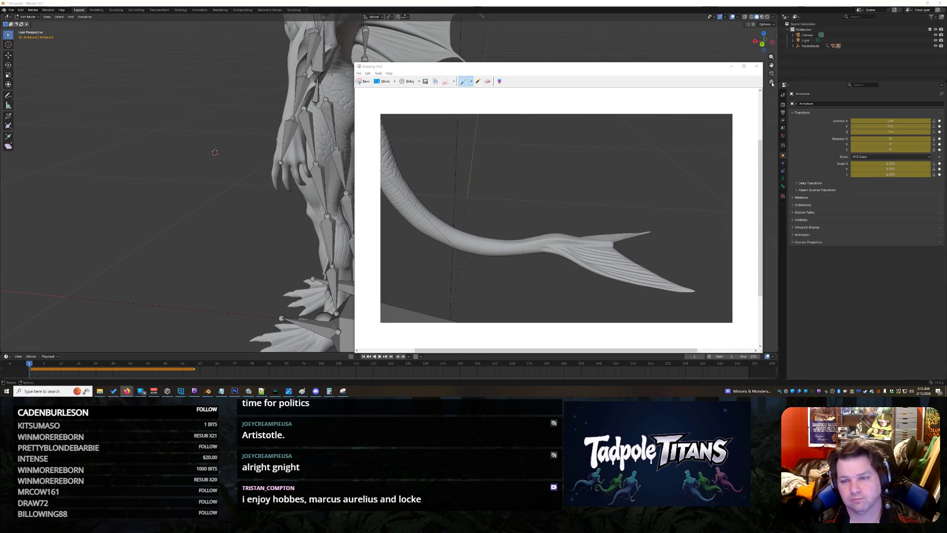
Close the Snipping Tool, discarding the snip without saving
click(755, 67)
click(577, 214)
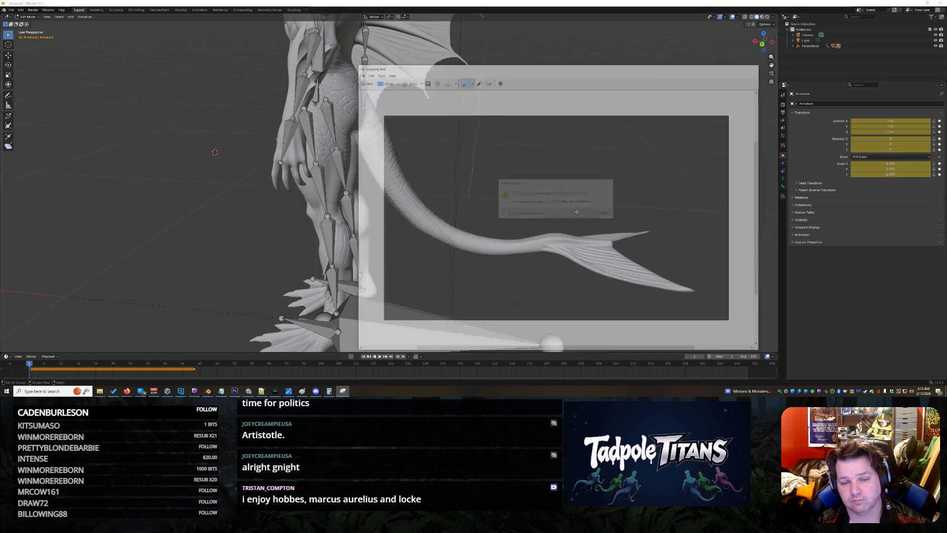
scroll(592, 258, down, 3)
scroll(592, 258, down, 3)
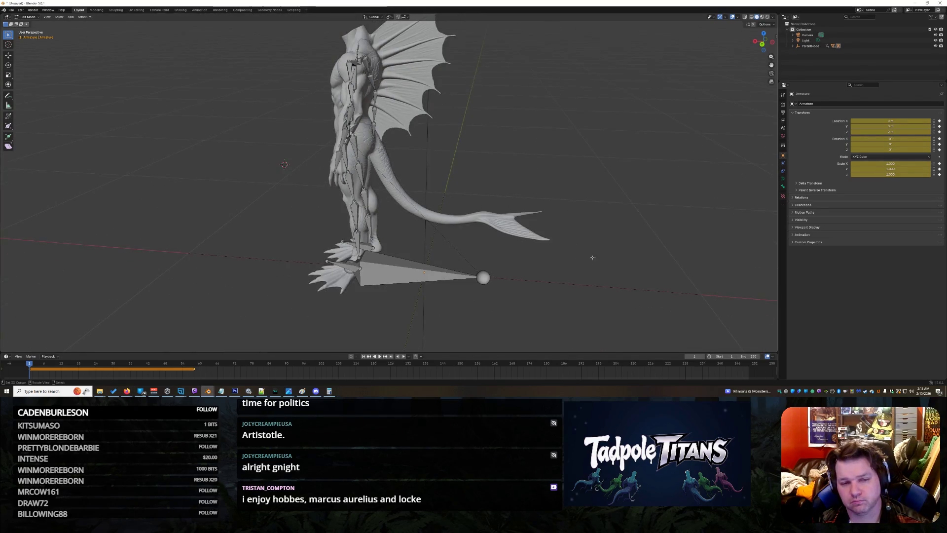
drag(592, 258, 592, 257)
mouse_move(269, 179)
mouse_down()
mouse_move(311, 174)
mouse_move(562, 292)
mouse_move(648, 282)
mouse_move(642, 212)
mouse_move(646, 307)
mouse_up()
scroll(563, 291, up, 5)
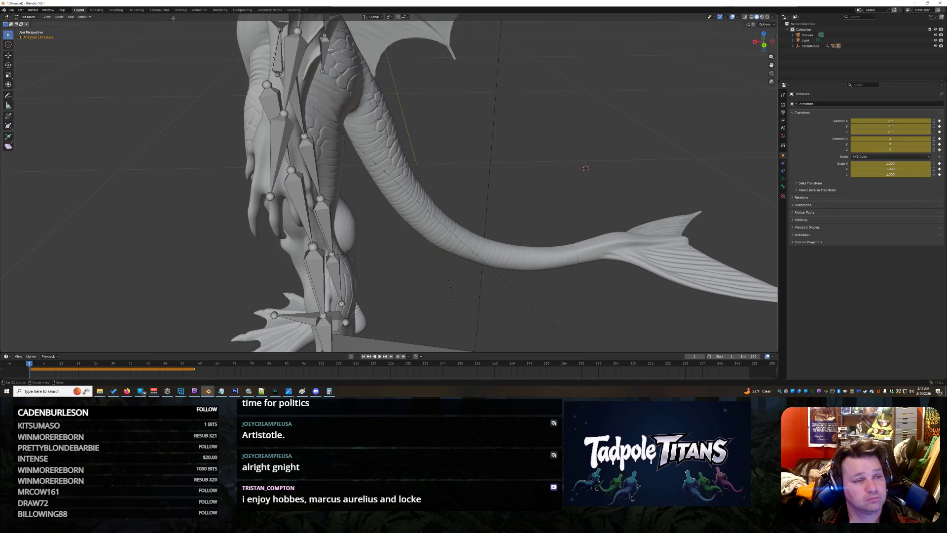
mouse_move(498, 169)
mouse_down()
mouse_move(577, 150)
mouse_move(589, 171)
mouse_up()
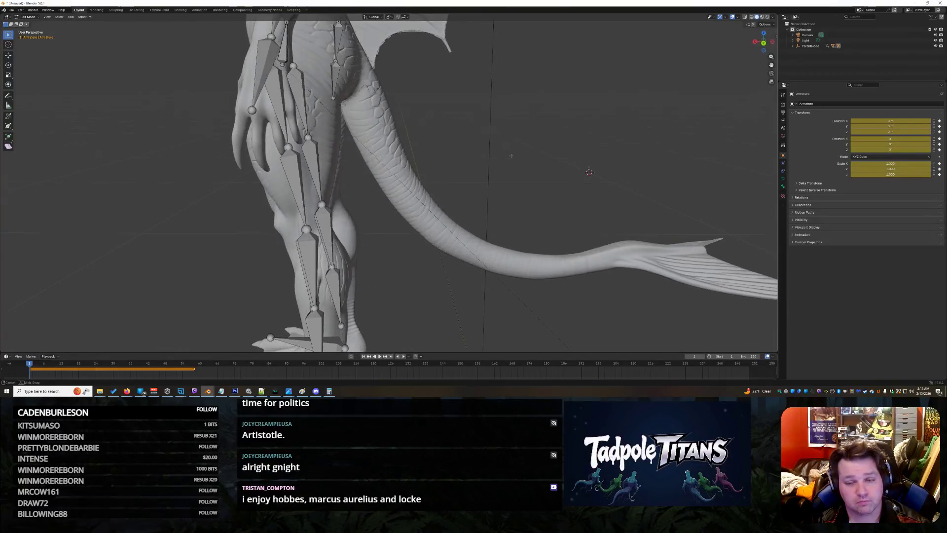
mouse_move(633, 191)
mouse_down()
mouse_move(666, 222)
mouse_move(641, 151)
mouse_move(615, 180)
mouse_up()
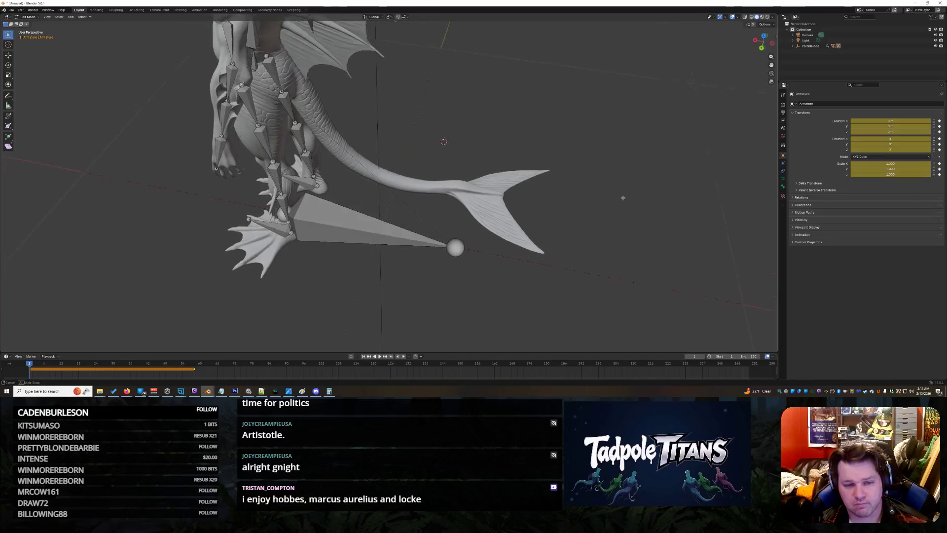
mouse_move(615, 180)
mouse_down()
mouse_move(609, 199)
mouse_move(173, 303)
mouse_up()
scroll(609, 198, up, 3)
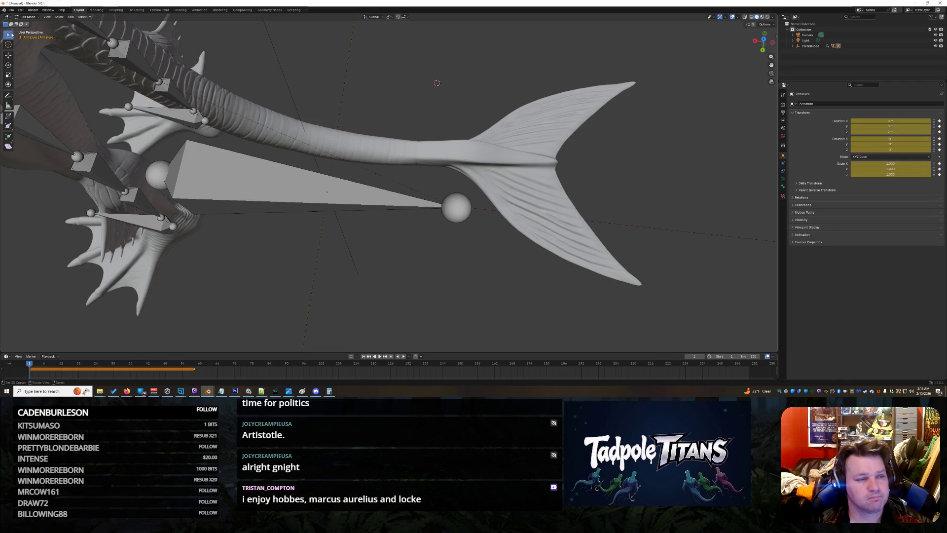
Return the armature to Object Mode, select the tail mesh and enter Edit Mode on it
click(30, 16)
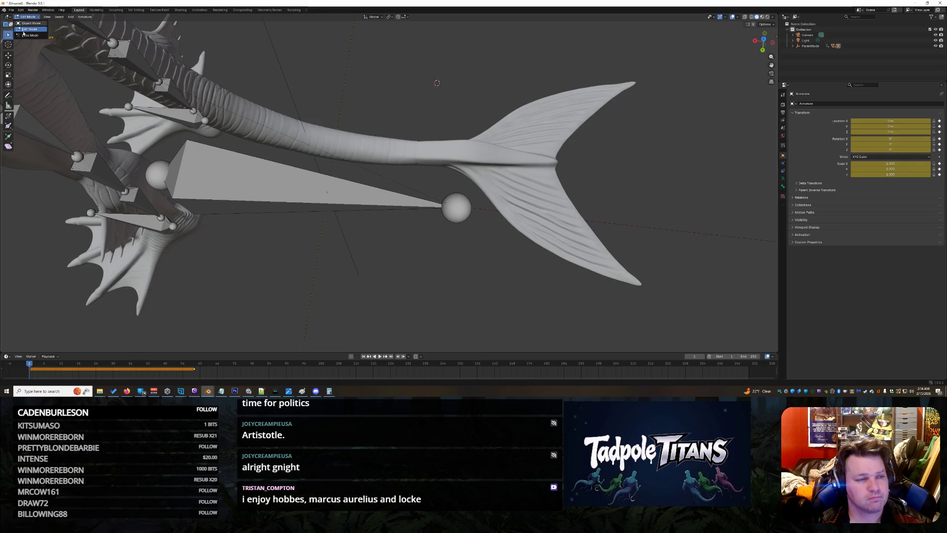
click(27, 23)
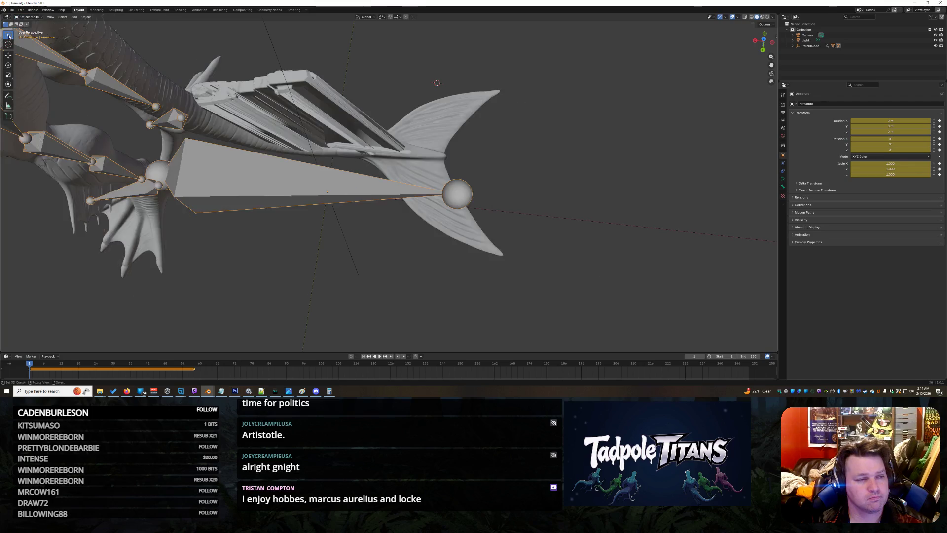
click(336, 146)
click(29, 17)
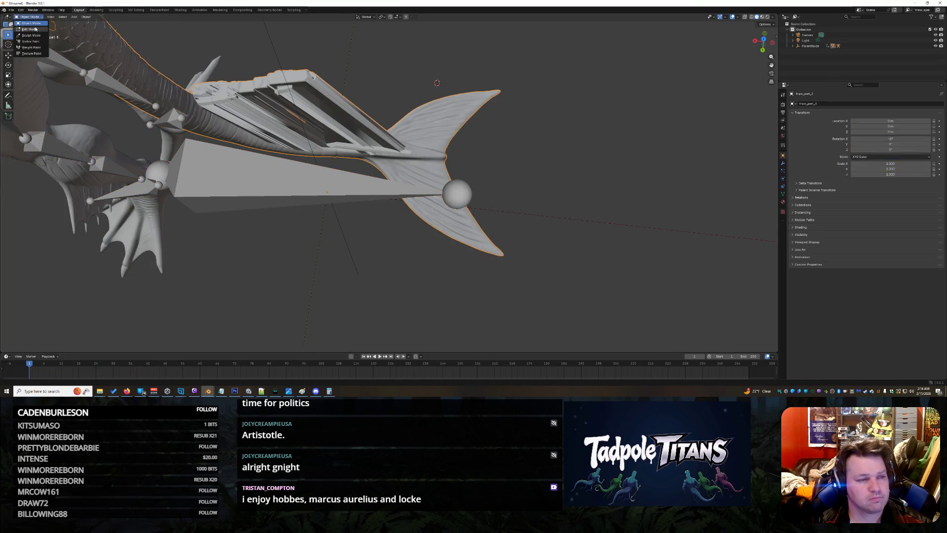
click(31, 29)
scroll(404, 206, down, 5)
scroll(404, 206, up, 8)
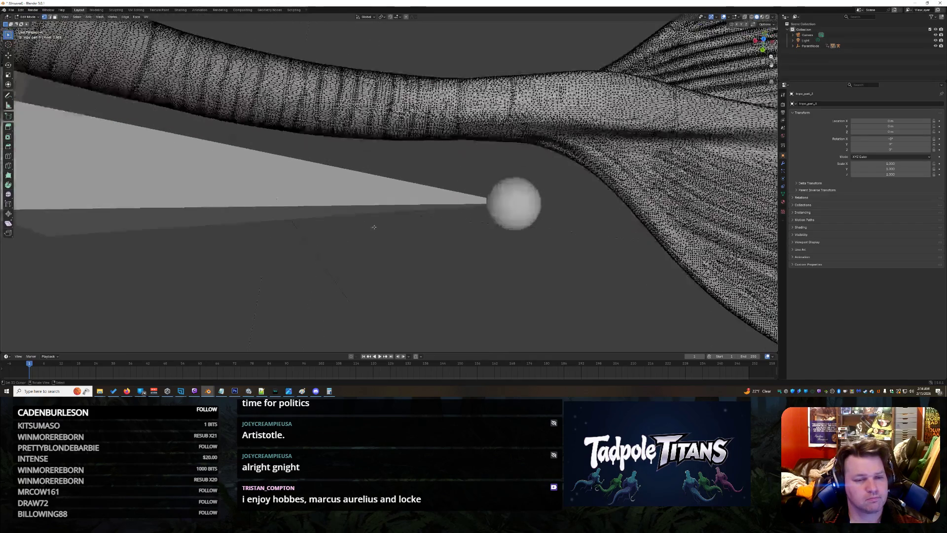
scroll(404, 206, down, 4)
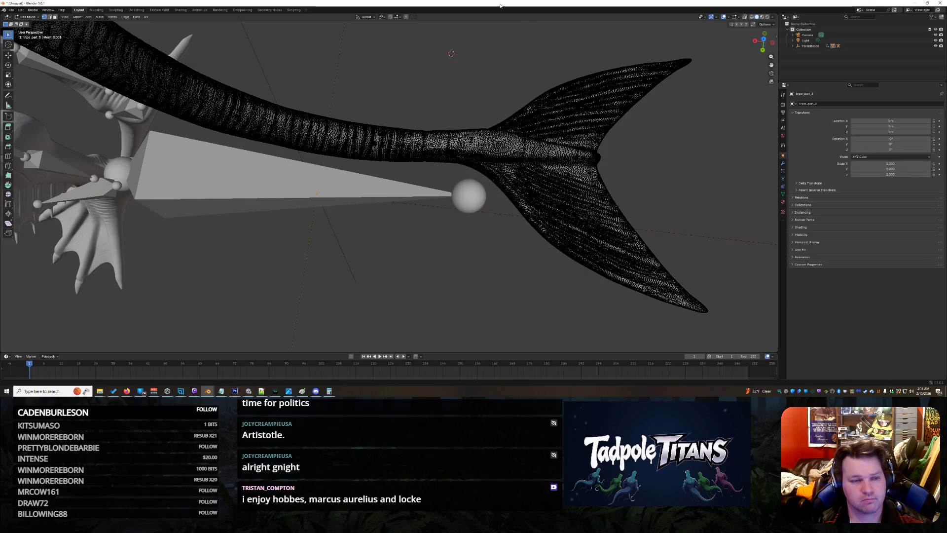
Attempt Separate By Loose Parts on the tail mesh and expand ParentNode in the Outliner
key(p)
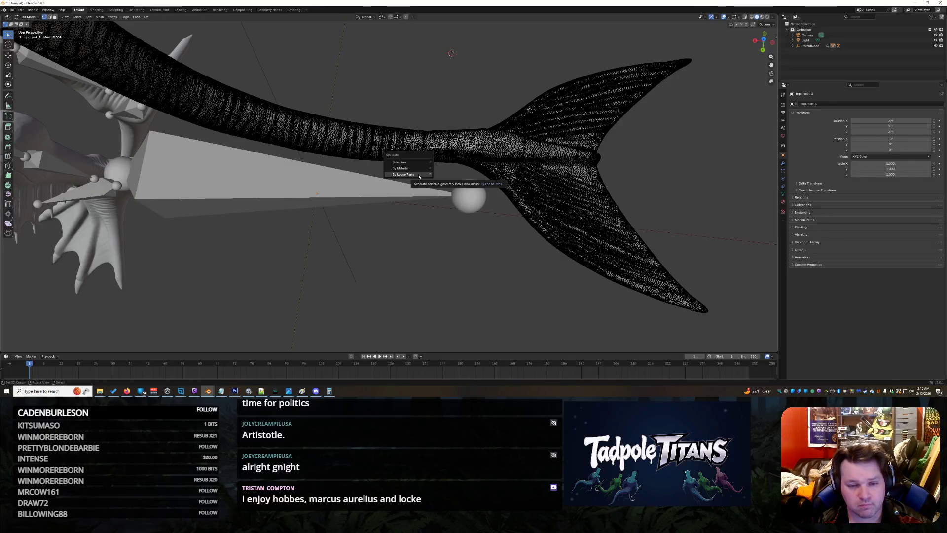
click(419, 175)
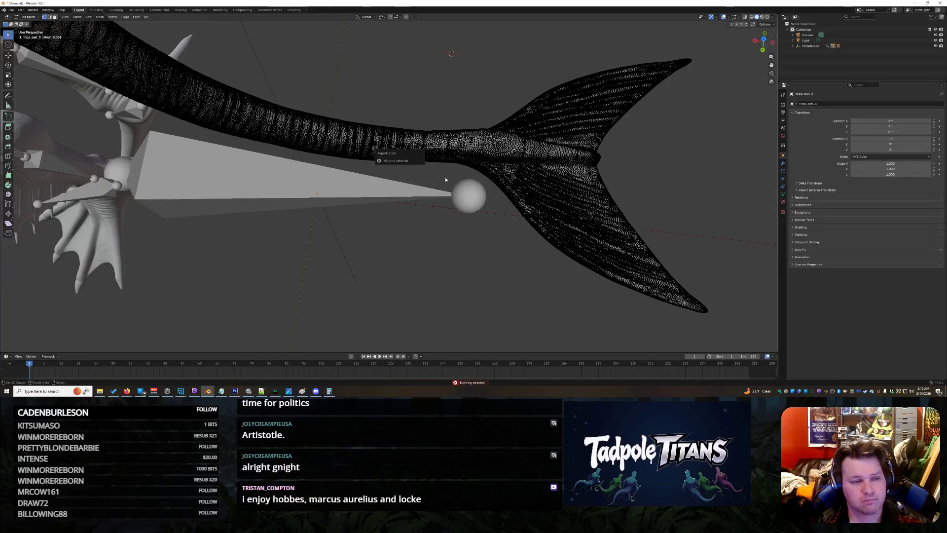
click(791, 45)
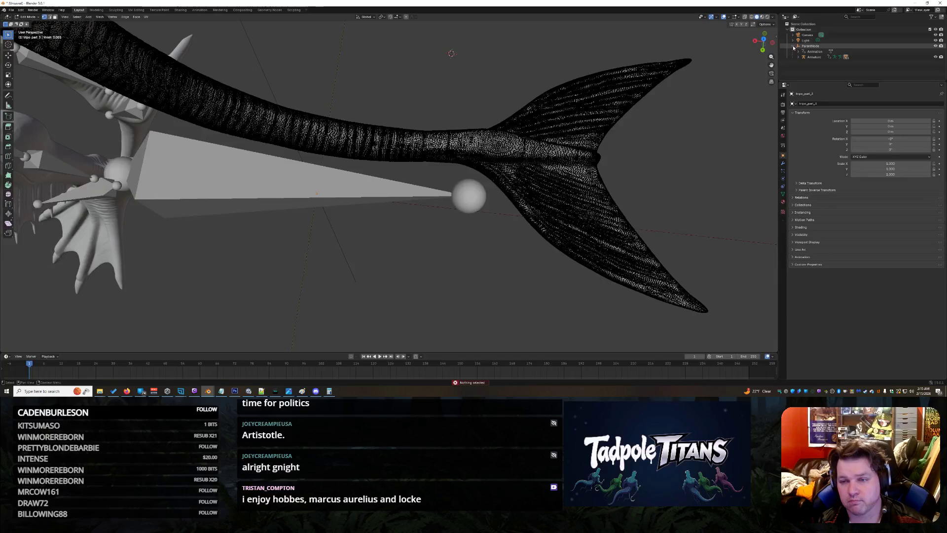
Make the smaller tail part mesh under the Armature active and switch to Object Mode
click(798, 57)
scroll(829, 59, down, 2)
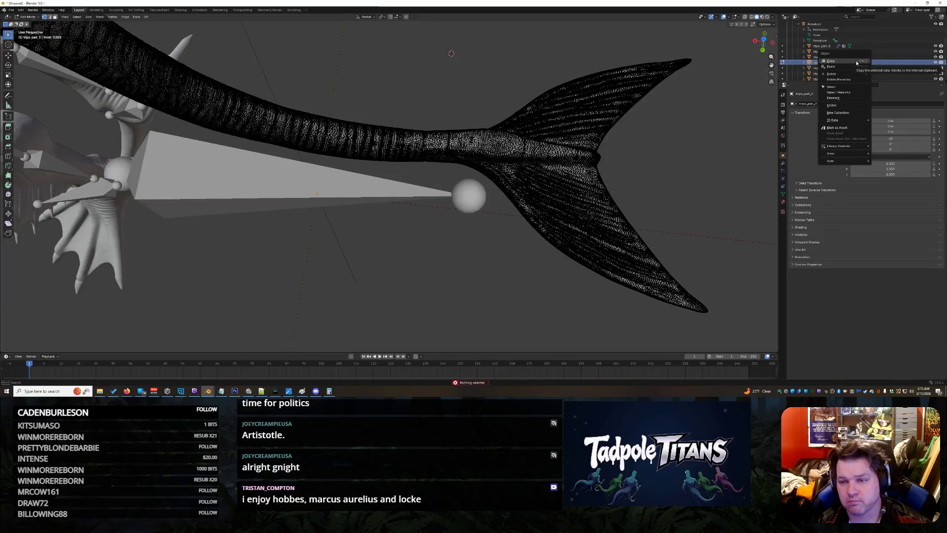
click(821, 62)
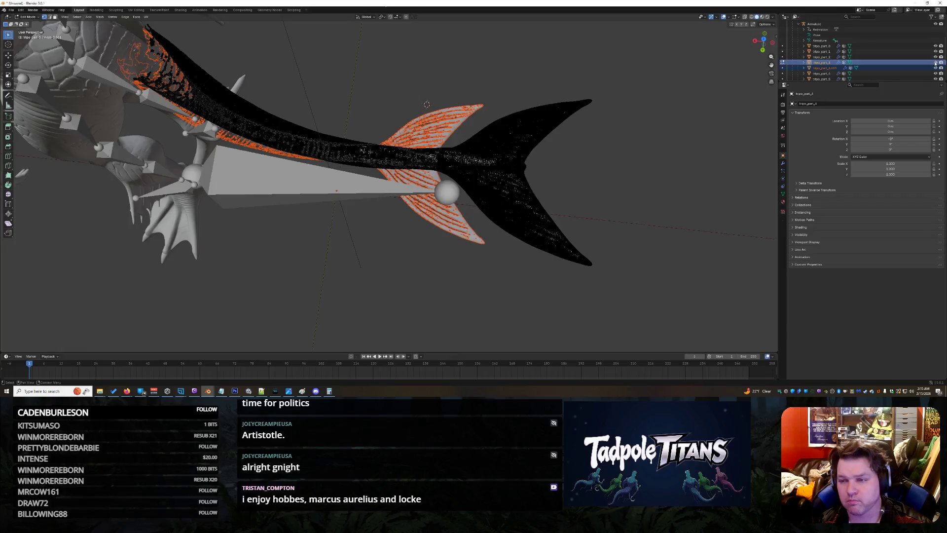
click(821, 67)
scroll(610, 117, down, 5)
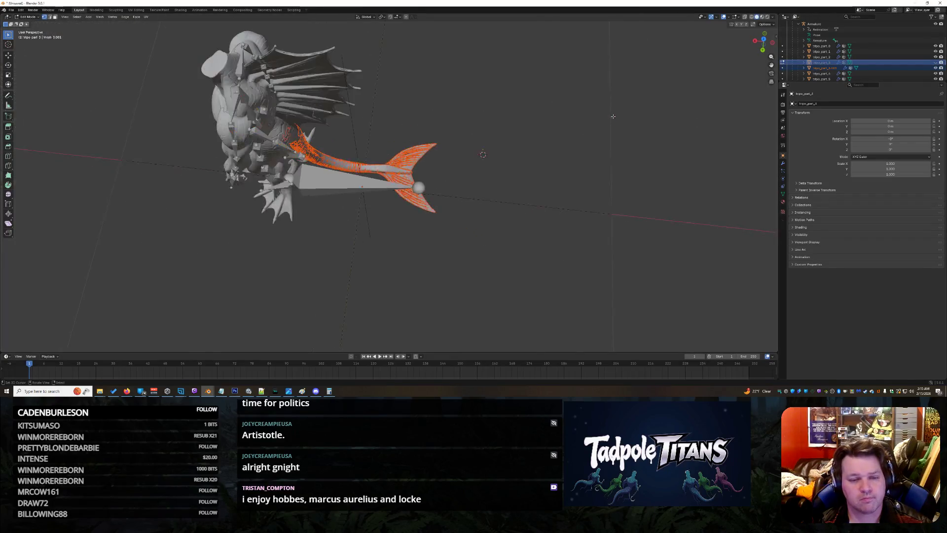
scroll(567, 116, up, 2)
click(29, 17)
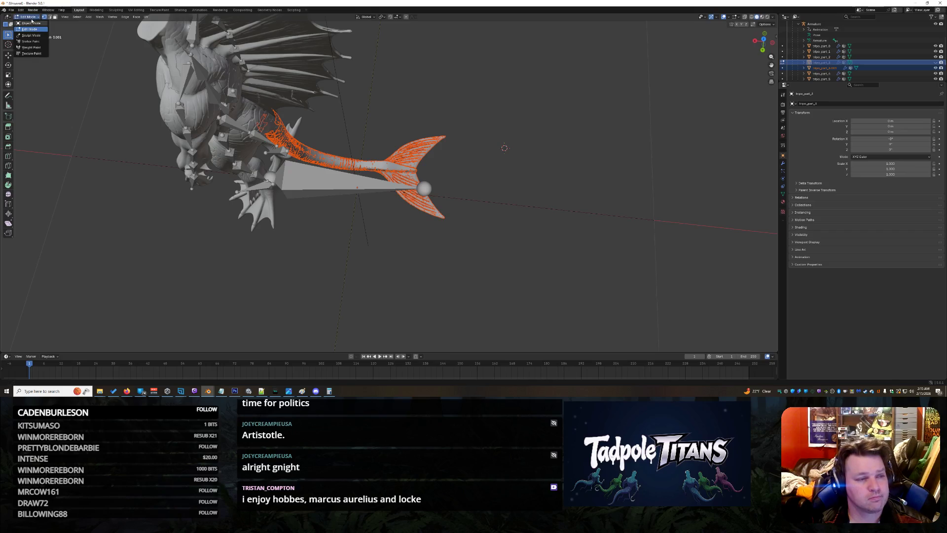
click(31, 24)
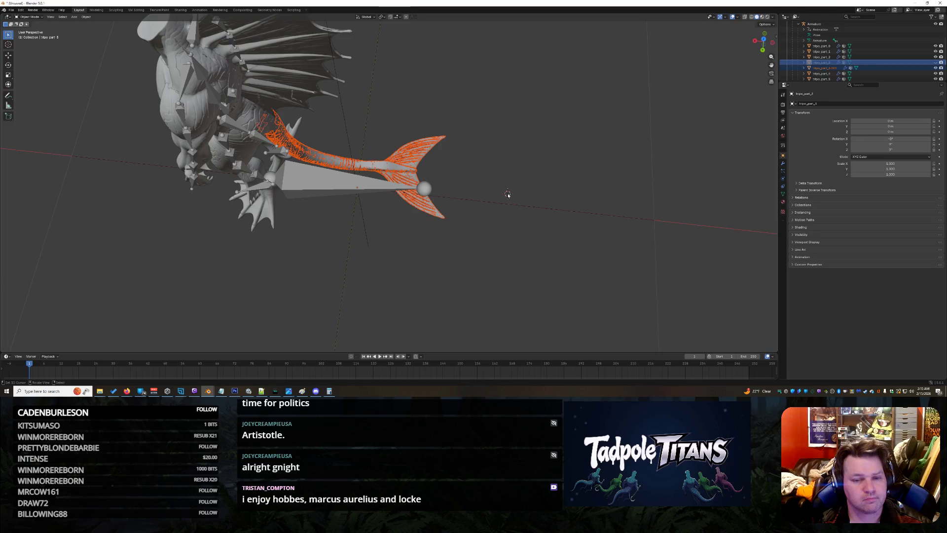
scroll(471, 183, up, 4)
Toggle X-ray, enter Edit Mode on the tail mesh and add the second tail object to the selection
mouse_move(682, 208)
mouse_down()
mouse_move(220, 124)
mouse_move(589, 77)
mouse_move(631, 42)
mouse_up()
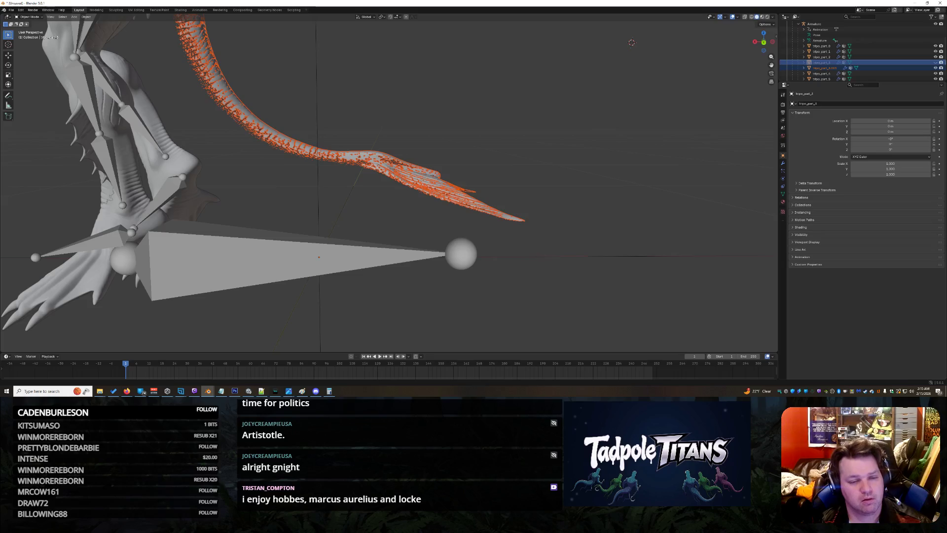
scroll(435, 150, up, 3)
scroll(435, 149, down, 10)
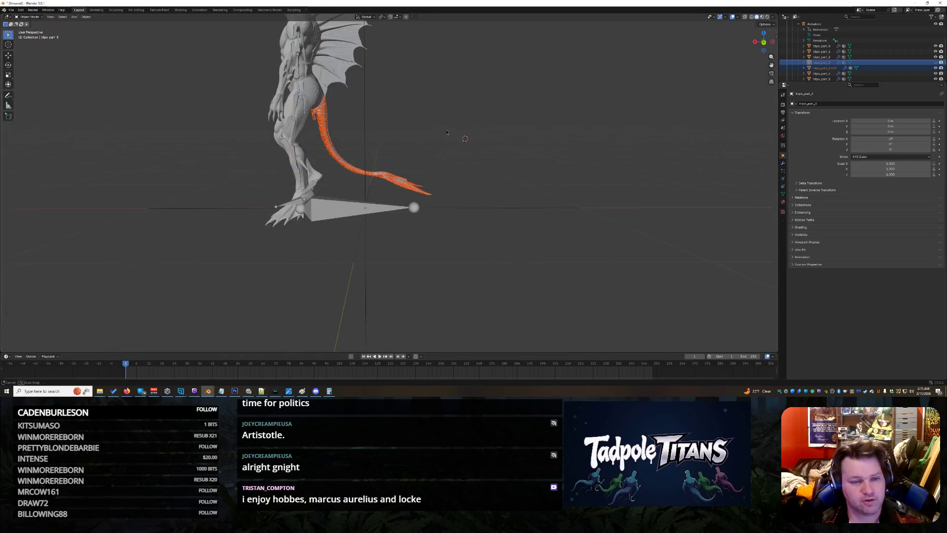
drag(435, 150, 481, 143)
scroll(481, 143, up, 4)
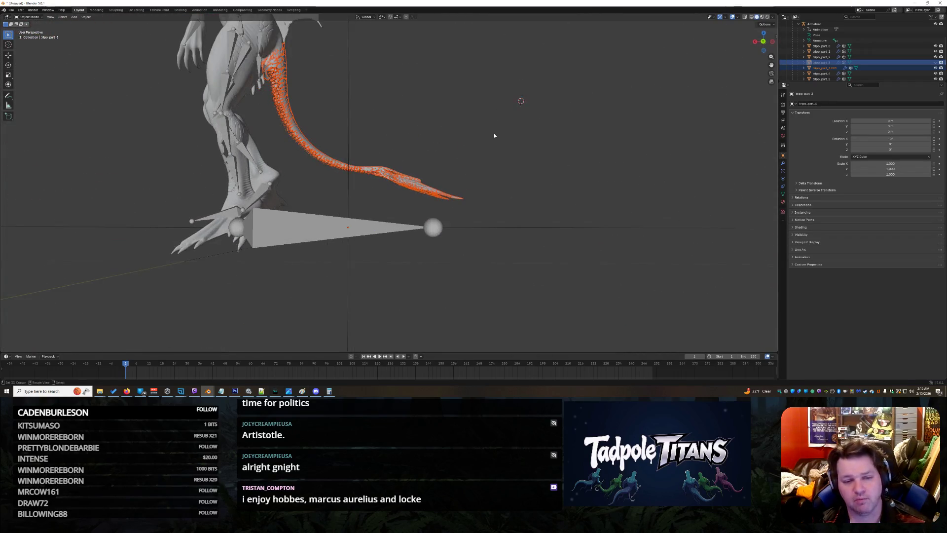
key(alt+z)
key(alt+z)
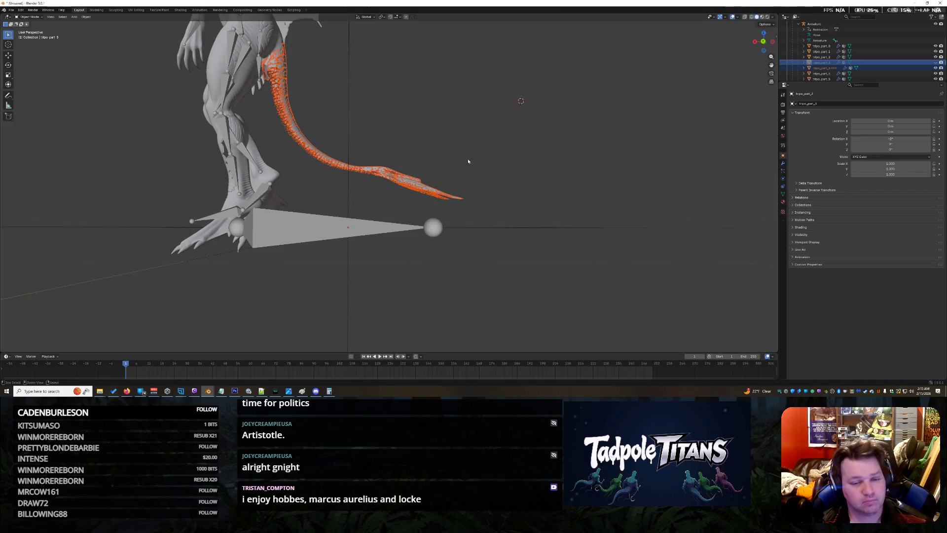
key(Tab)
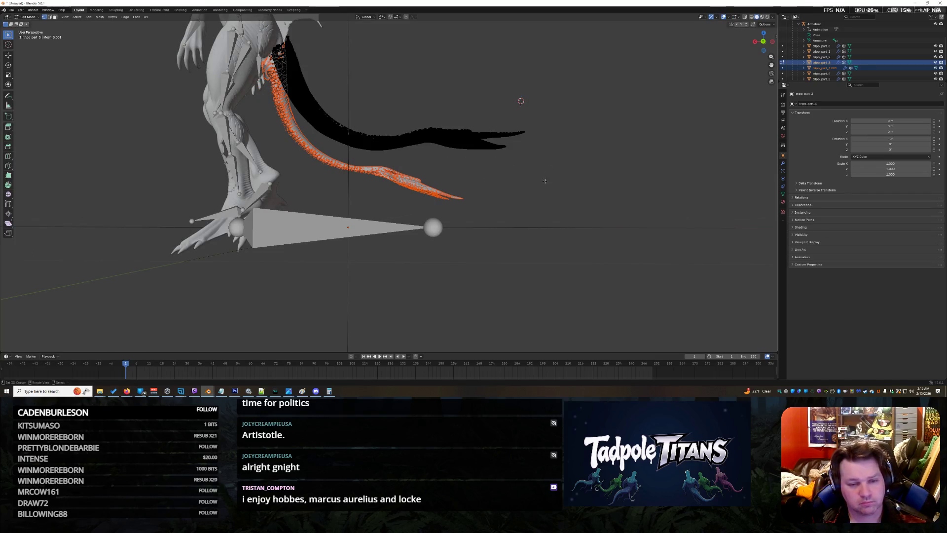
ctrl+click(872, 69)
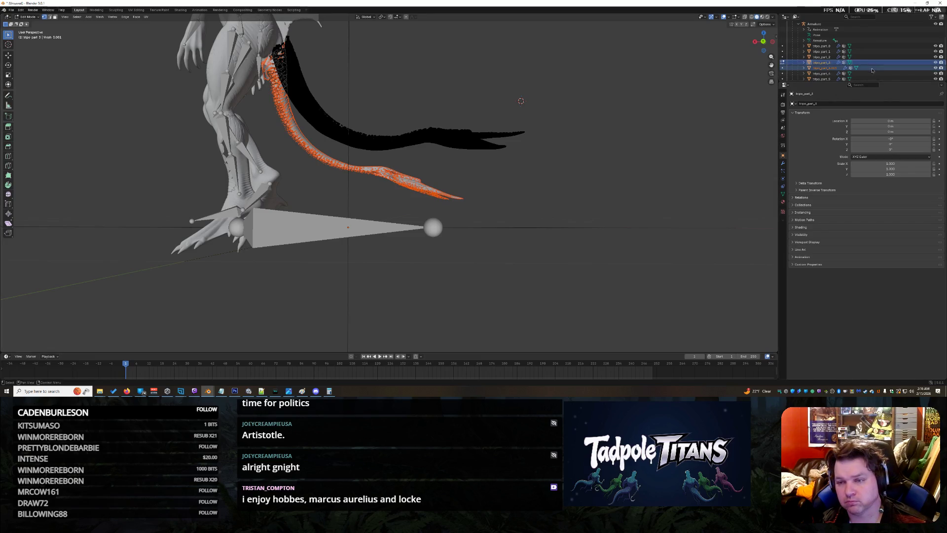
Delete the extra tail objects from the Outliner and enable X-ray display
right_click(873, 70)
click(860, 55)
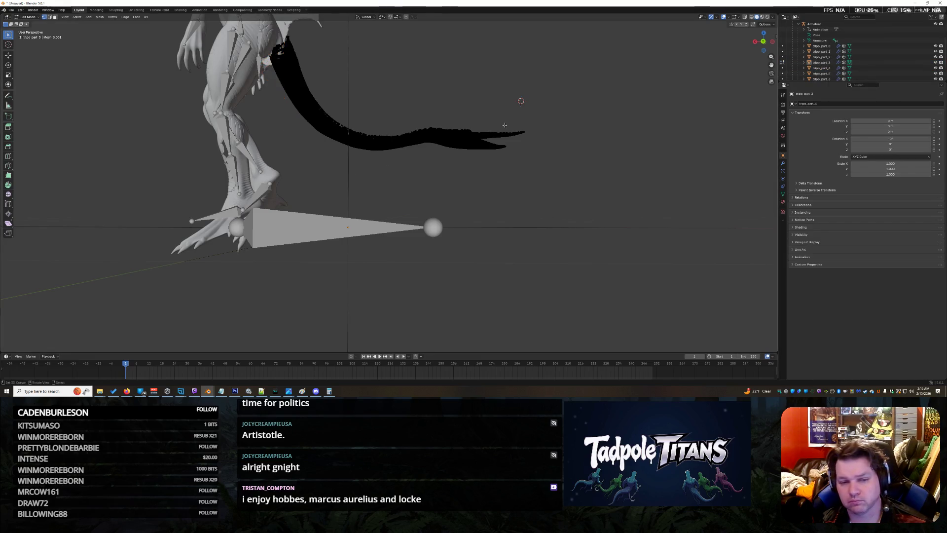
drag(552, 64, 554, 121)
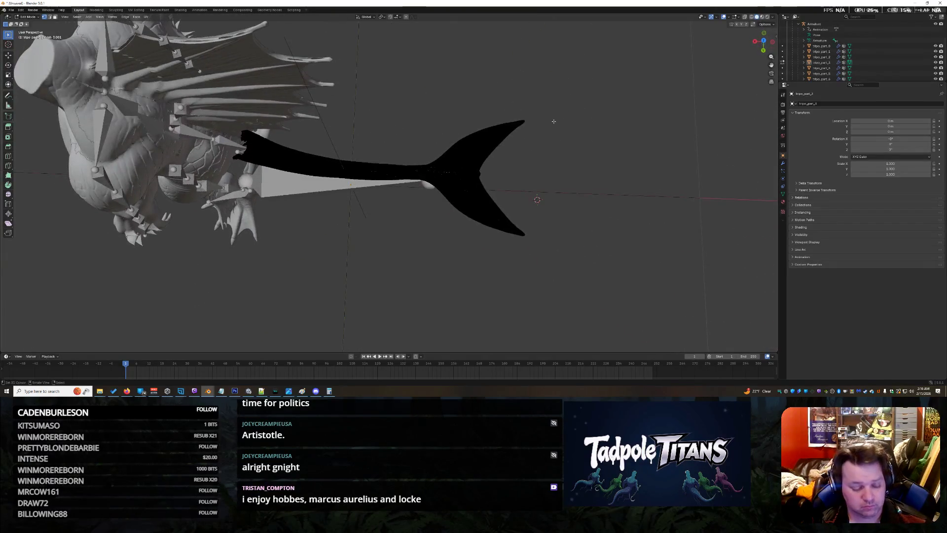
key(alt+z)
Box-select the black tail geometry, separate it By Loose Parts and hide the split-off object
drag(184, 67, 604, 283)
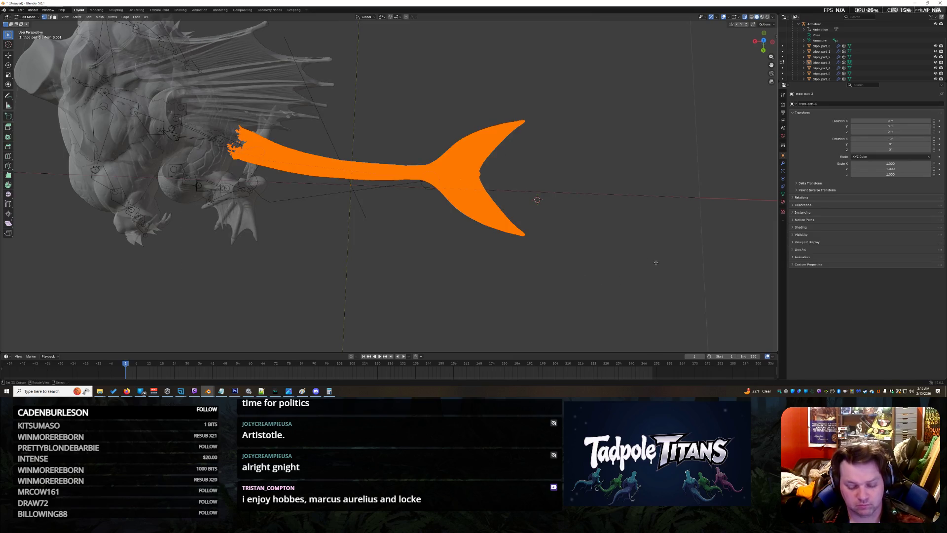
key(p)
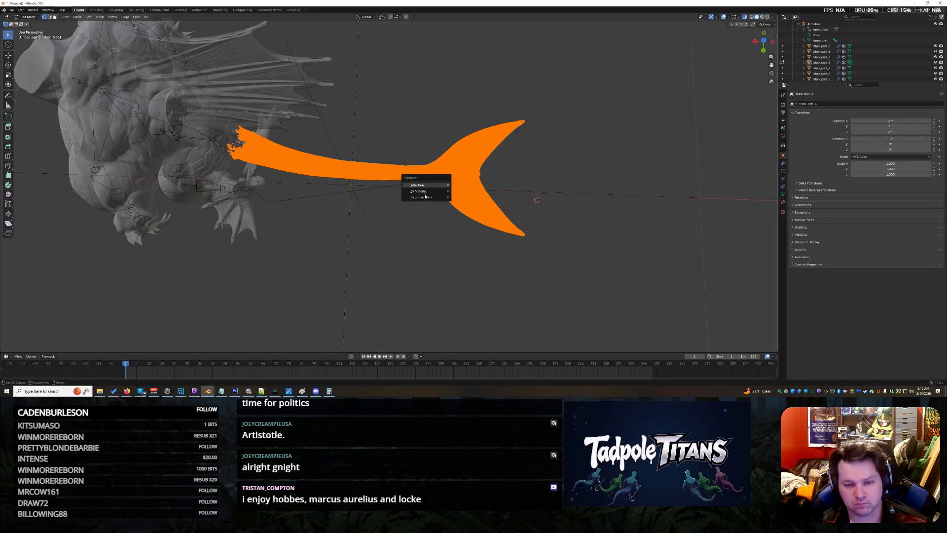
click(425, 194)
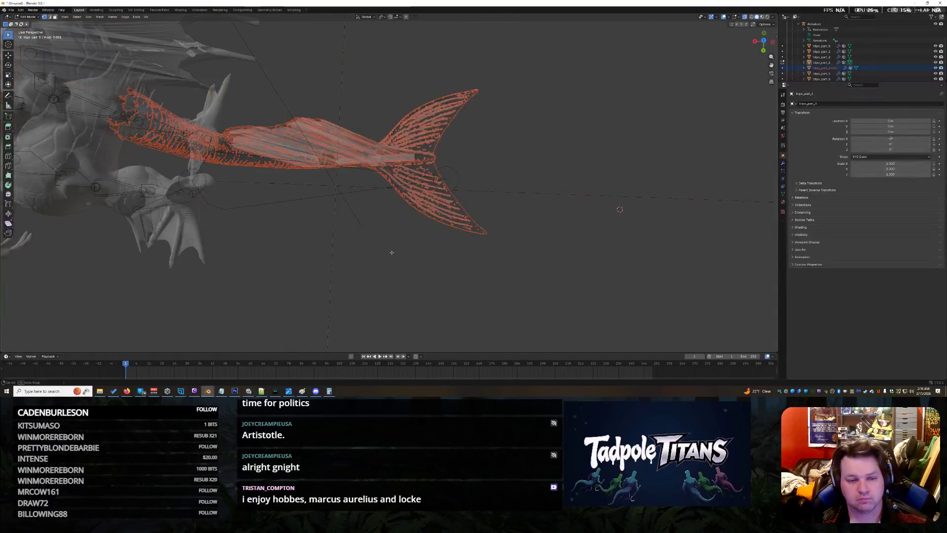
scroll(392, 252, up, 3)
scroll(392, 213, down, 5)
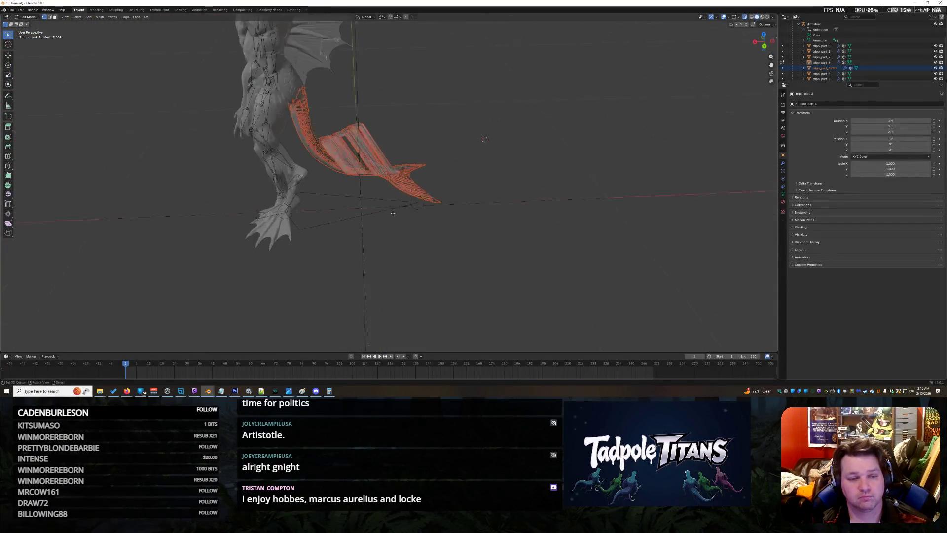
scroll(392, 213, up, 2)
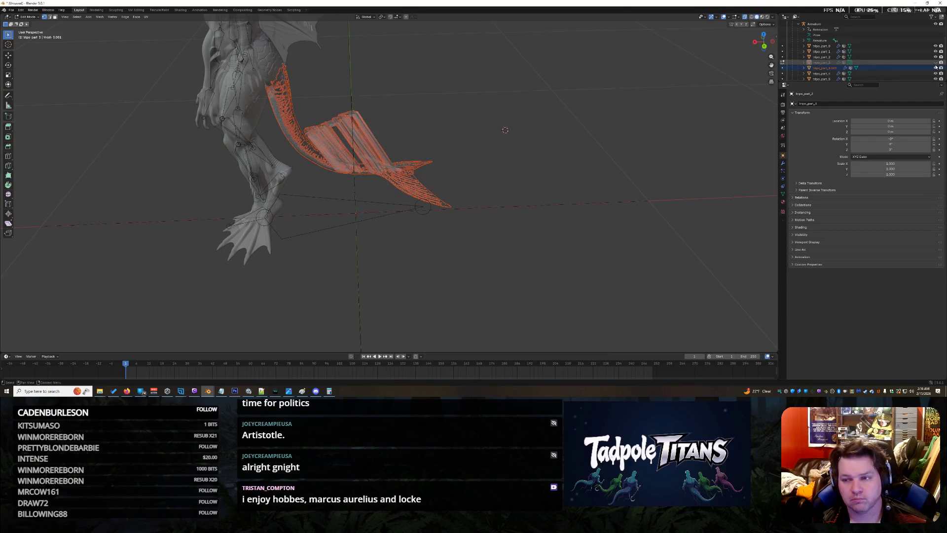
click(936, 68)
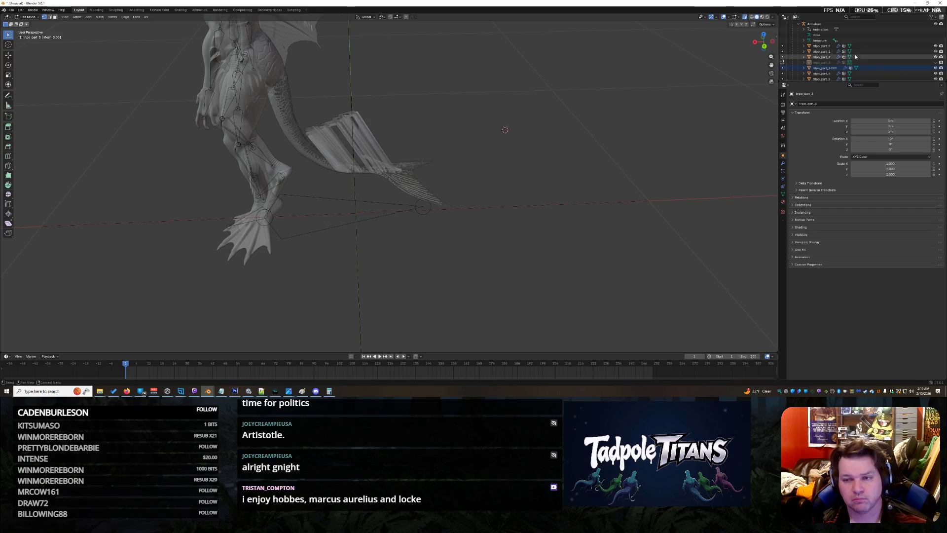
Return to Object Mode on tripo_part_3, toggle the tripo_part_4 fin's visibility back on and disable X-ray
click(786, 64)
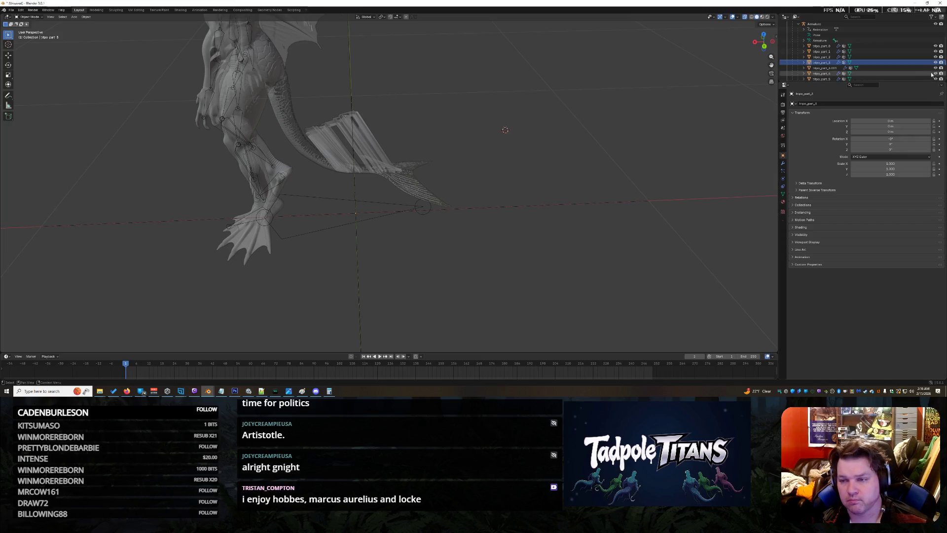
click(936, 67)
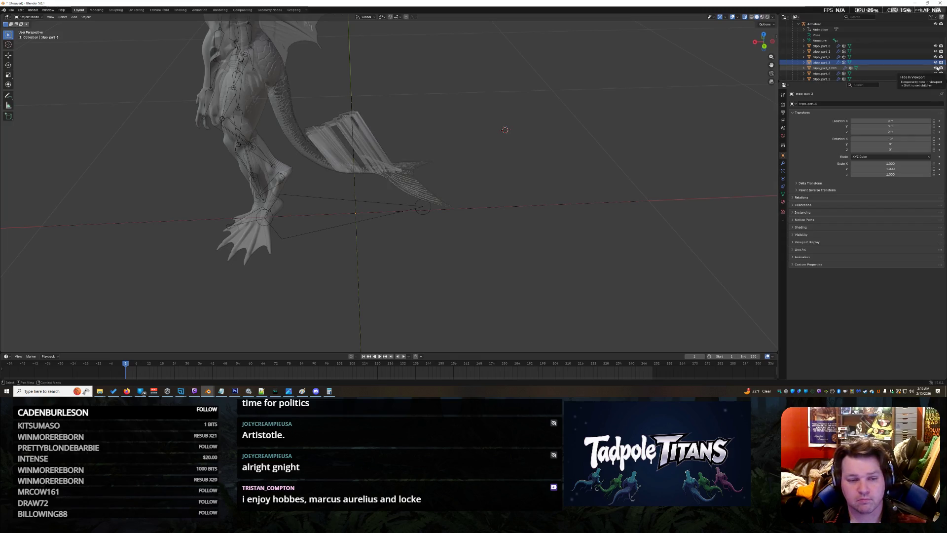
click(937, 68)
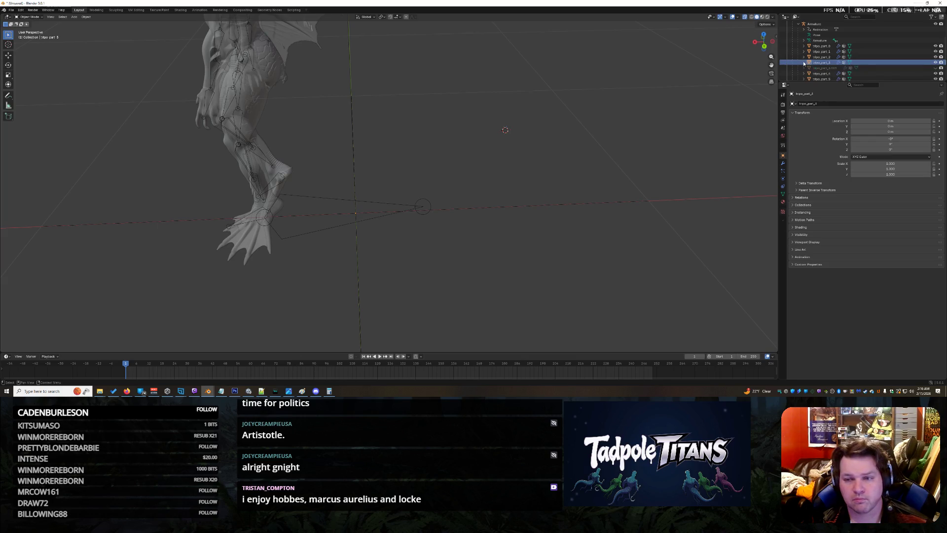
click(936, 67)
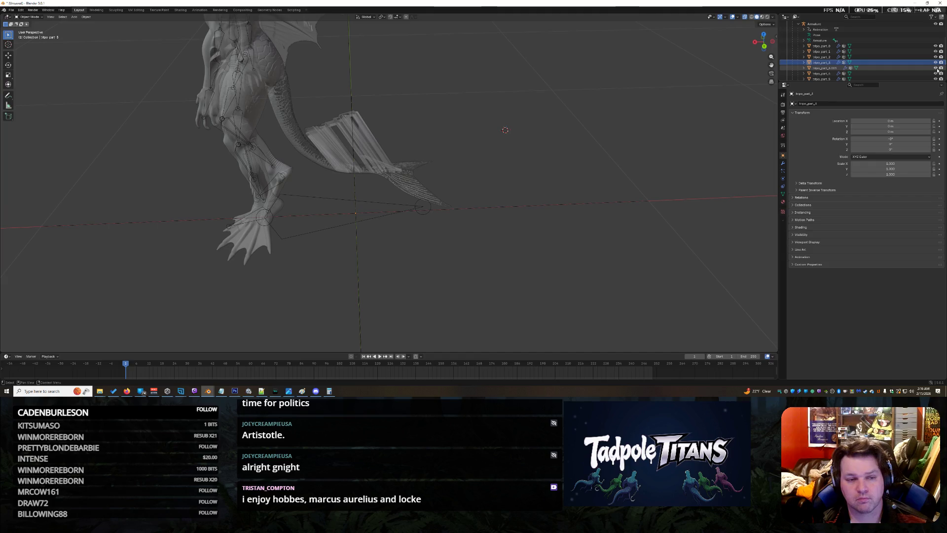
scroll(474, 193, up, 2)
mouse_move(495, 184)
mouse_down()
mouse_move(483, 186)
mouse_move(470, 153)
mouse_move(492, 171)
mouse_up()
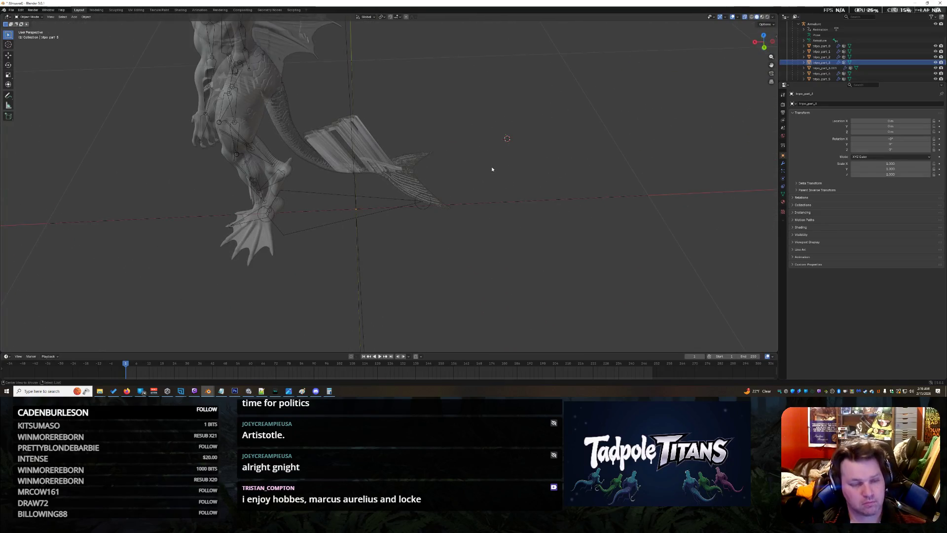
key(alt+z)
Hide and unhide the fin part while orbiting to check it against the tail
drag(483, 131, 366, 109)
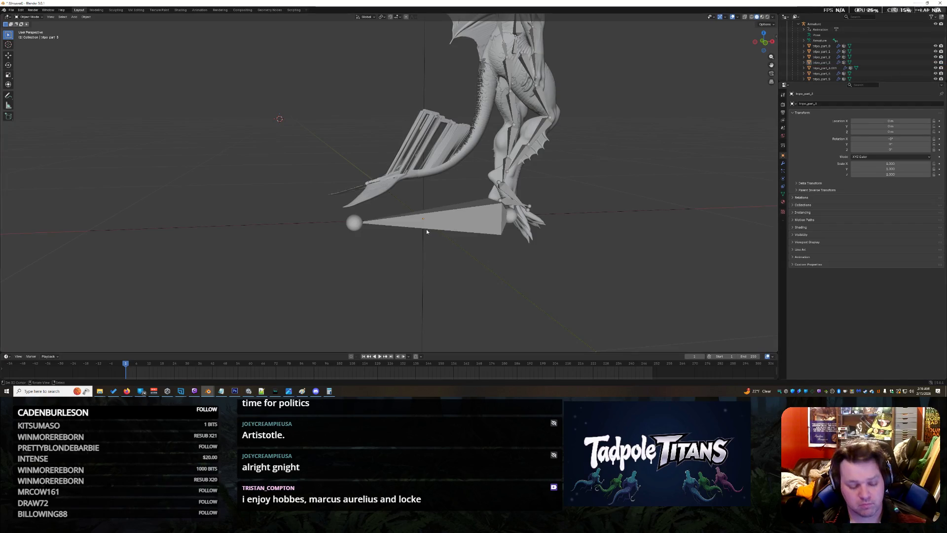
key(h)
drag(330, 153, 581, 165)
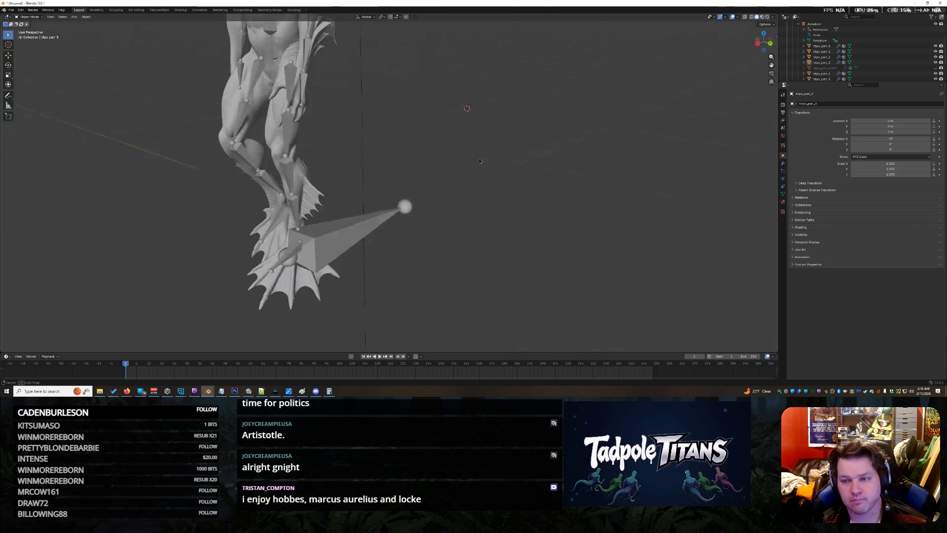
key(alt+h)
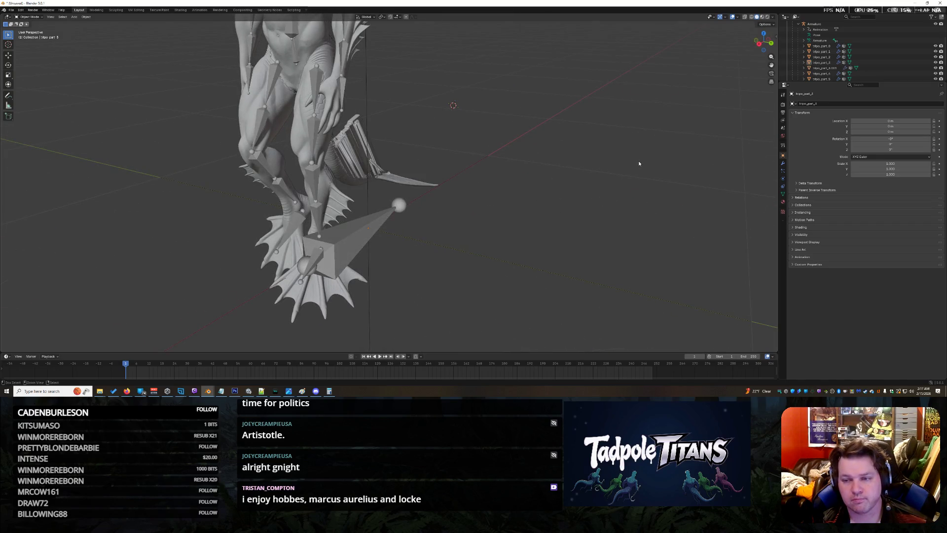
mouse_move(638, 161)
mouse_down()
mouse_move(581, 175)
mouse_move(608, 183)
mouse_up()
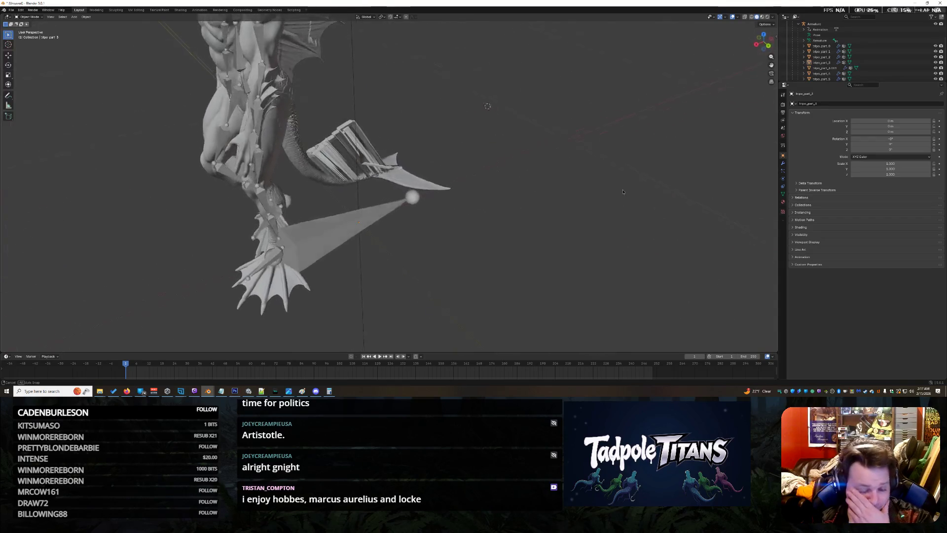
drag(524, 137, 506, 118)
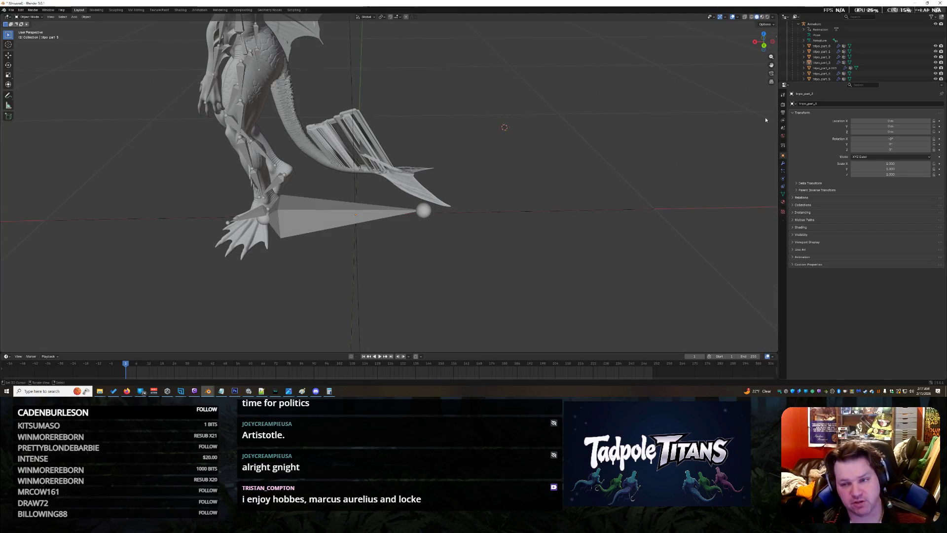
scroll(537, 150, down, 3)
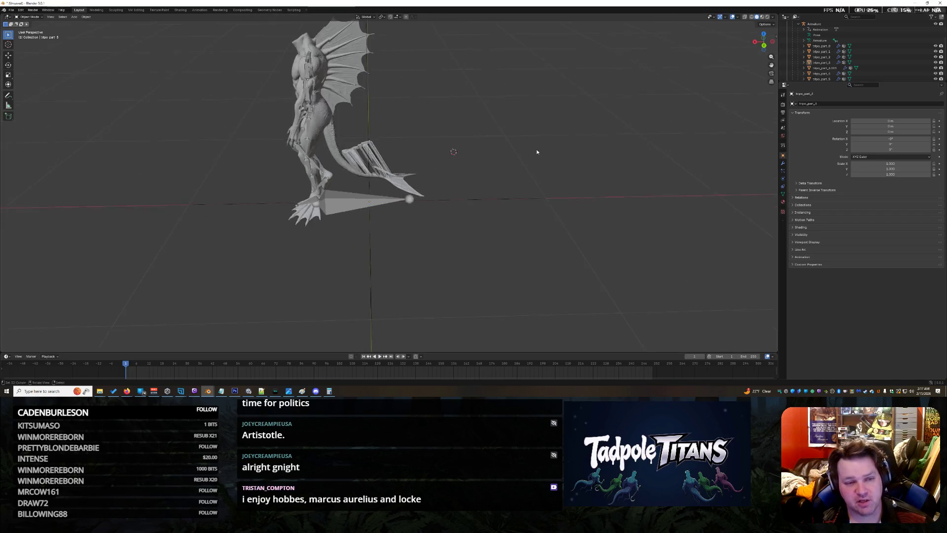
scroll(518, 156, up, 4)
scroll(526, 118, up, 2)
scroll(527, 118, down, 3)
scroll(525, 120, down, 3)
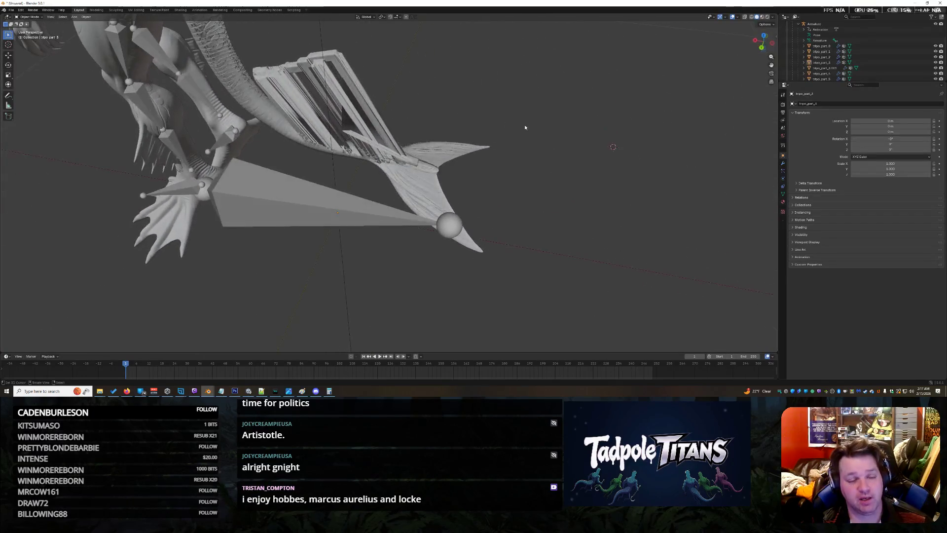
scroll(524, 123, down, 3)
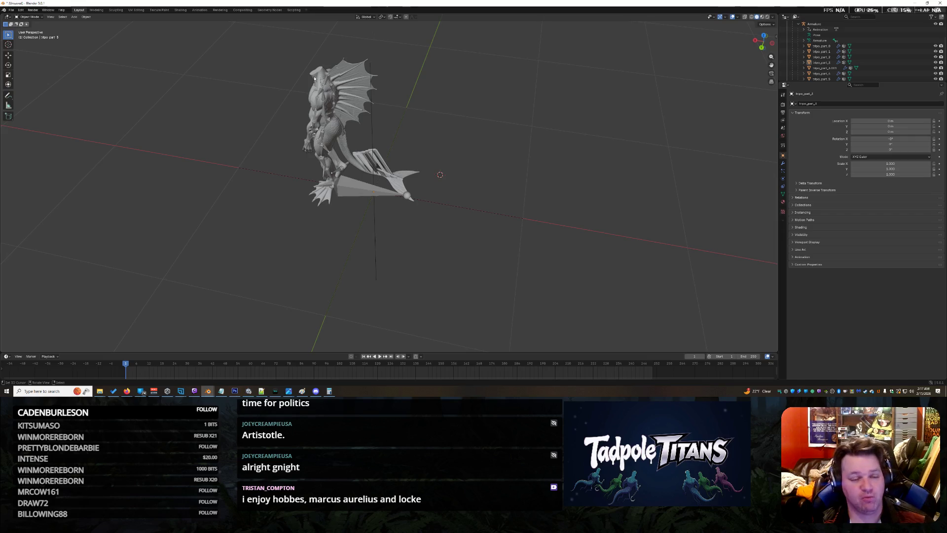
Inspect the legs, tail and fin from front and side, then enter Edit Mode on the tail mesh
drag(313, 78, 418, 101)
scroll(418, 101, up, 5)
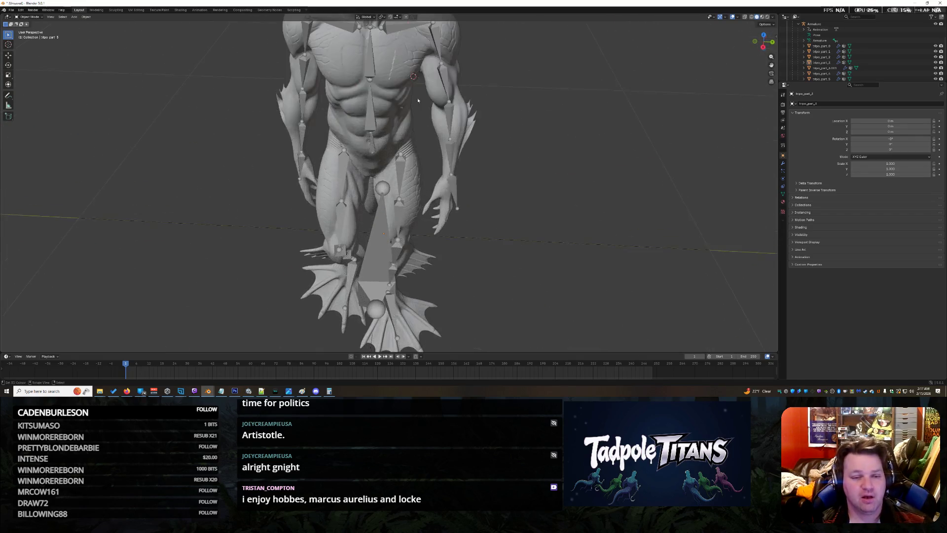
scroll(418, 101, down, 4)
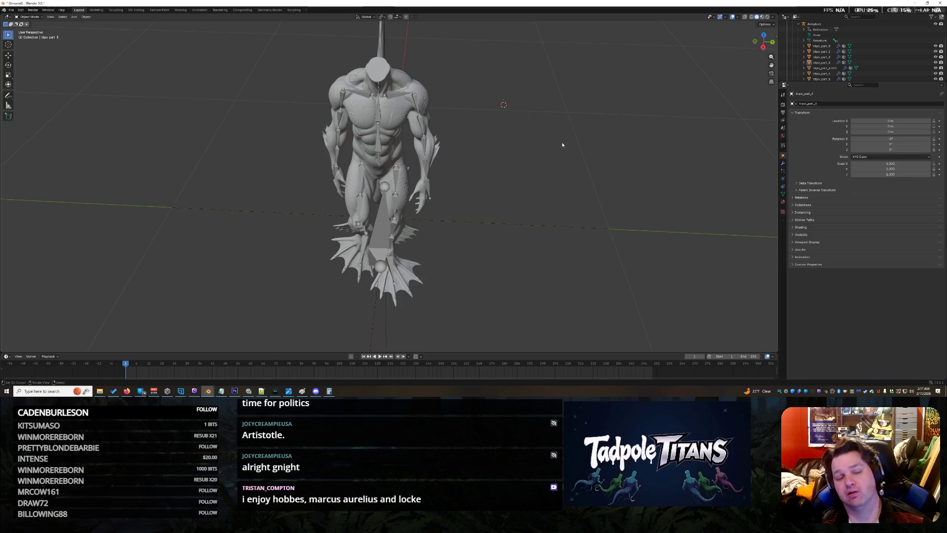
drag(592, 169, 477, 120)
scroll(476, 120, up, 3)
mouse_move(405, 124)
mouse_down()
mouse_move(426, 106)
mouse_move(408, 106)
mouse_up()
key(Tab)
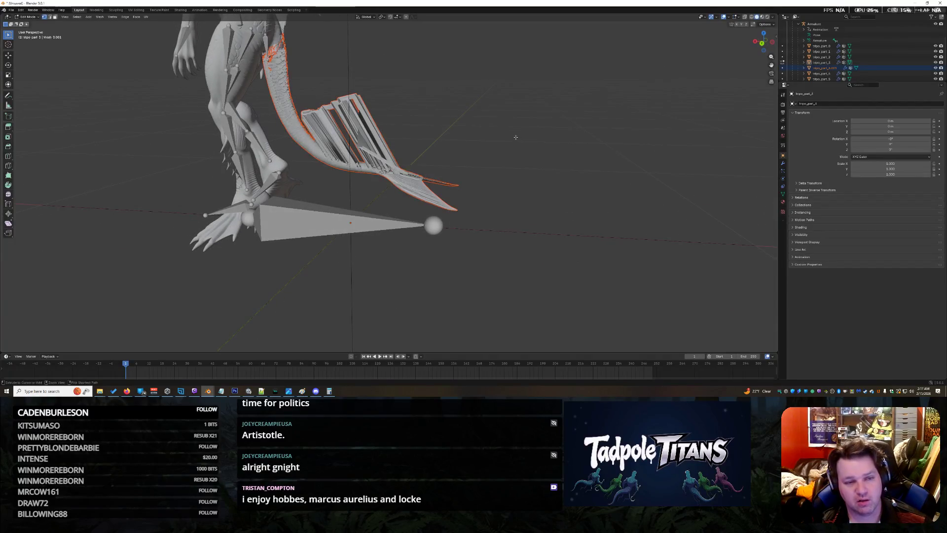
Select the tail mesh object, focus the view on it and return to Object Mode
key(ctrl+z)
key(ctrl+z)
key(ctrl+z)
key(ctrl+z)
key(ctrl+z)
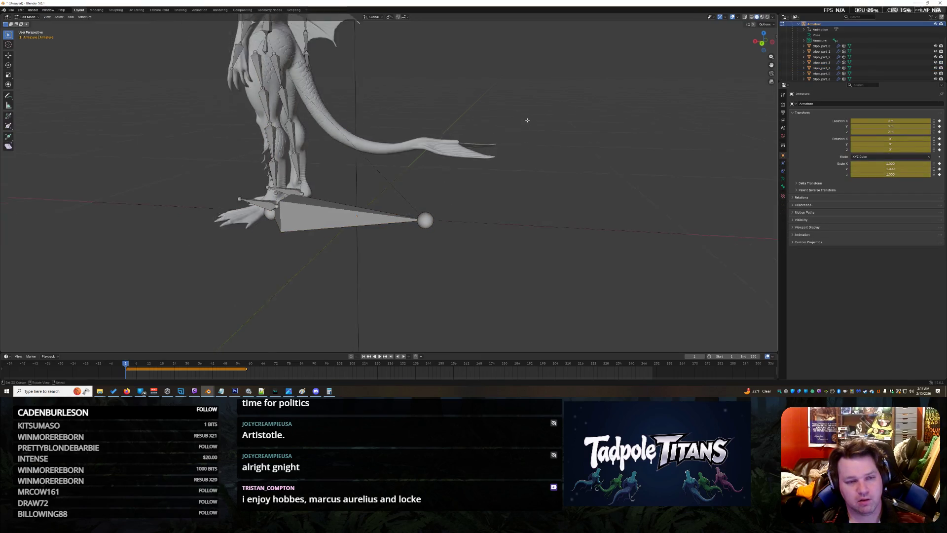
scroll(526, 121, down, 3)
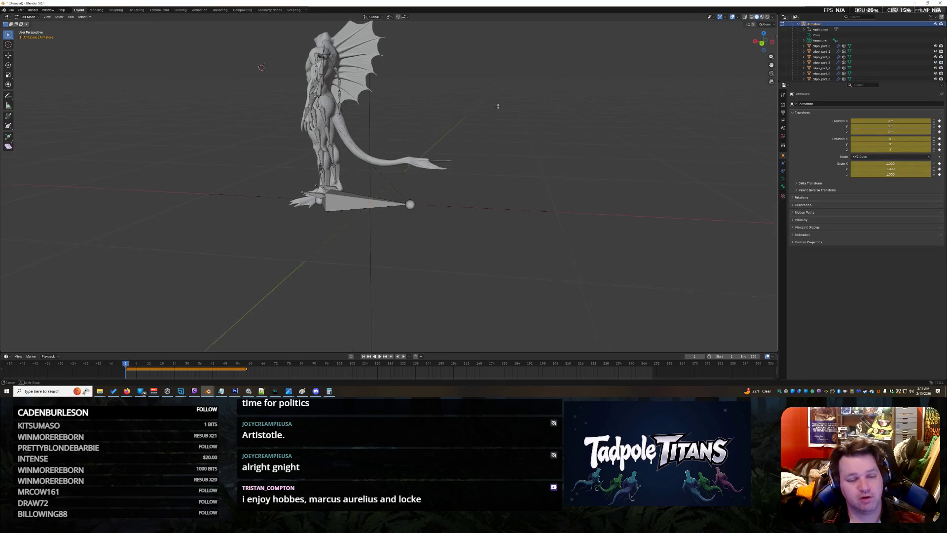
scroll(498, 106, up, 3)
click(822, 62)
key(KP_Decimal)
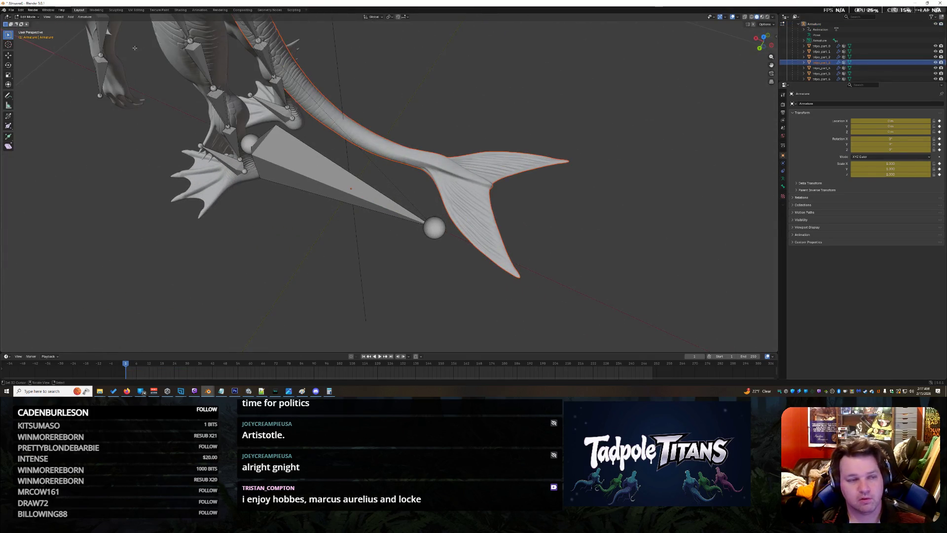
key(Tab)
key(Tab)
click(32, 17)
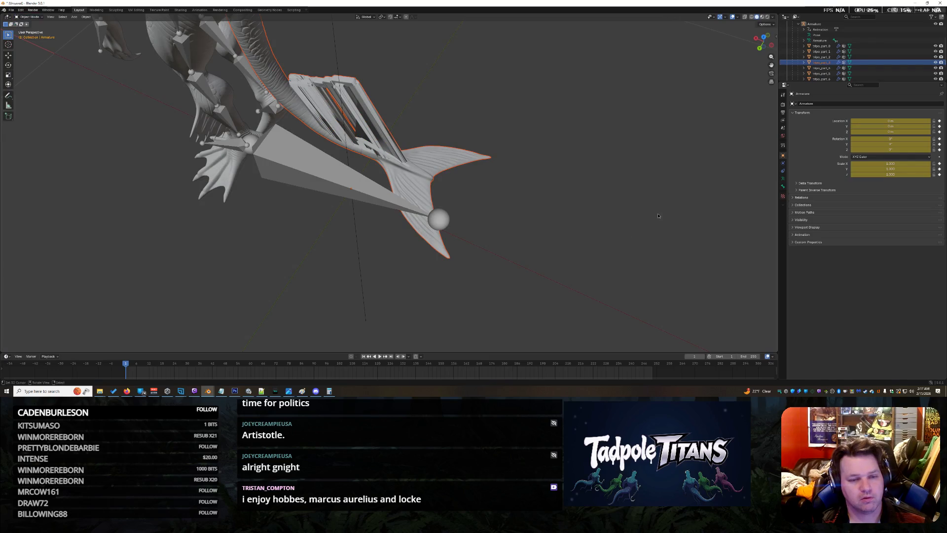
Make tripo_part_3 the active object and switch toward editing its geometry
drag(524, 193, 555, 157)
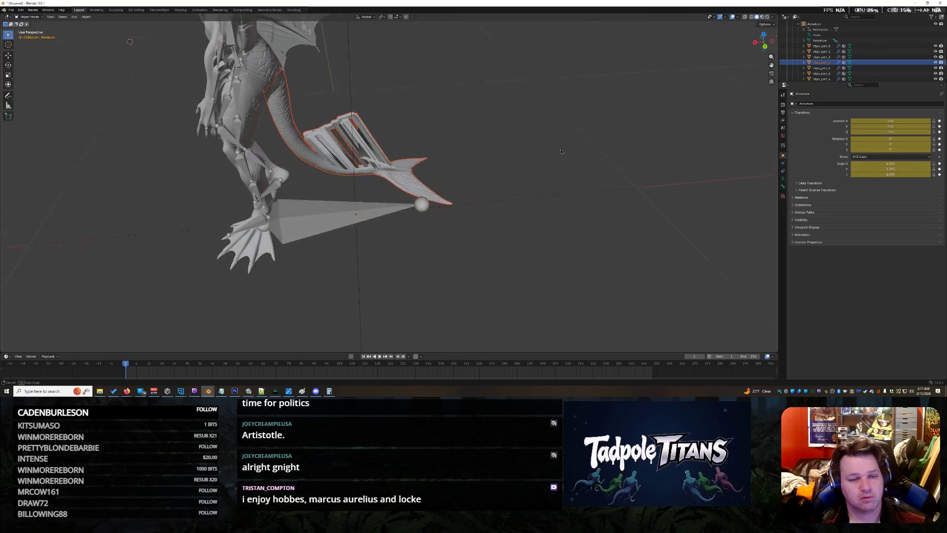
scroll(554, 157, up, 1)
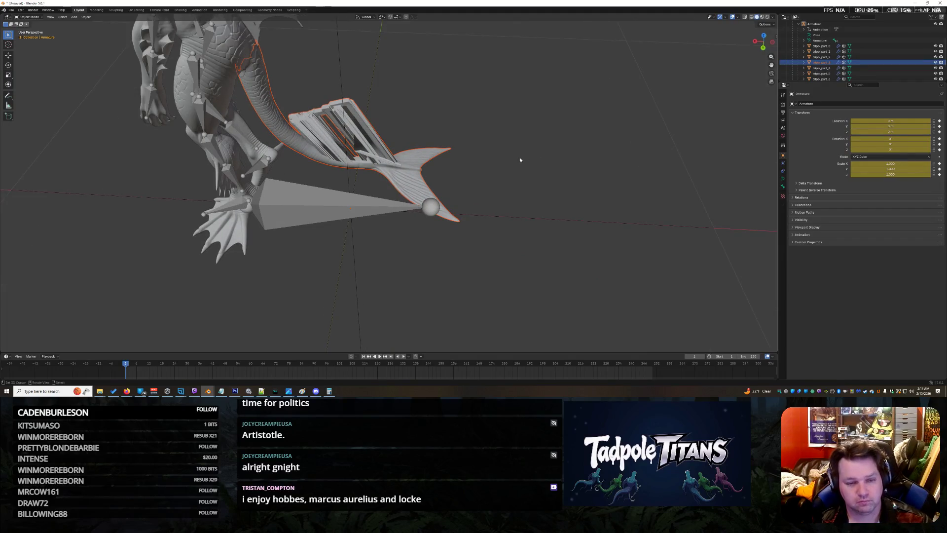
right_click(866, 64)
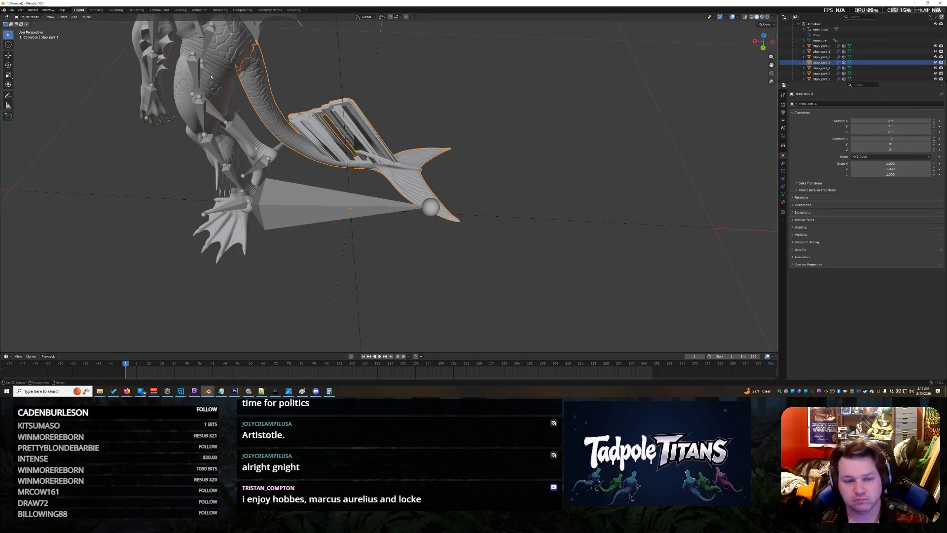
click(33, 17)
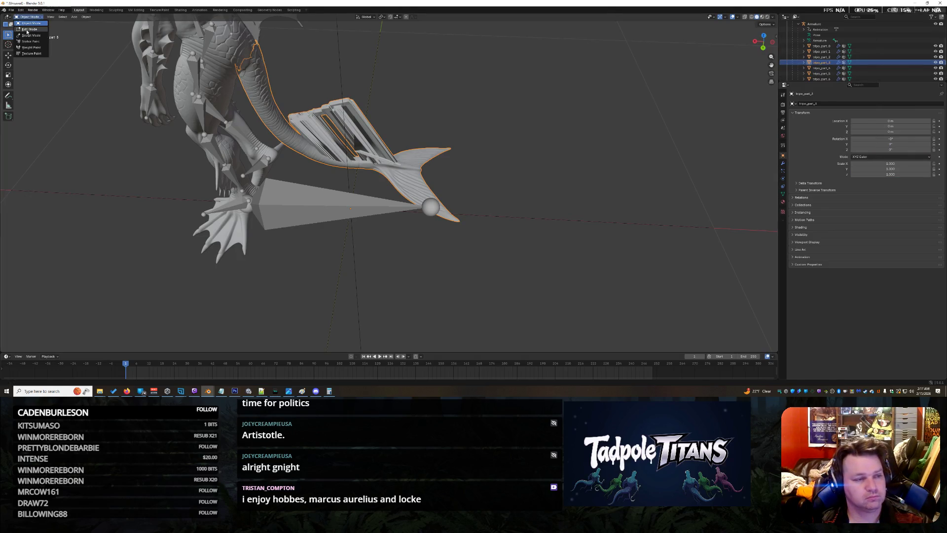
scroll(518, 119, down, 5)
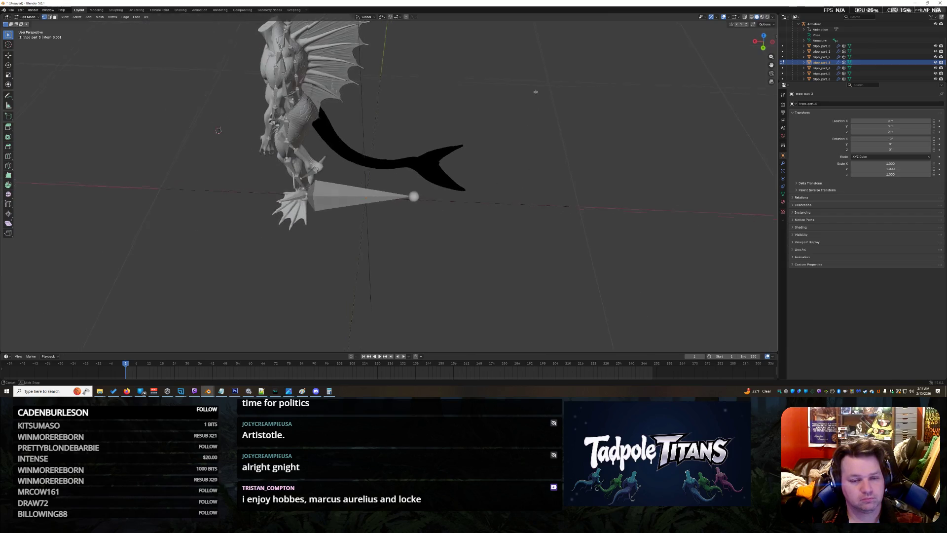
Separate all the selected tail geometry into its own object and return to Object Mode
drag(518, 118, 531, 135)
key(a)
scroll(508, 212, up, 5)
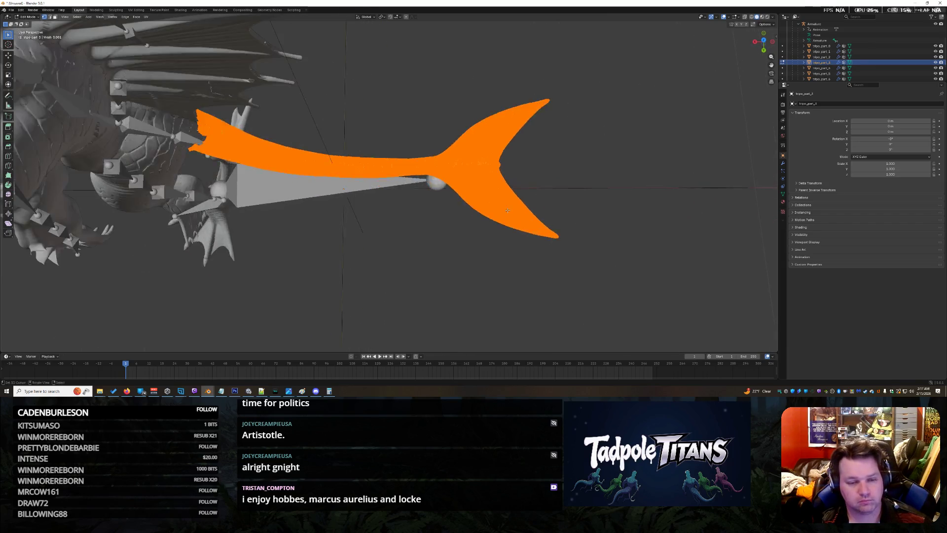
key(p)
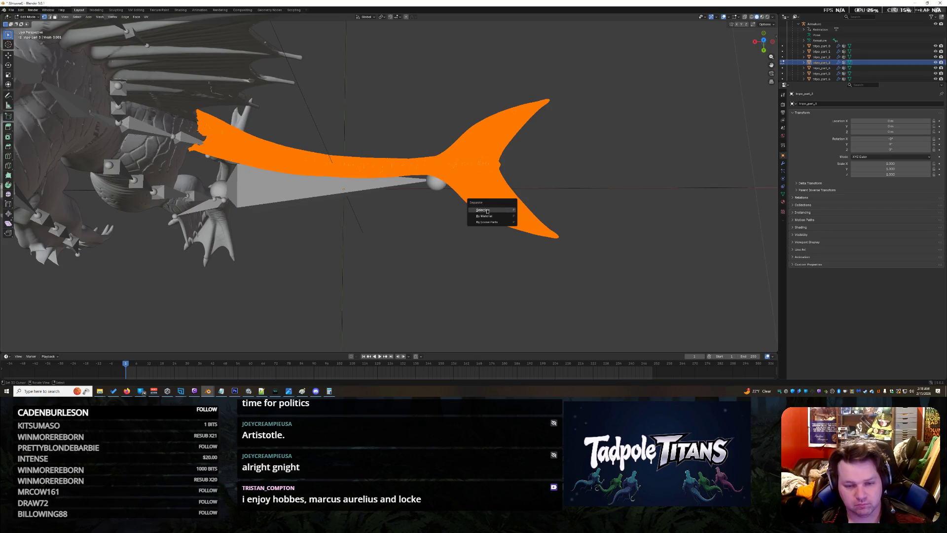
key(Return)
key(Tab)
Play the animation to see how the separated tail behaves
drag(419, 225, 380, 325)
scroll(403, 250, up, 3)
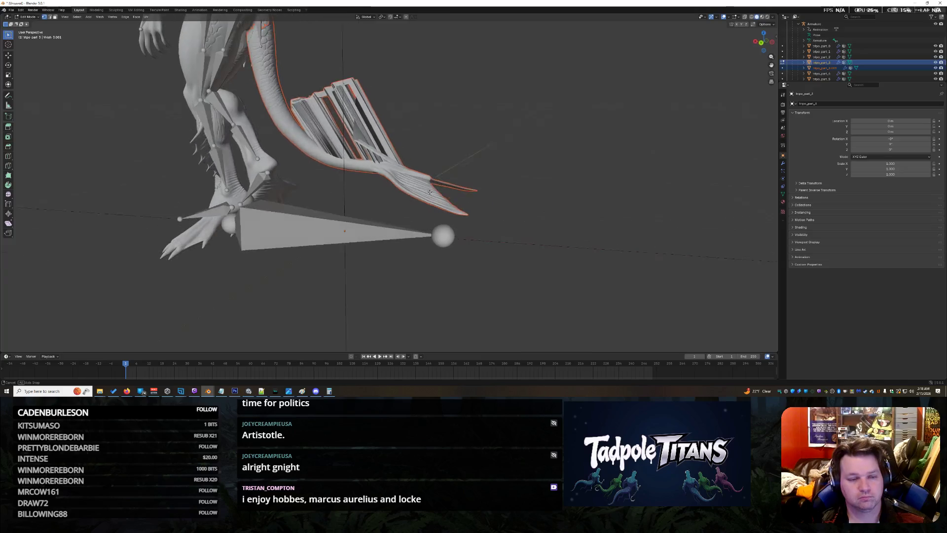
click(379, 356)
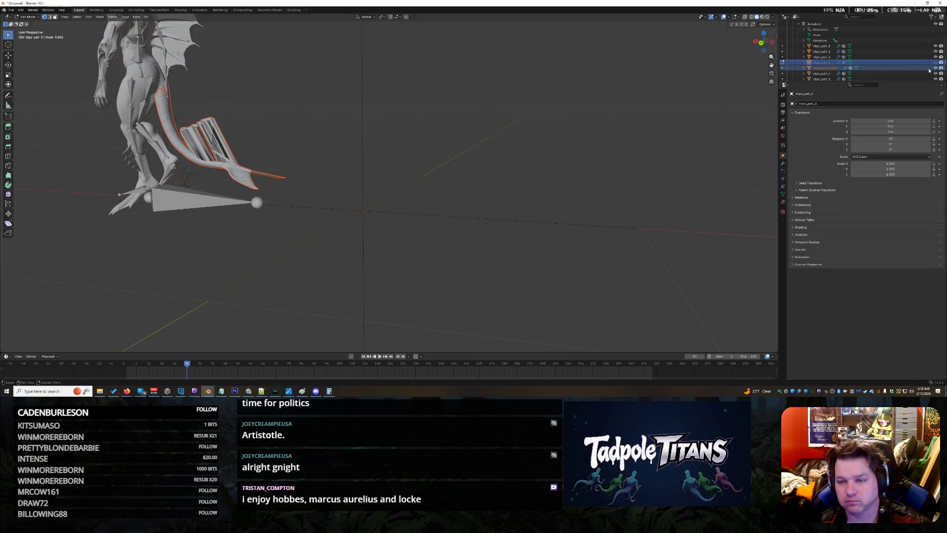
Back in Object Mode, select the separated tail object
ctrl+click(851, 68)
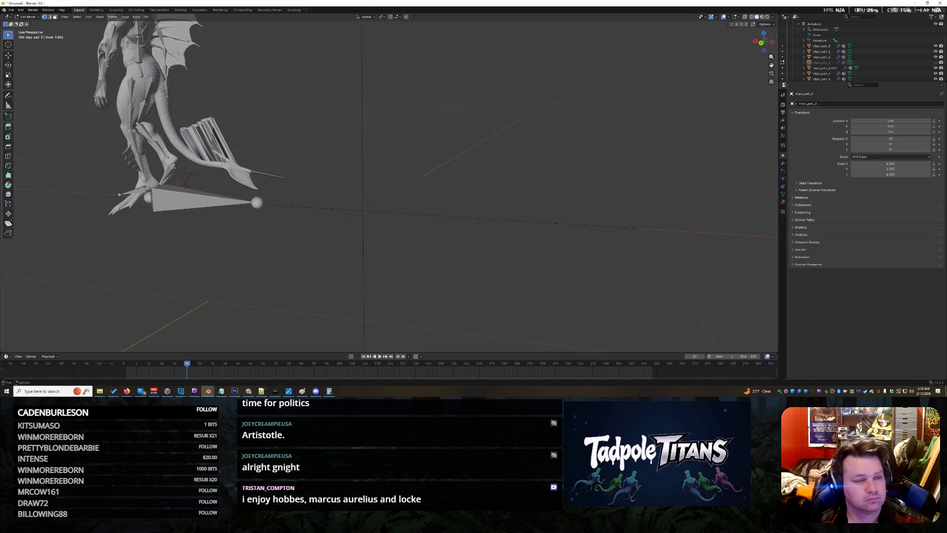
click(28, 17)
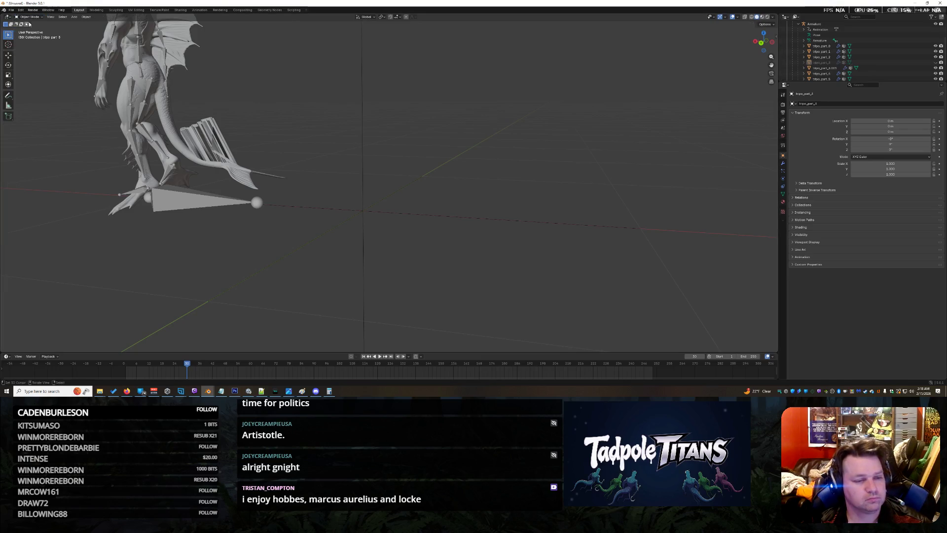
scroll(294, 145, down, 4)
scroll(294, 146, up, 3)
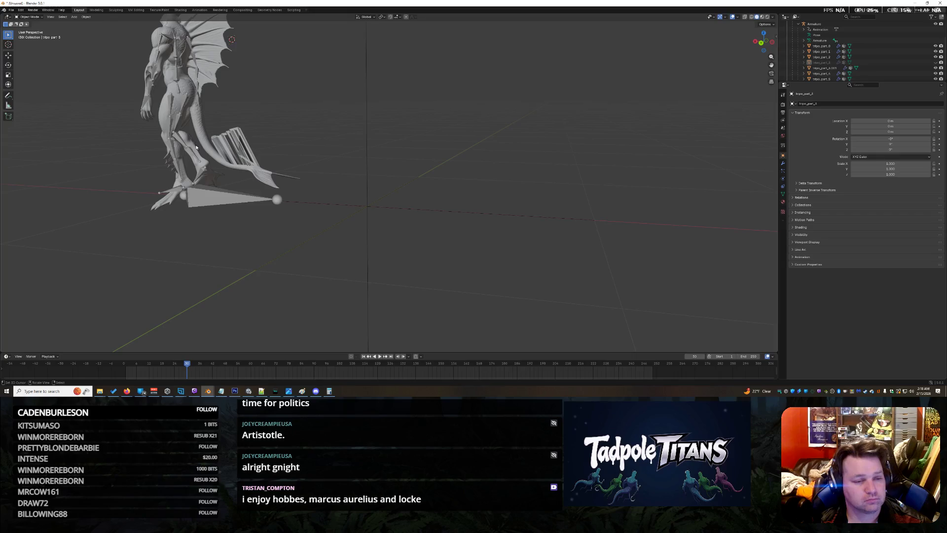
click(200, 138)
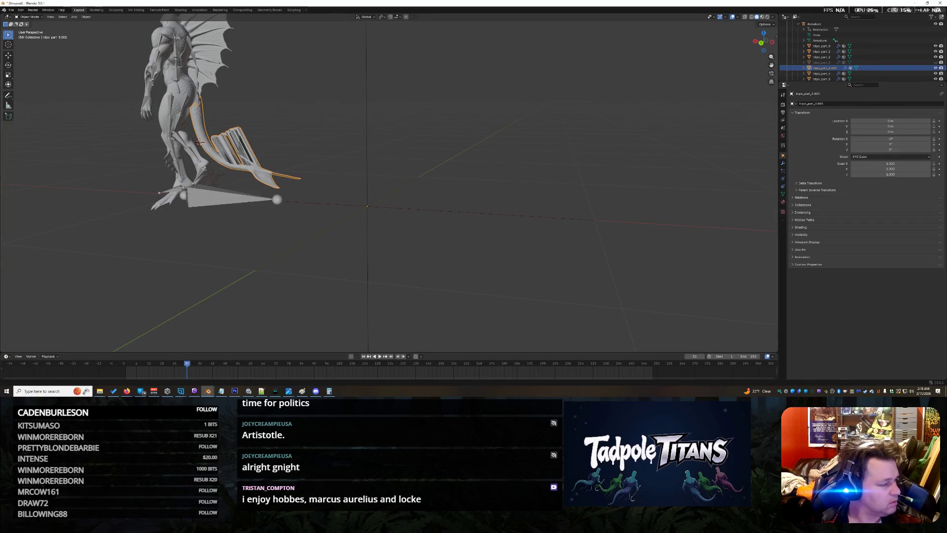
click(32, 20)
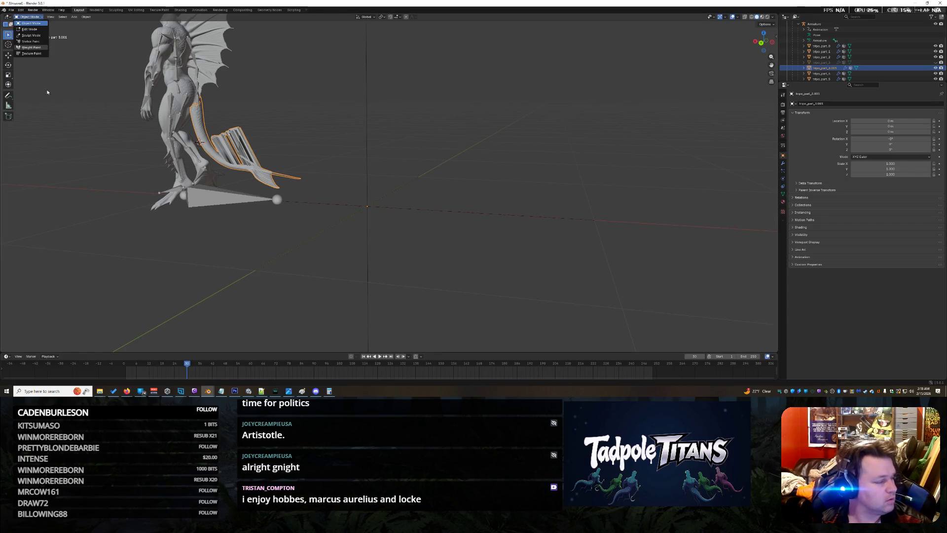
Make the Armature the active object and switch it into Pose Mode
click(816, 24)
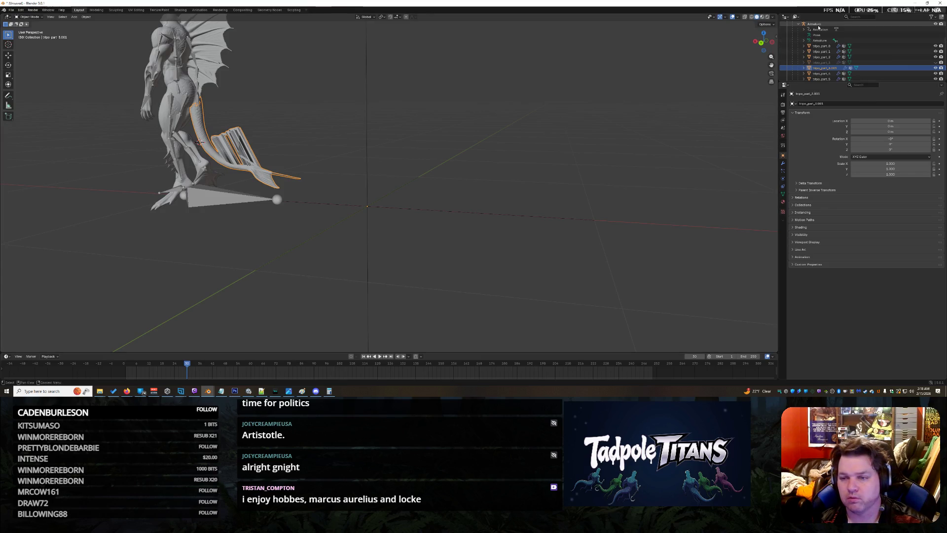
click(32, 16)
click(34, 35)
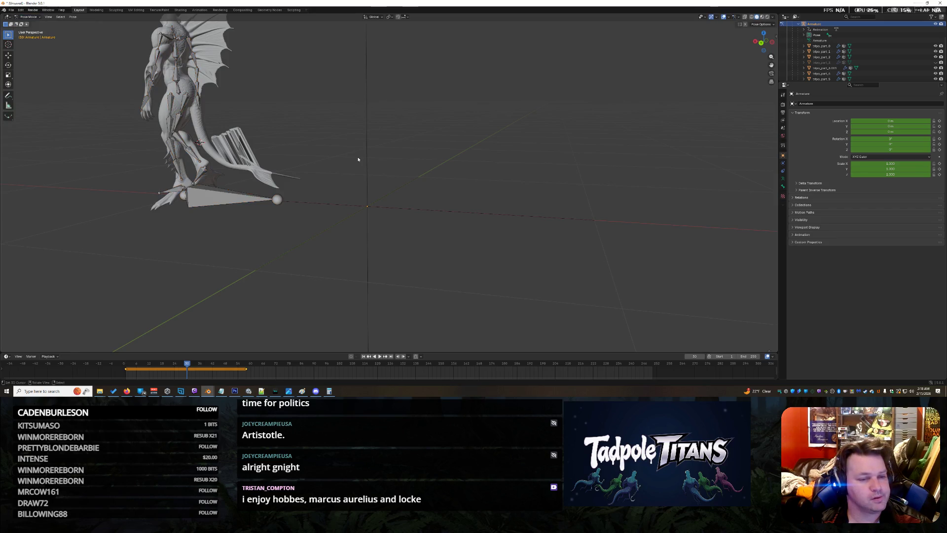
scroll(271, 130, down, 4)
Box-select every bone and clear all their pose transforms
drag(437, 273, 223, 68)
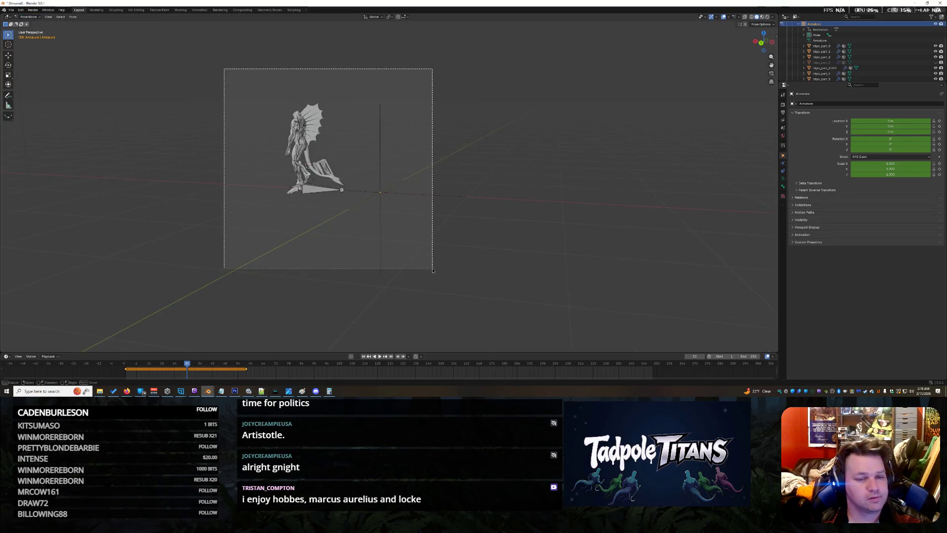
click(59, 18)
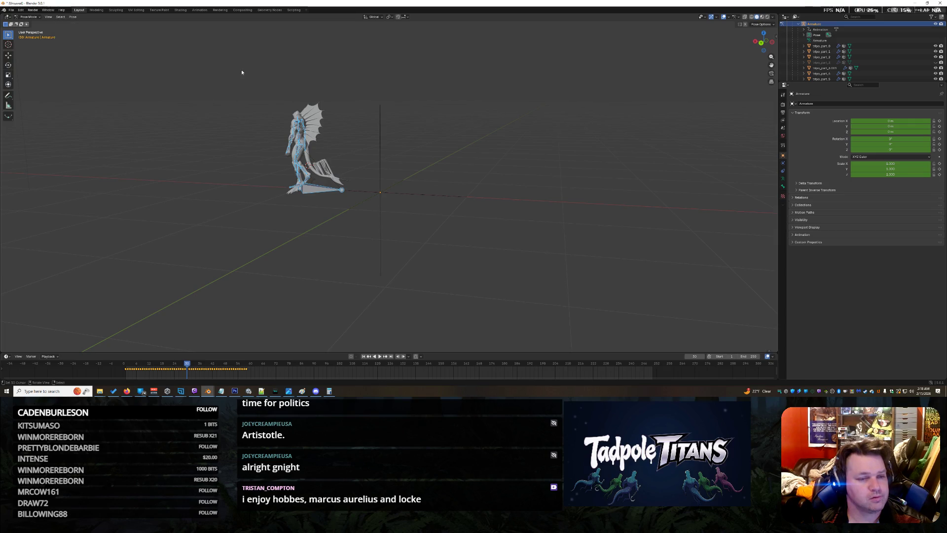
click(73, 17)
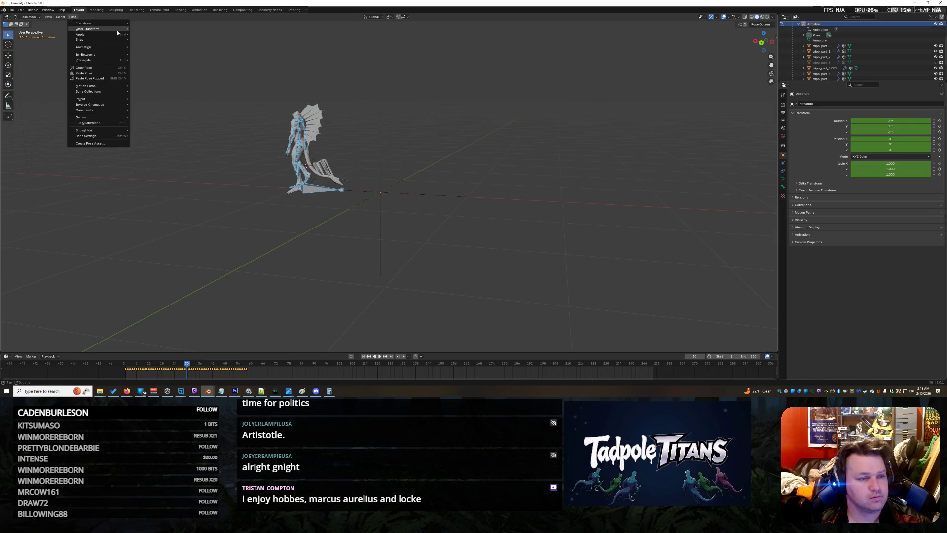
click(148, 29)
scroll(529, 222, up, 5)
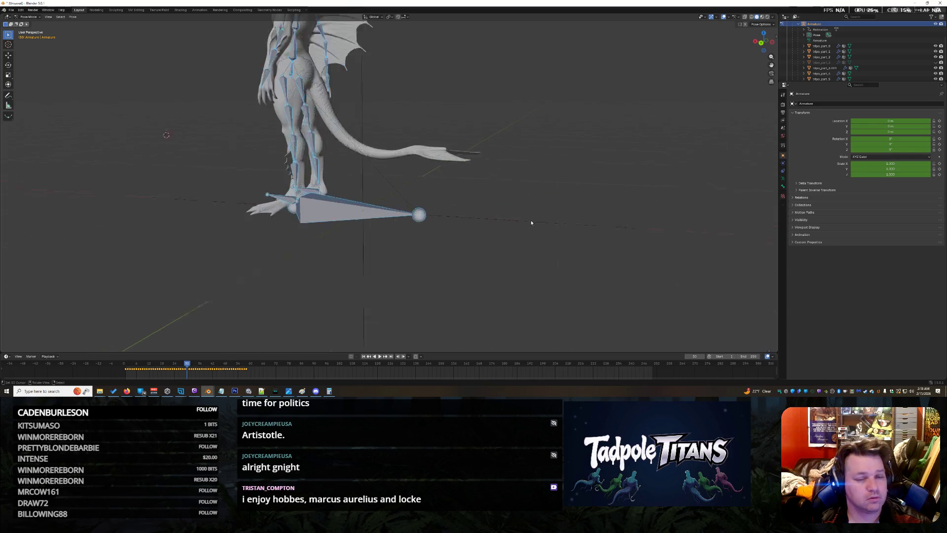
Orbit in on the feet and tail and select a single spine bone
mouse_move(528, 221)
mouse_down()
mouse_move(442, 224)
mouse_move(556, 238)
mouse_move(517, 229)
mouse_up()
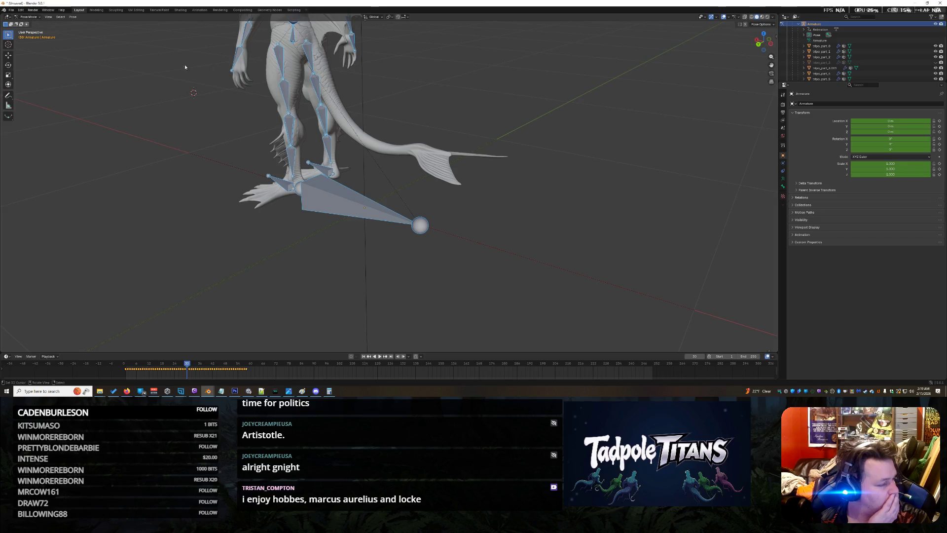
mouse_move(404, 82)
mouse_down()
mouse_move(429, 51)
mouse_move(418, 195)
mouse_move(343, 146)
mouse_up()
click(228, 121)
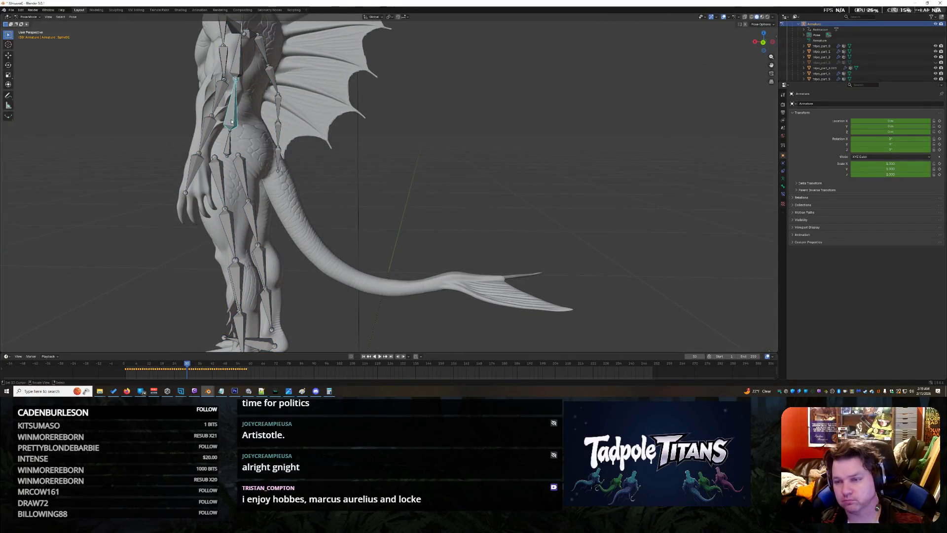
Expand the Pose in the Outliner and select the separated tail object there
click(802, 36)
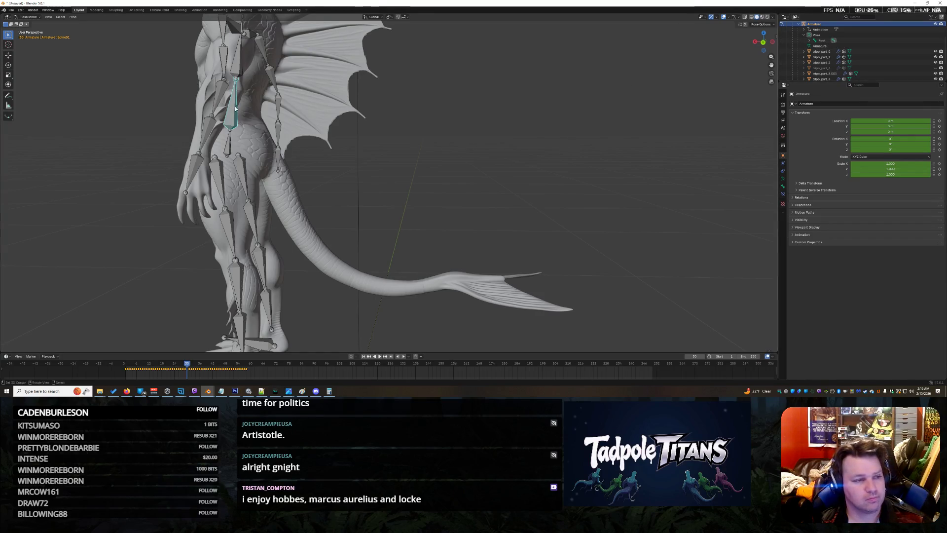
click(295, 203)
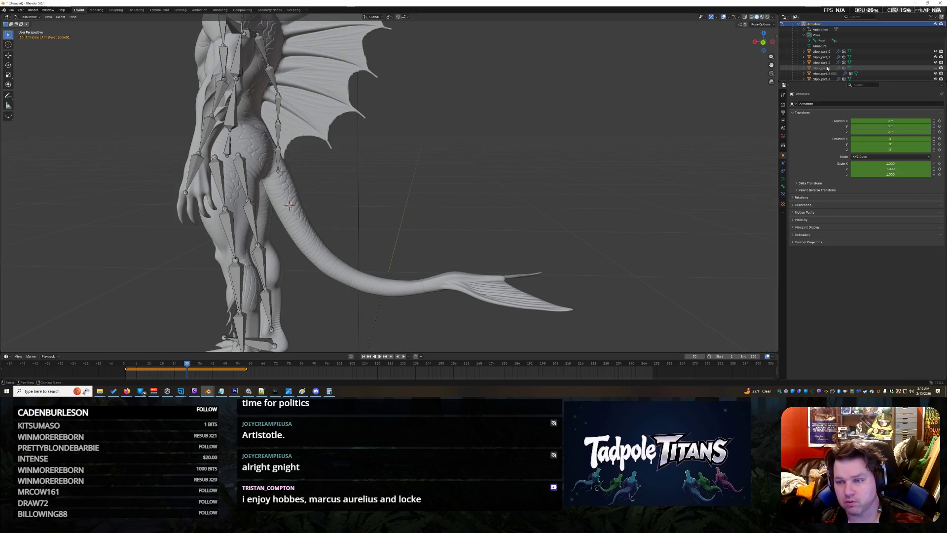
click(812, 72)
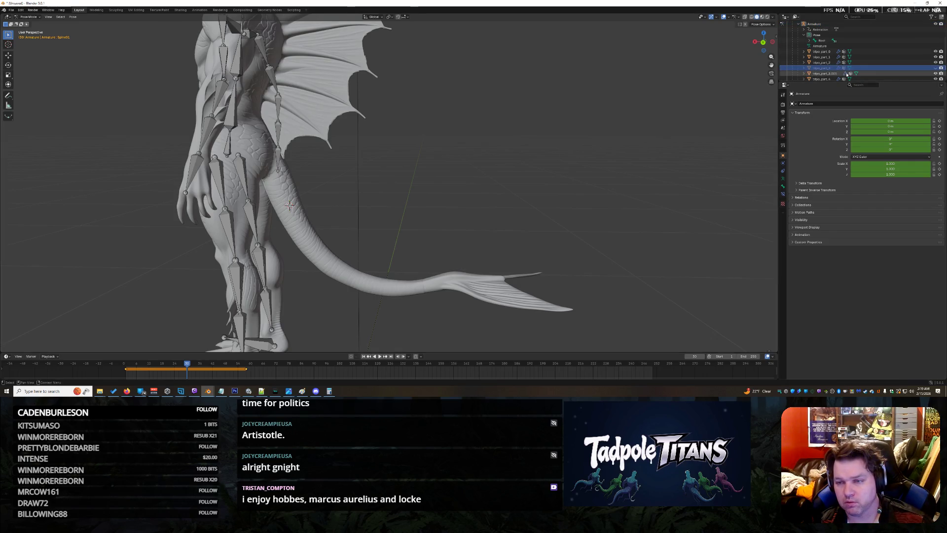
click(819, 75)
key(KP_Decimal)
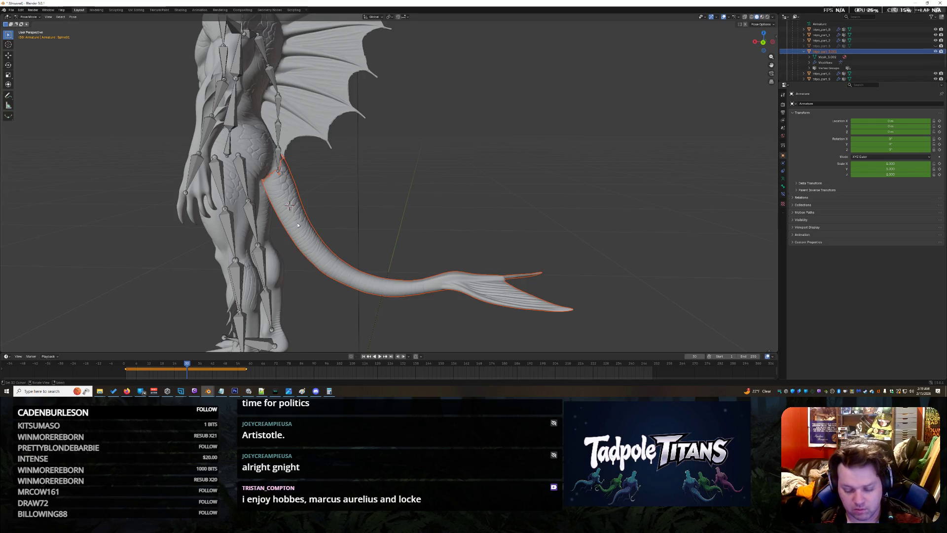
Add the upper-back spine bone to the selection and bring up the parenting choices with Ctrl+P
click(231, 115)
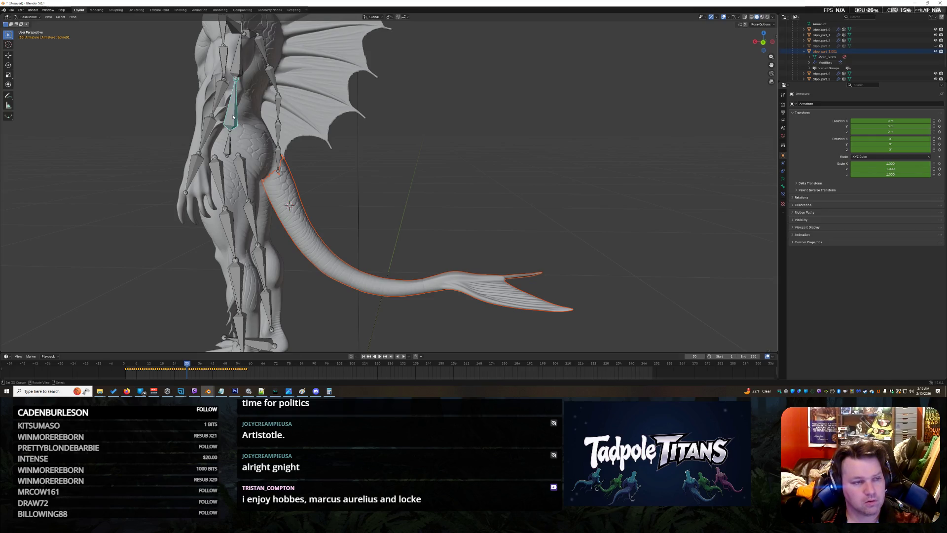
key(ctrl+p)
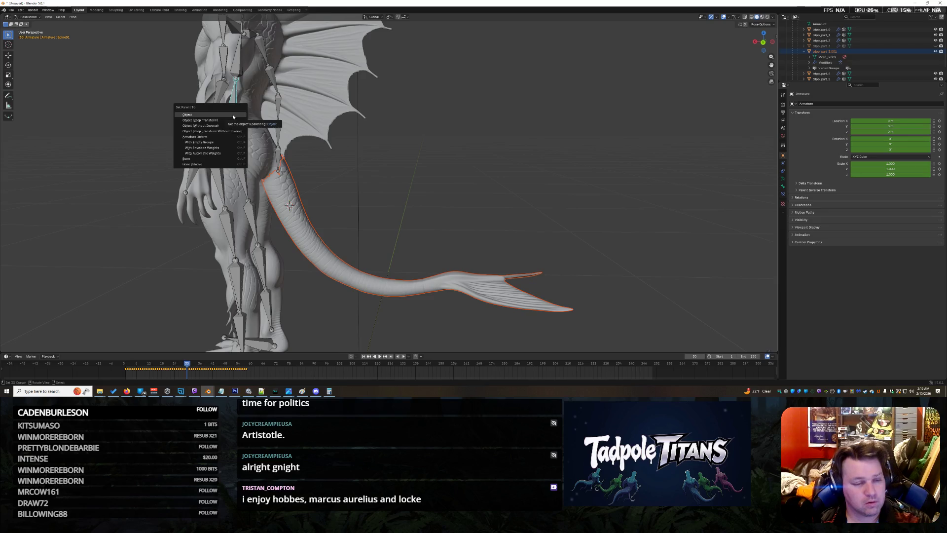
In the Relations panel, browse the Parent and parent-type lists, keeping ParentNode as parent
click(232, 114)
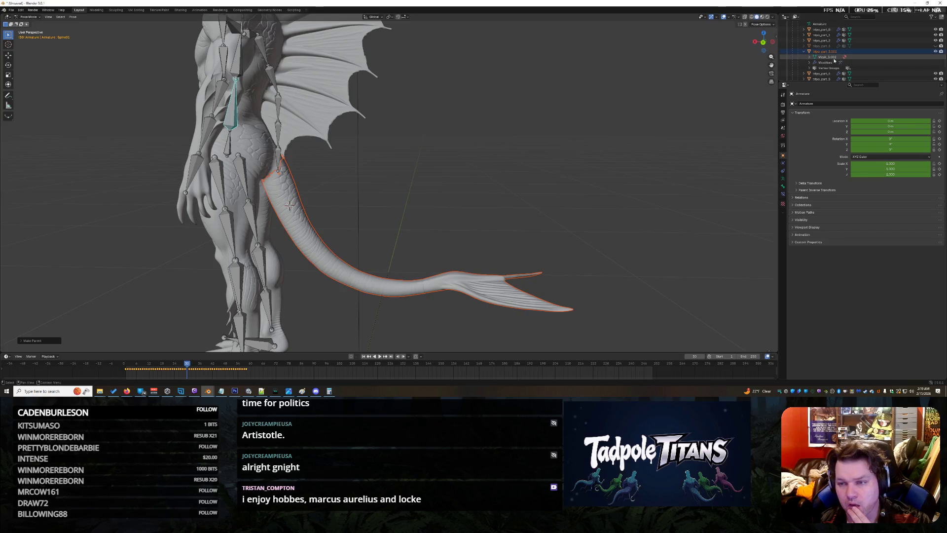
click(799, 199)
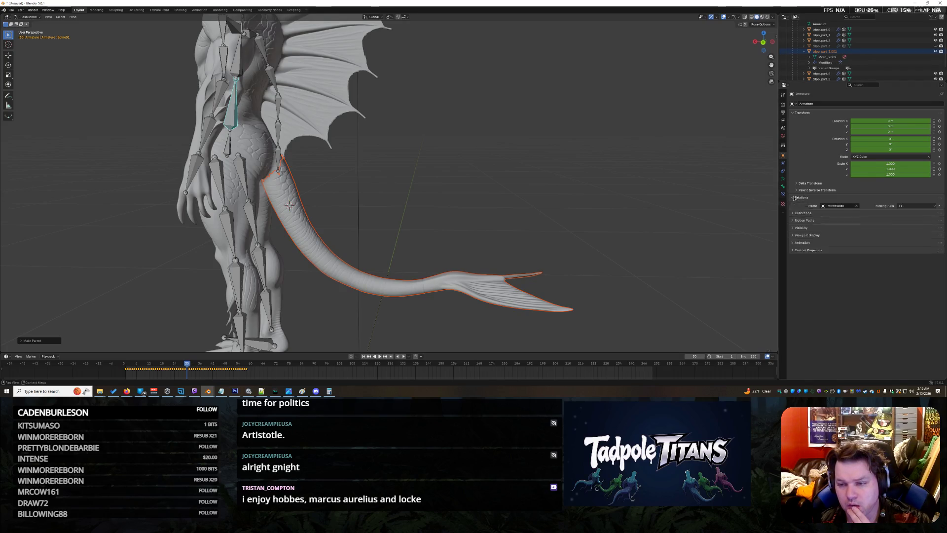
click(836, 206)
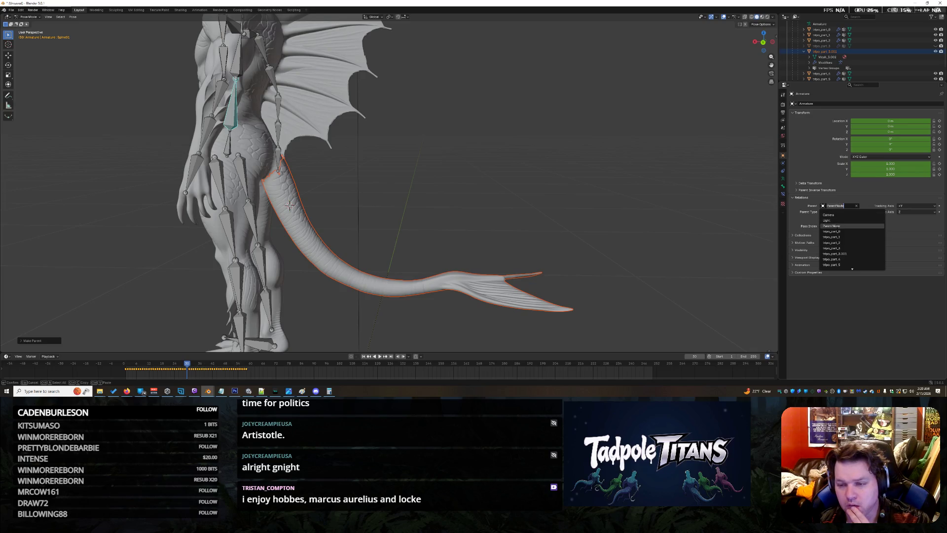
click(837, 226)
click(826, 212)
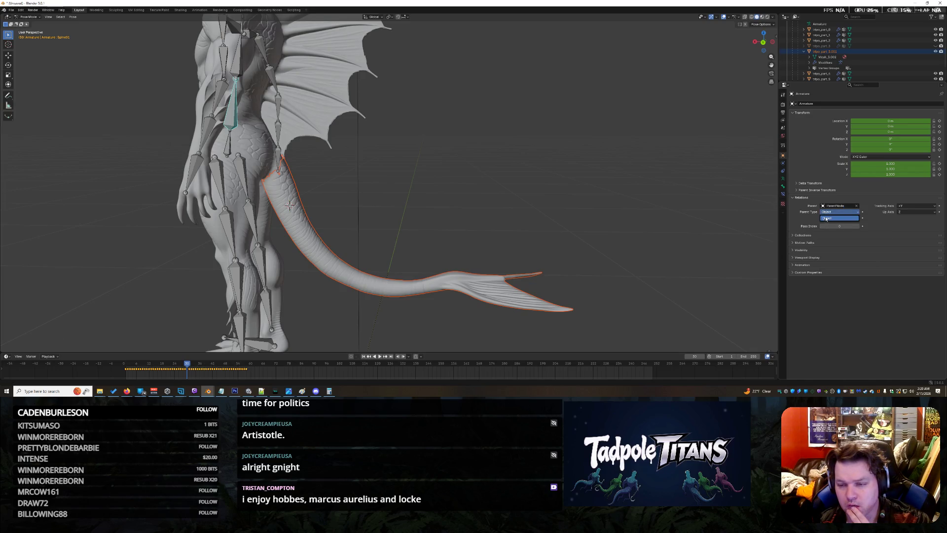
click(826, 218)
click(836, 204)
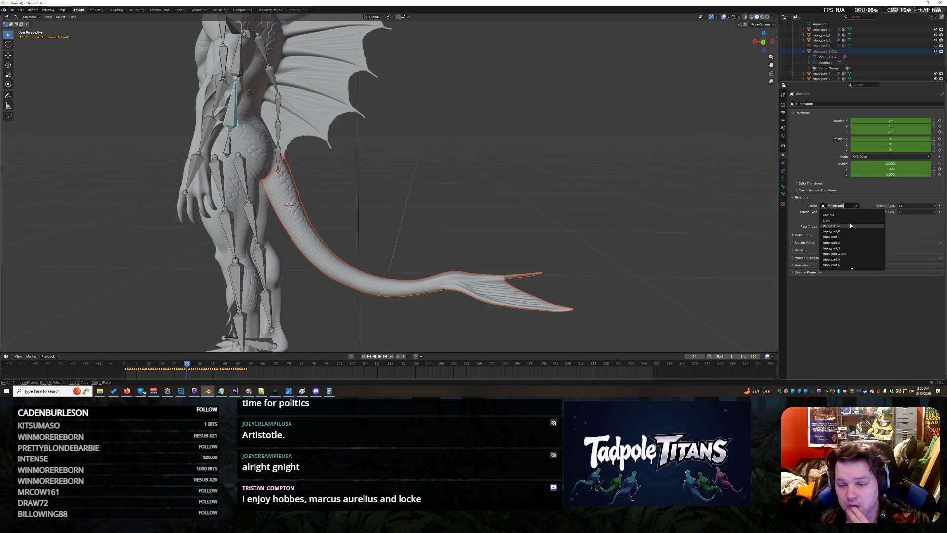
click(850, 225)
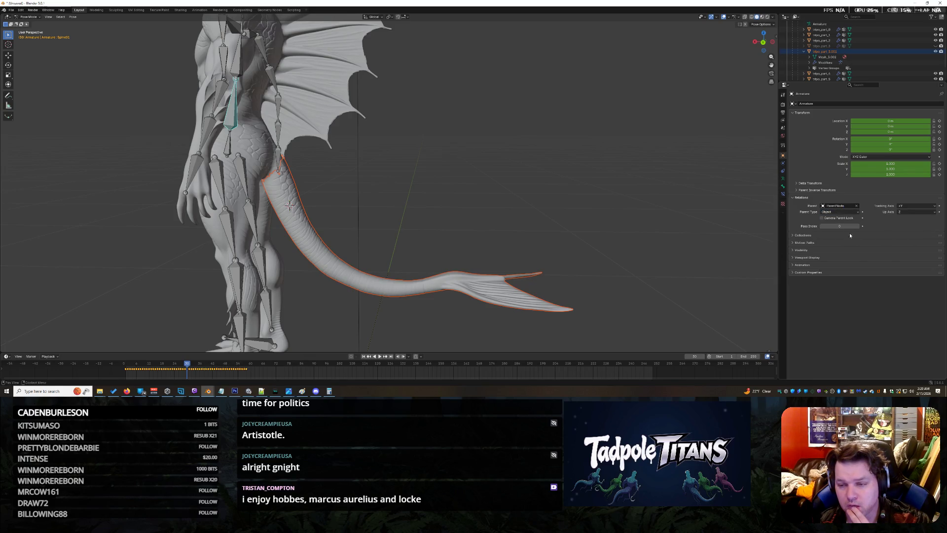
Clear ParentNode as the armature's parent, leaving the Parent field empty
click(865, 264)
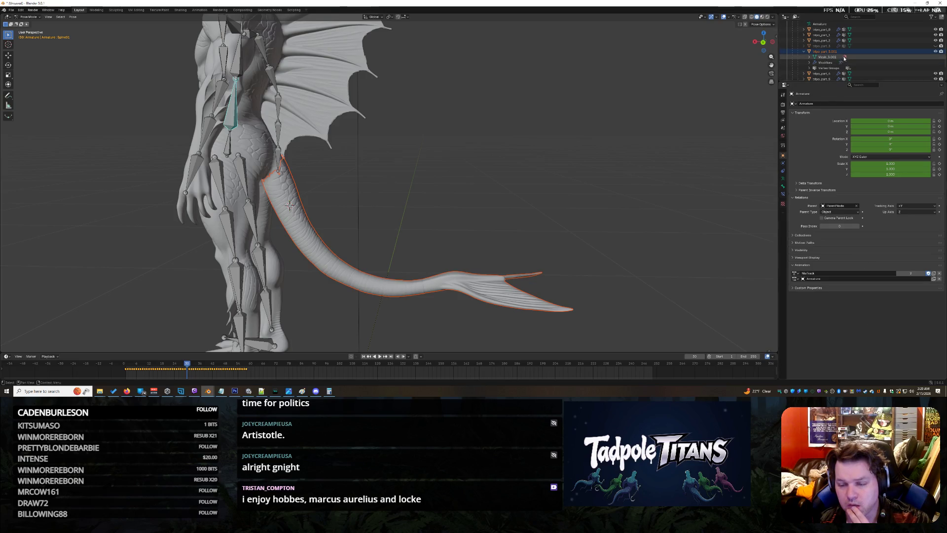
click(831, 206)
scroll(850, 241, down, 4)
scroll(850, 240, down, 4)
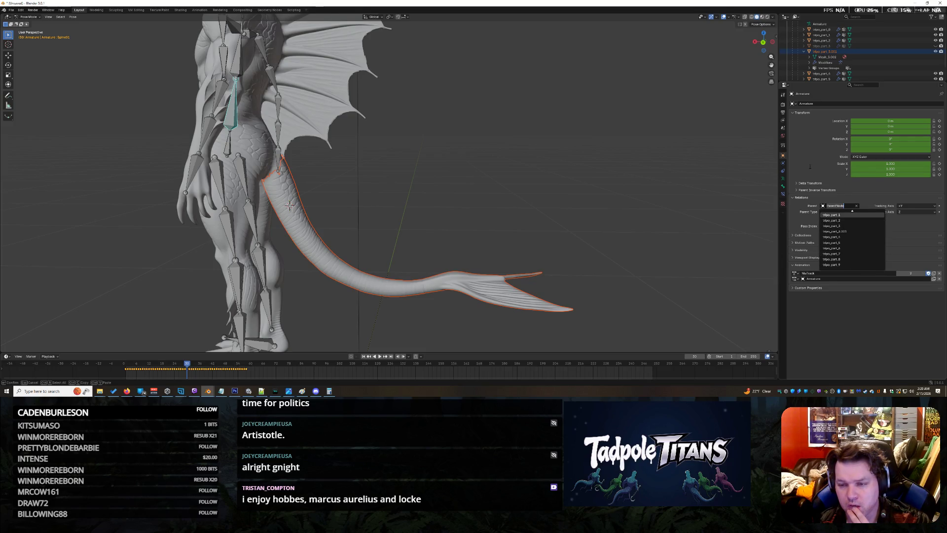
key(Escape)
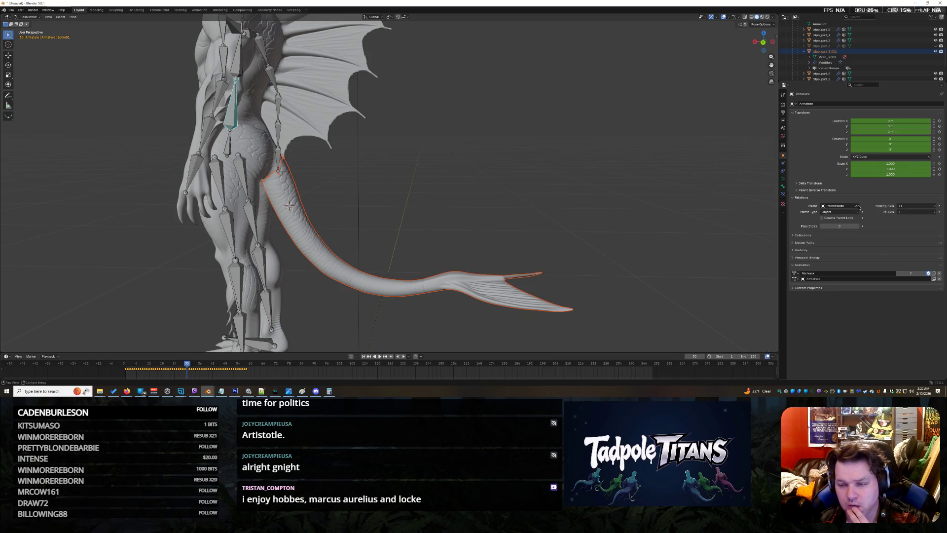
click(859, 207)
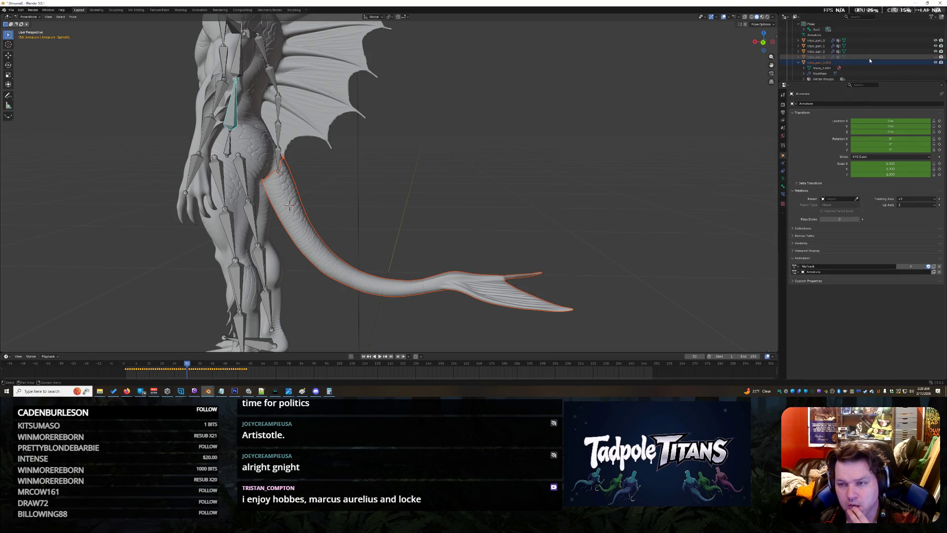
click(840, 199)
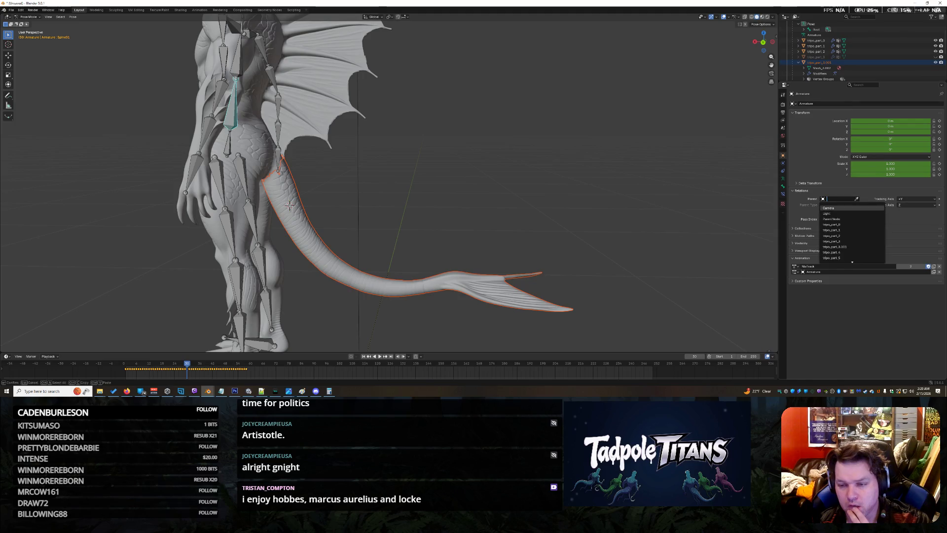
scroll(851, 218, down, 3)
scroll(849, 219, down, 5)
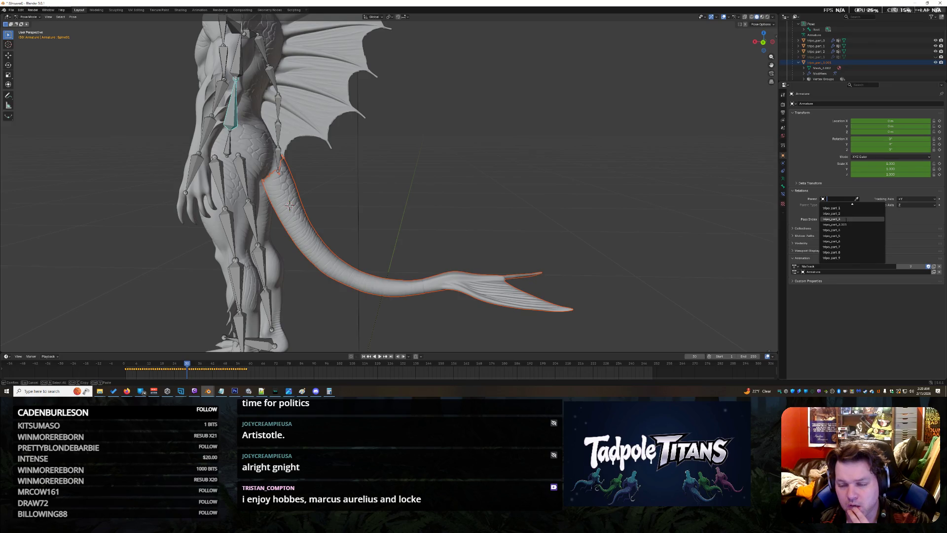
key(Escape)
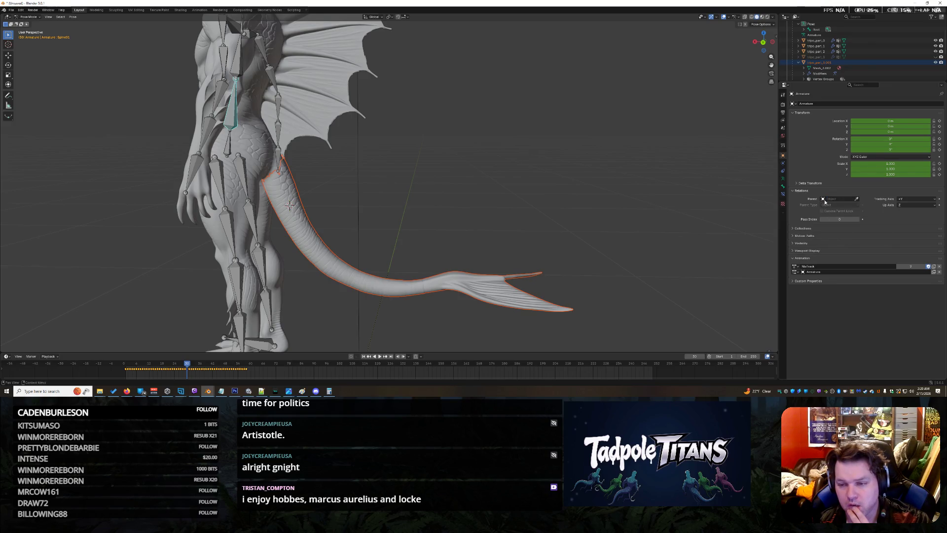
Move the 3D cursor off the tail and play the creature's animation
shift+right_click(618, 172)
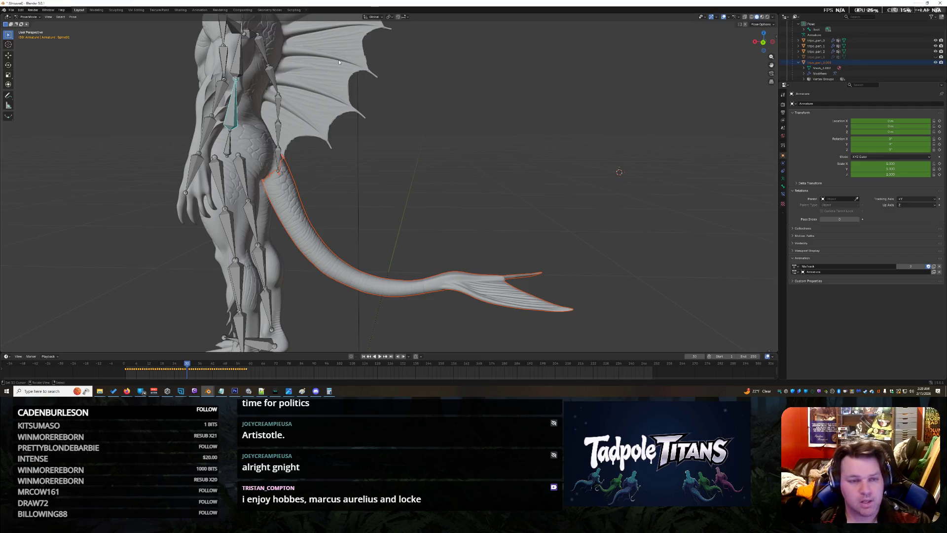
click(378, 357)
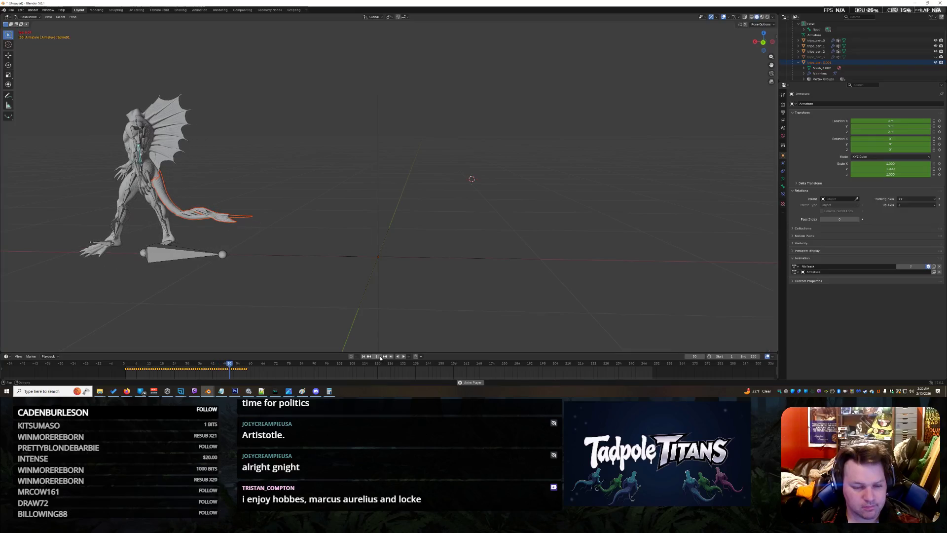
click(377, 357)
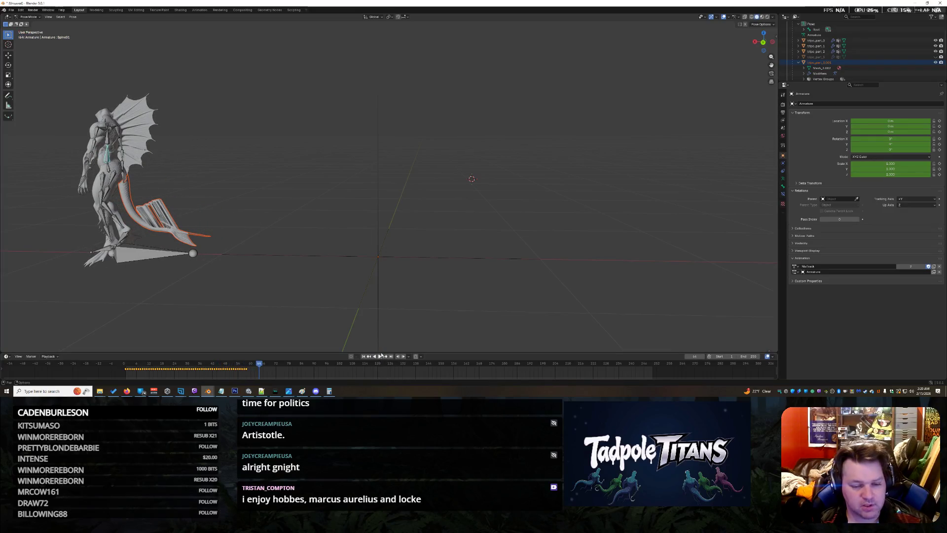
click(824, 201)
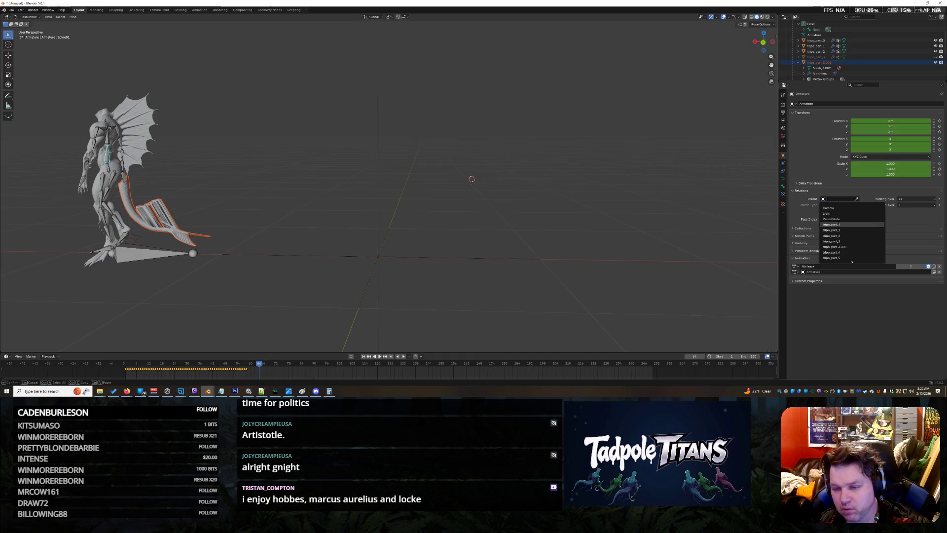
scroll(833, 224, down, 2)
scroll(832, 224, down, 2)
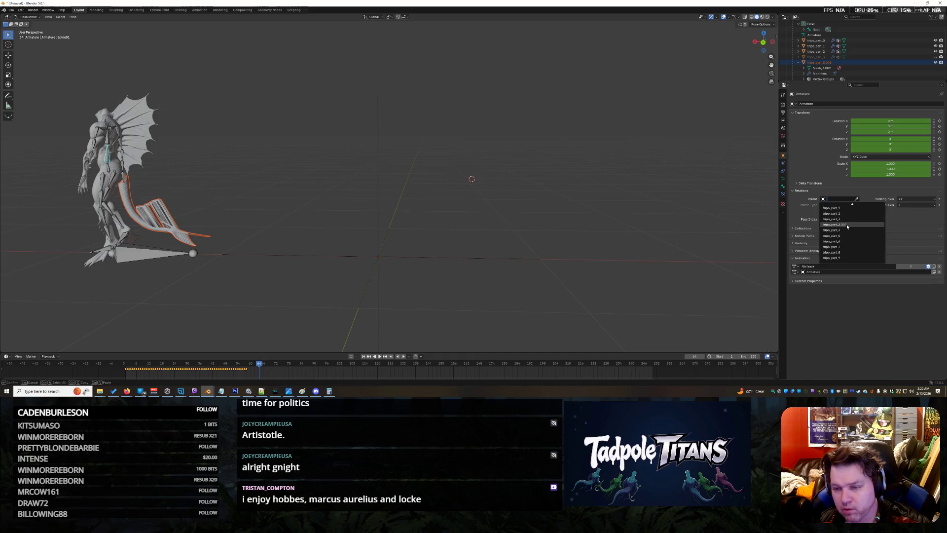
key(Escape)
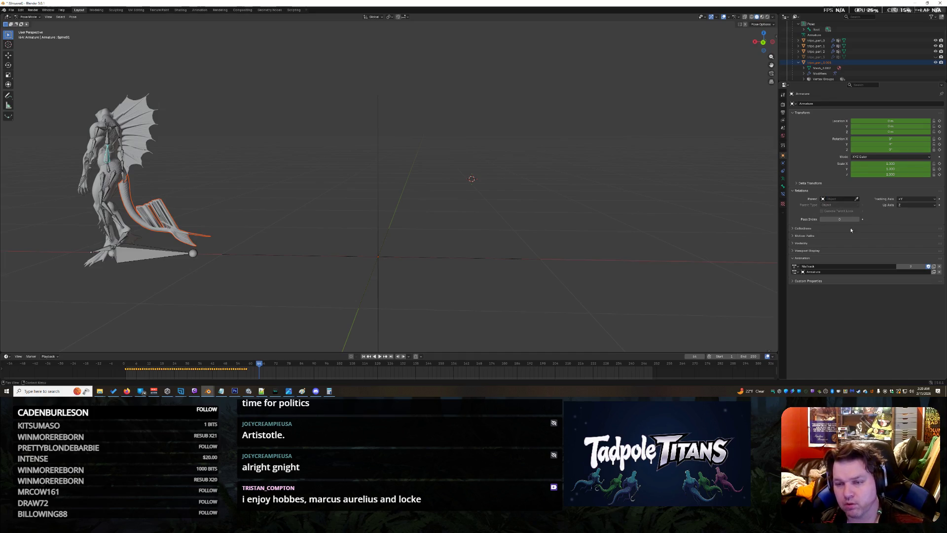
key(shift+Left)
scroll(551, 189, up, 3)
scroll(552, 189, down, 2)
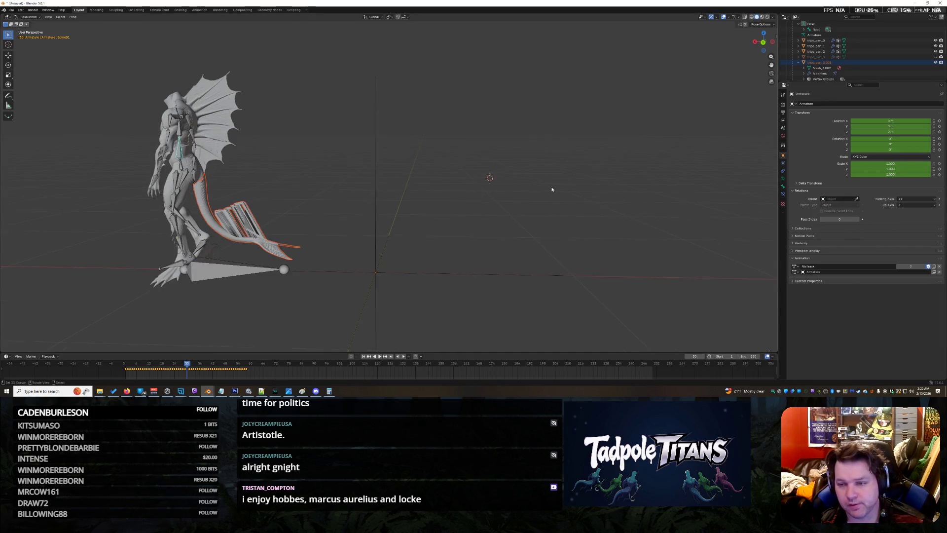
Browse the Outliner entries, select tripo_part_0 to tripo_part_2 and undo back to the tail piece
right_click(834, 63)
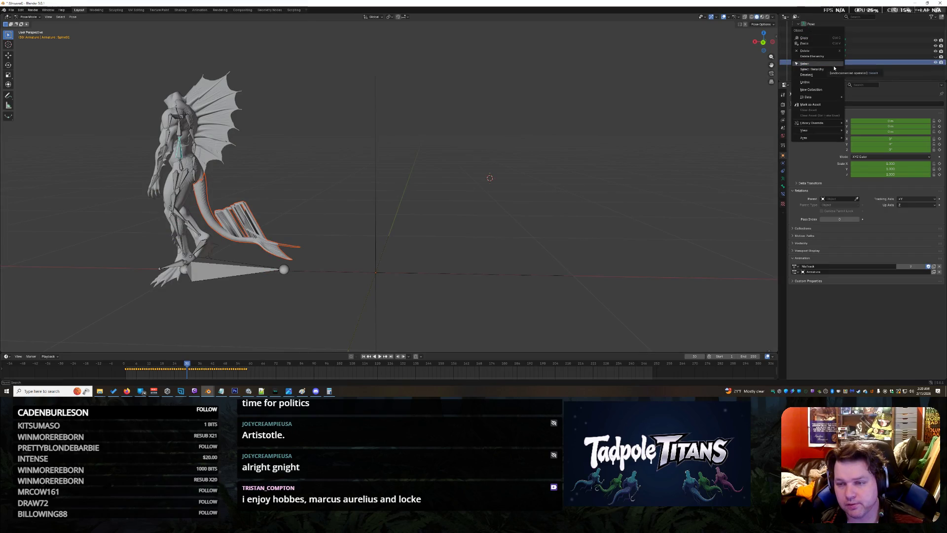
click(833, 66)
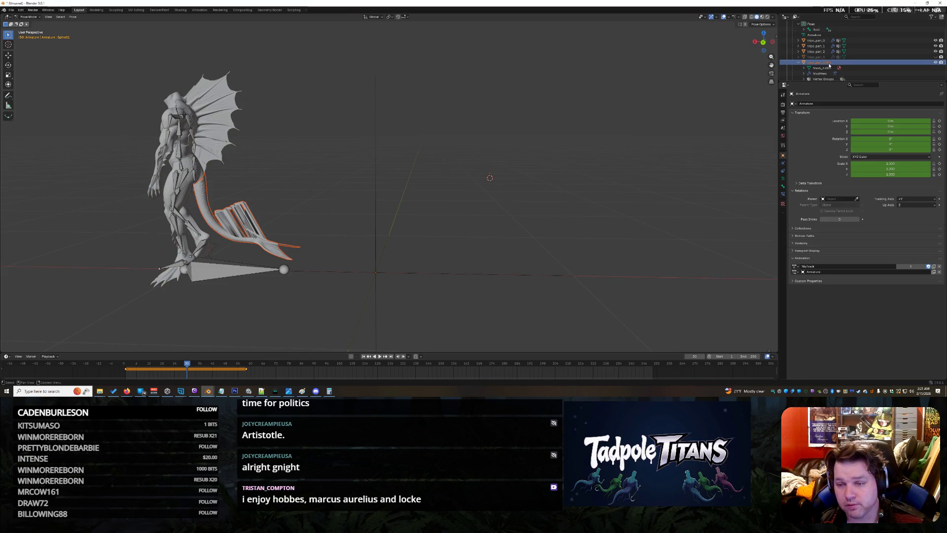
key(a)
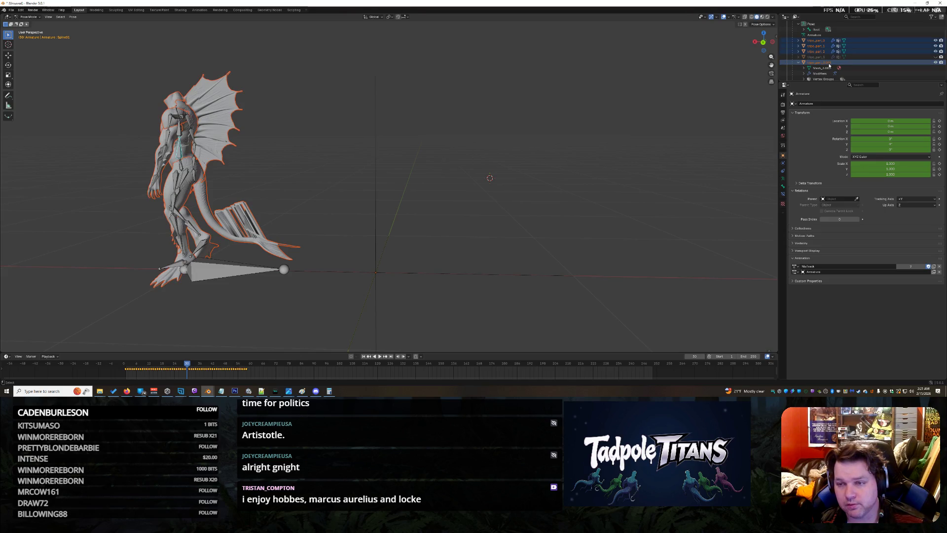
key(ctrl+z)
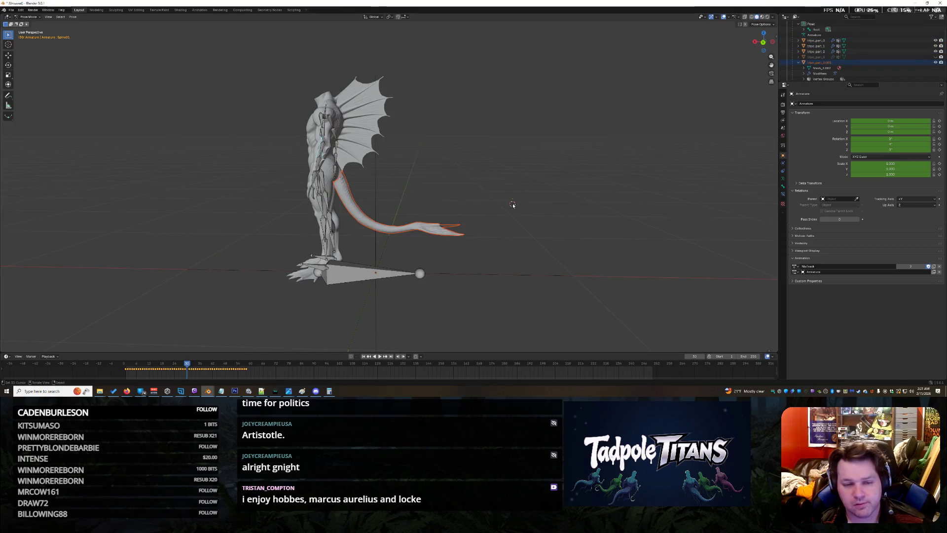
scroll(512, 205, up, 2)
drag(417, 246, 492, 188)
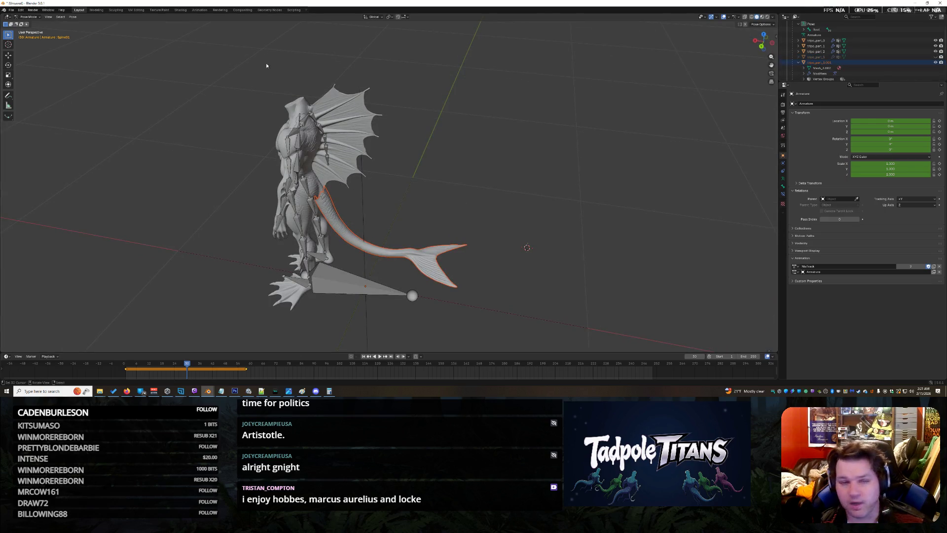
Select the tail object with its whole hierarchy via the Outliner's Select Hierarchy
right_click(844, 42)
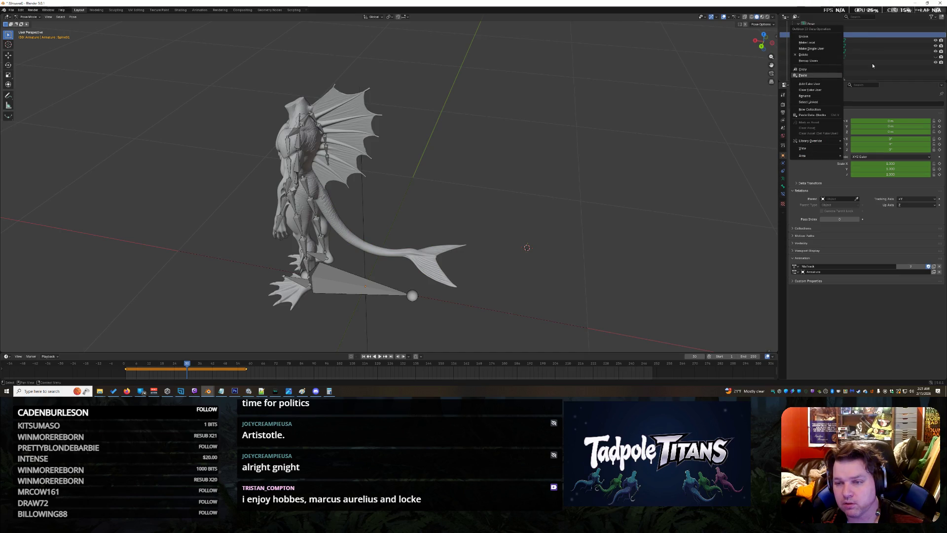
key(Escape)
click(821, 63)
right_click(821, 65)
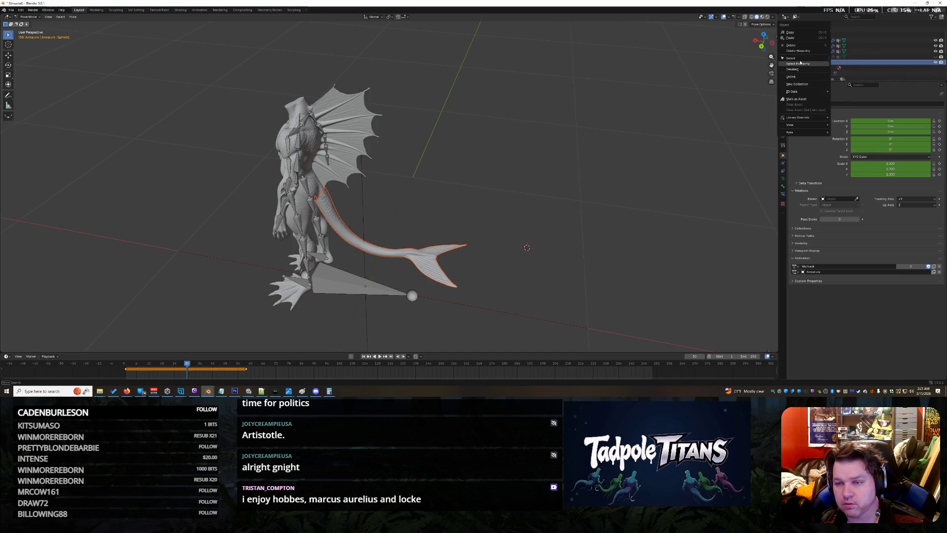
click(804, 64)
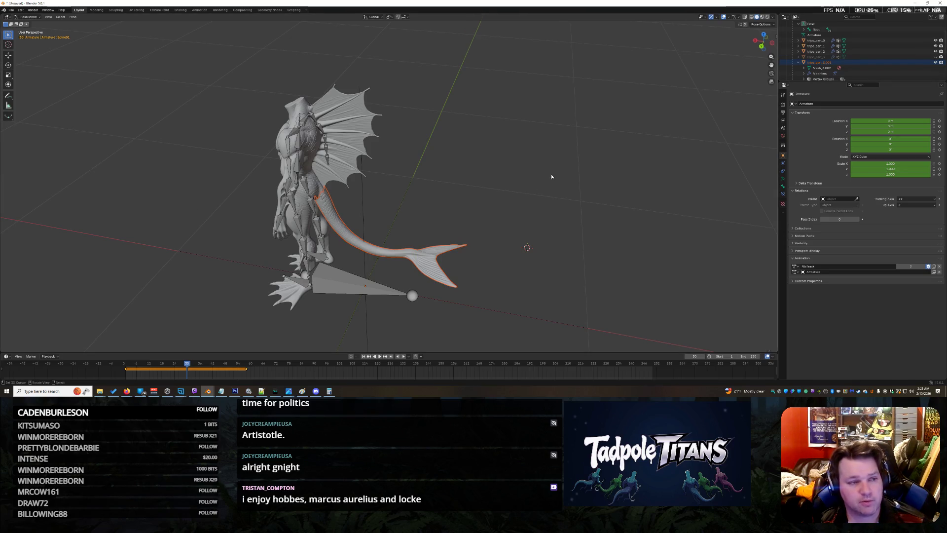
scroll(485, 219, up, 3)
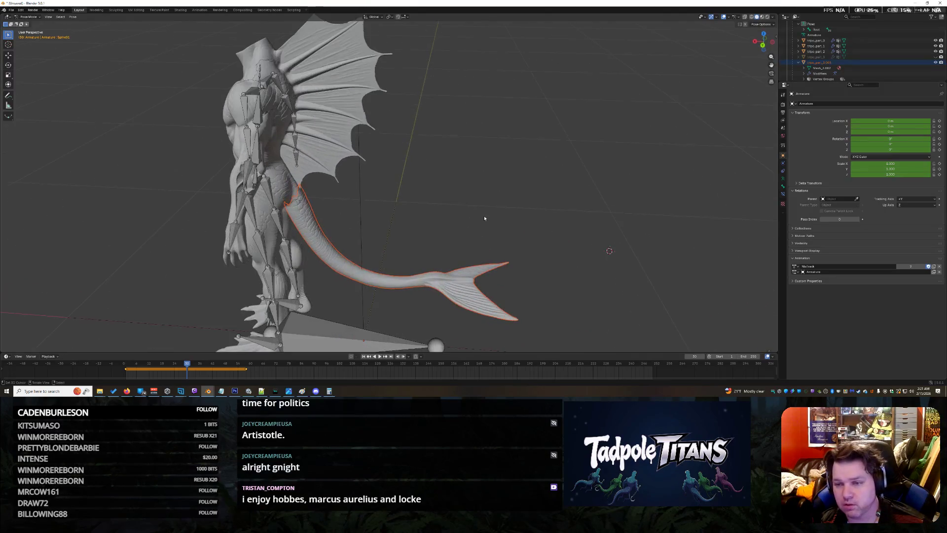
Show tripo_part_3.001's properties and change its parent type from Object to Bone
click(795, 104)
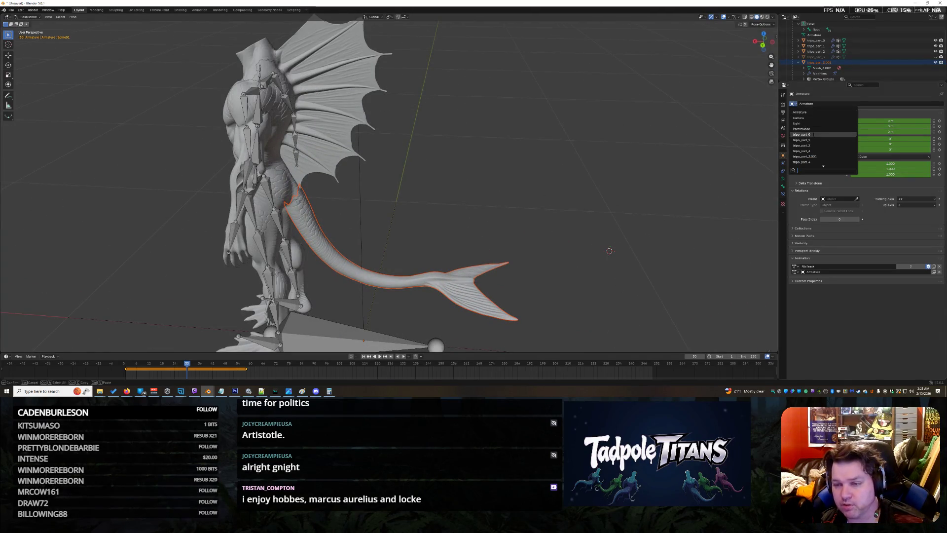
click(814, 156)
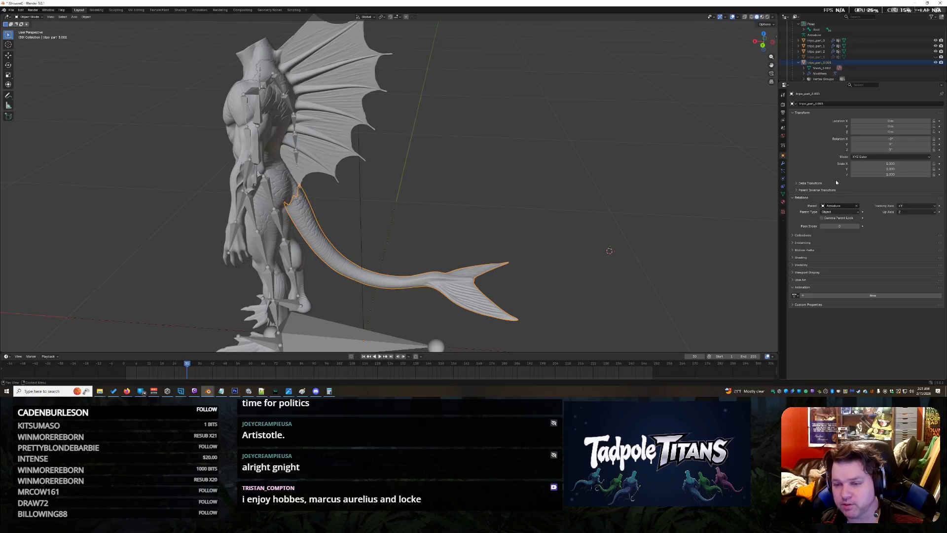
click(824, 206)
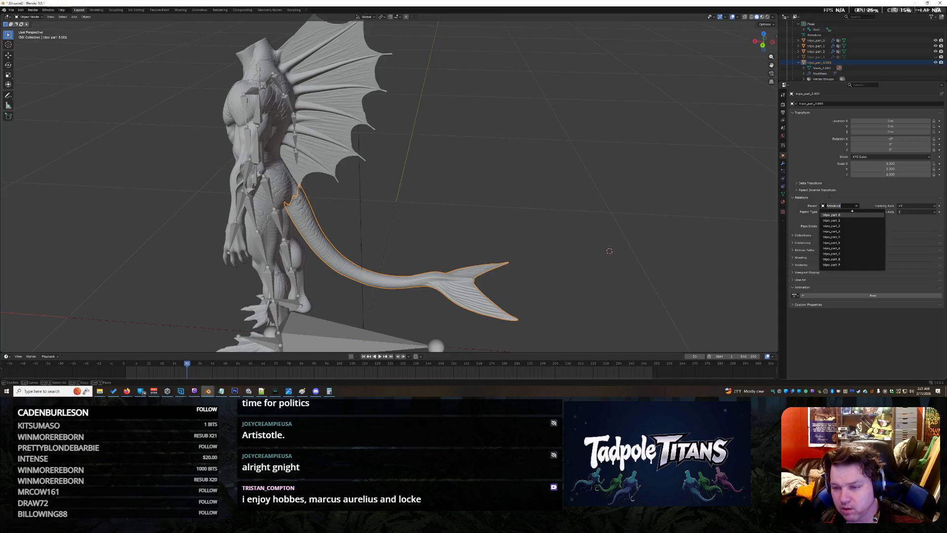
click(823, 213)
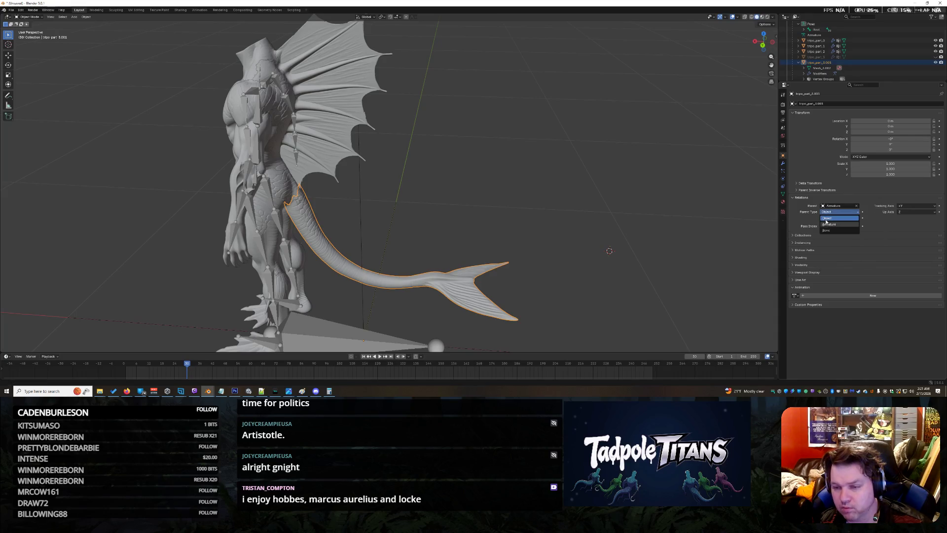
click(828, 229)
Set a Spine bone as the tail's Parent Bone and play the animation to watch it follow
click(830, 219)
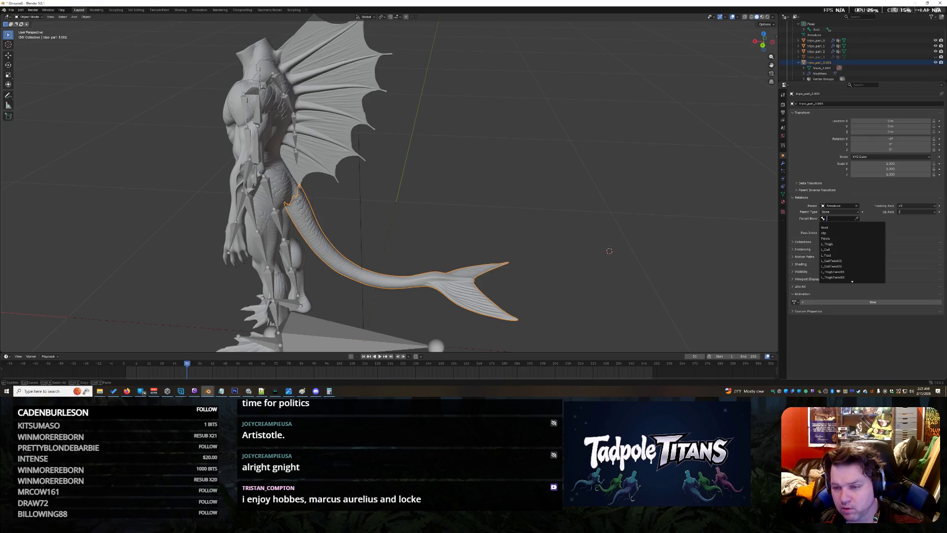
scroll(851, 251, up, 9)
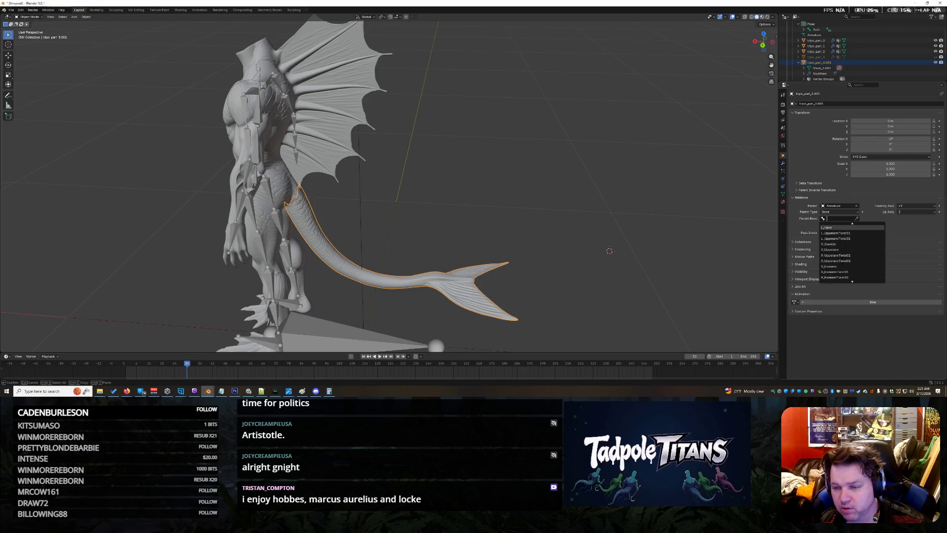
scroll(851, 252, down, 10)
scroll(851, 252, up, 8)
scroll(851, 252, up, 8)
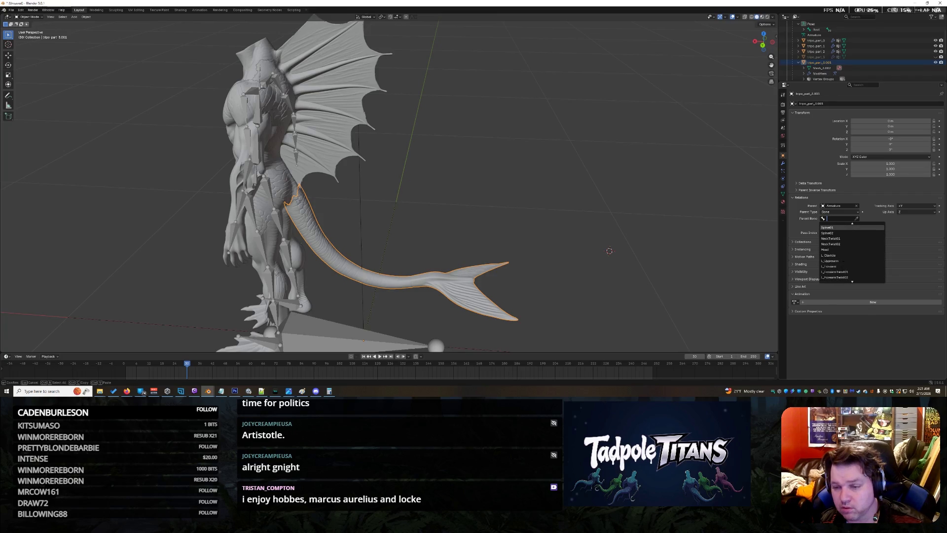
click(829, 244)
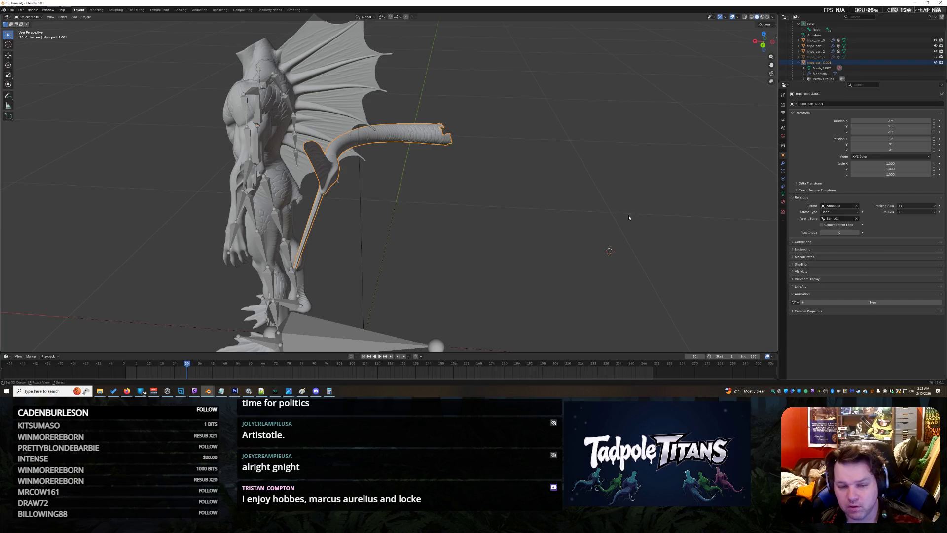
drag(441, 168, 528, 180)
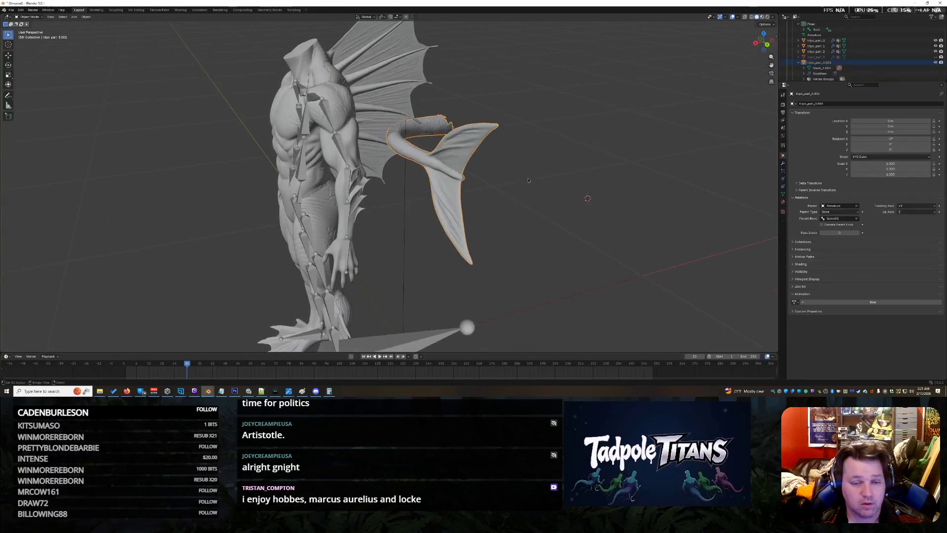
click(379, 356)
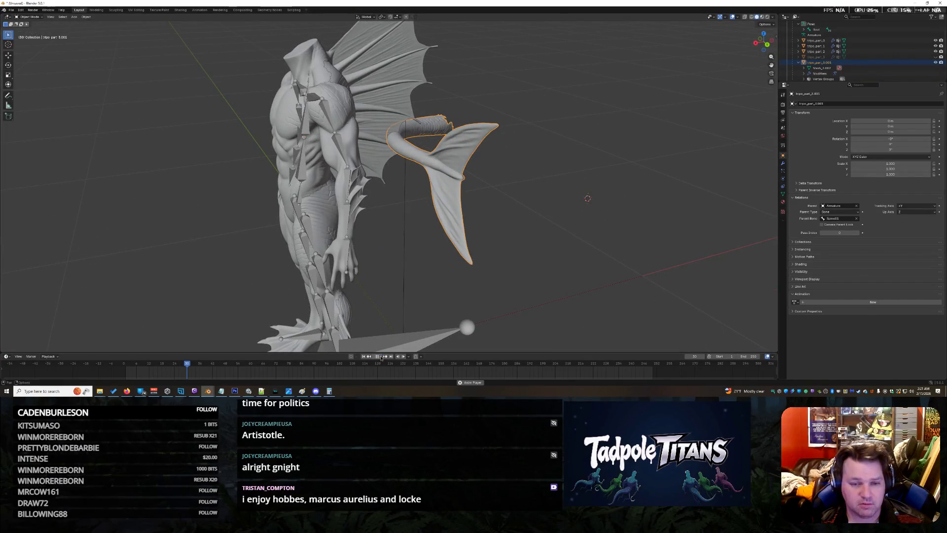
scroll(400, 271, down, 5)
scroll(400, 271, down, 4)
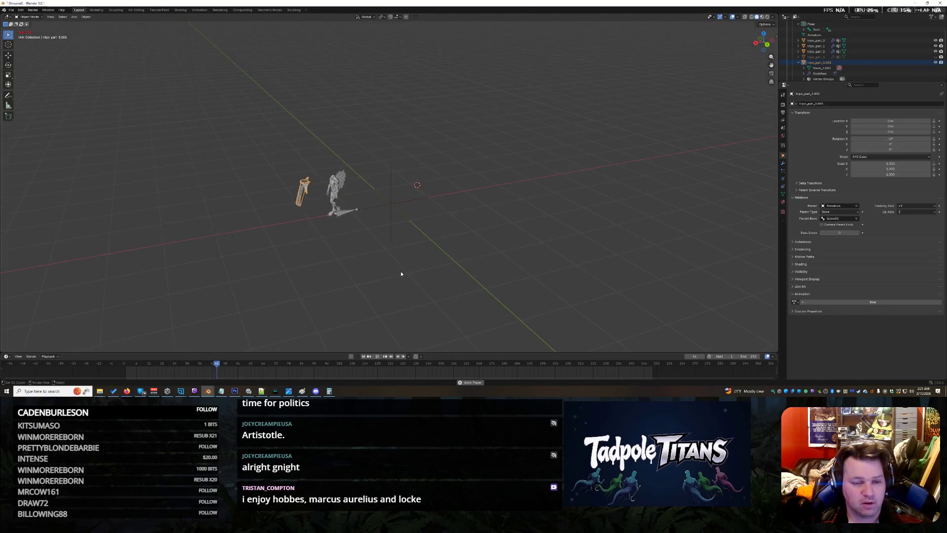
Stop playback and orbit back to view the whole creature with nothing selected
key(space)
scroll(407, 269, up, 5)
mouse_move(406, 271)
mouse_down()
mouse_move(330, 249)
mouse_move(360, 218)
mouse_move(307, 185)
mouse_move(773, 93)
mouse_up()
click(361, 217)
scroll(370, 219, up, 2)
scroll(325, 200, up, 3)
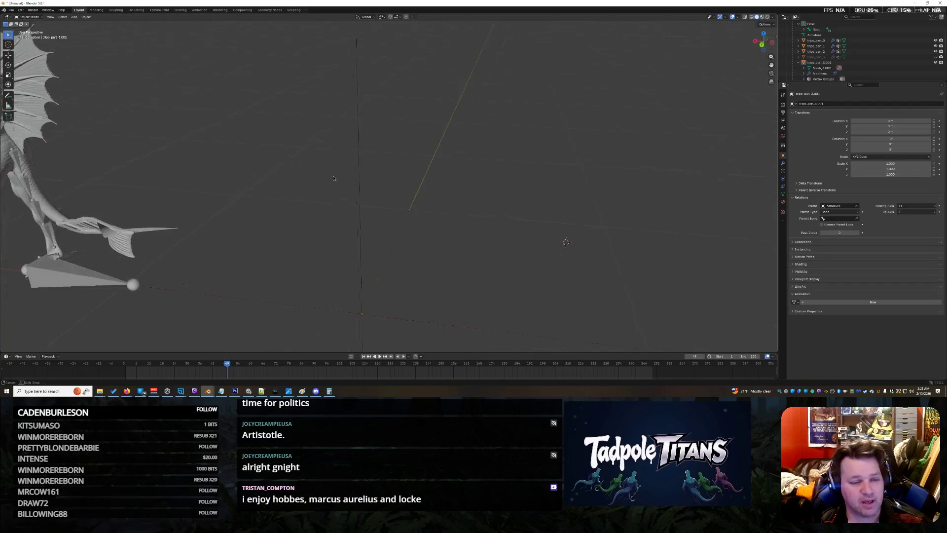
drag(444, 185, 125, 221)
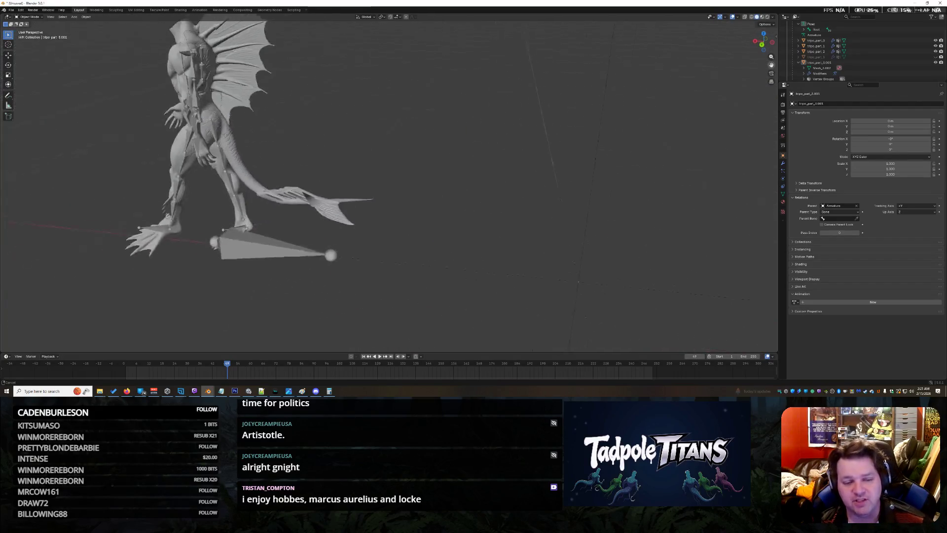
scroll(415, 248, up, 3)
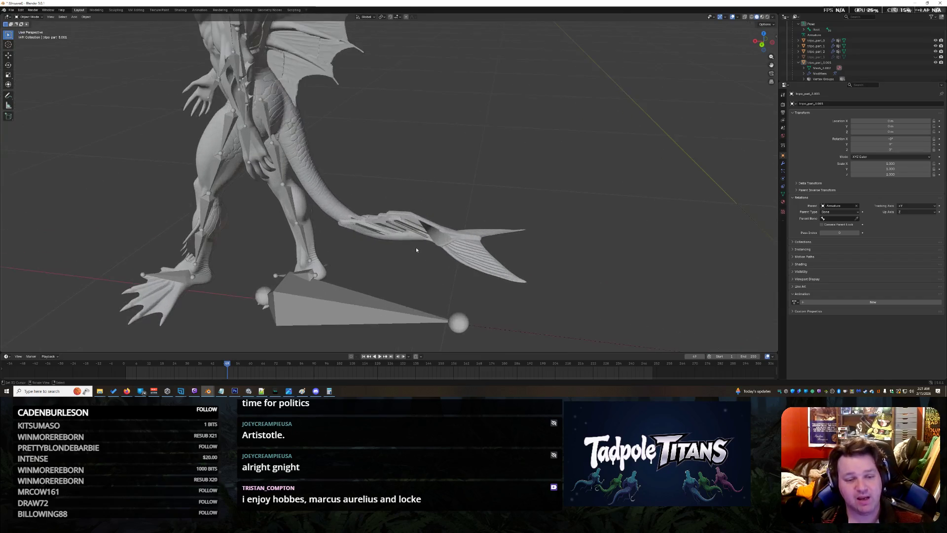
Select the tail and fin mesh again and open its Parent Bone list
click(387, 218)
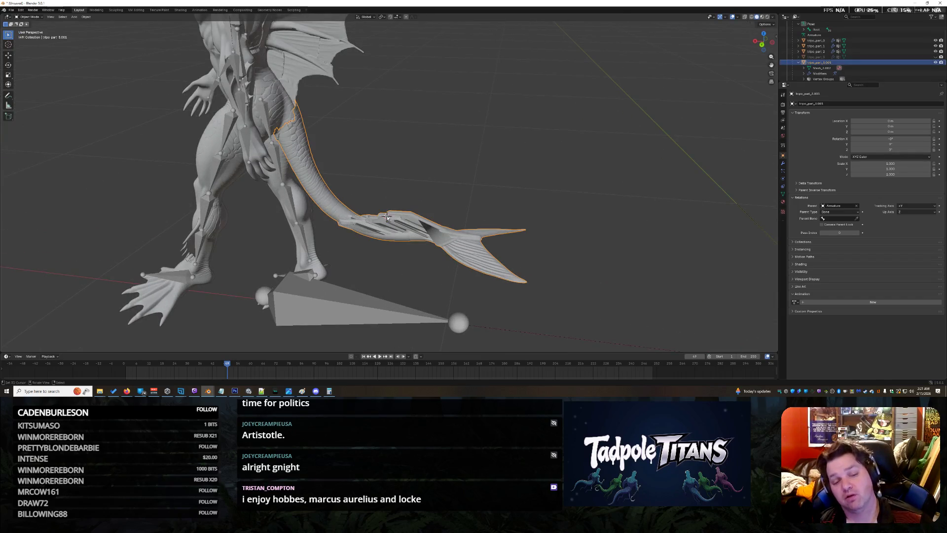
mouse_move(387, 219)
mouse_down()
mouse_move(426, 250)
mouse_move(421, 275)
mouse_up()
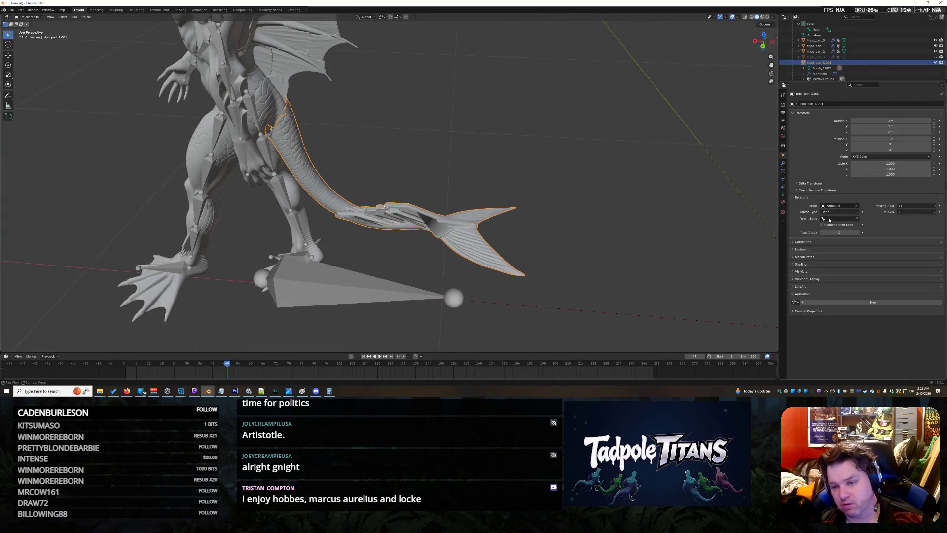
click(857, 220)
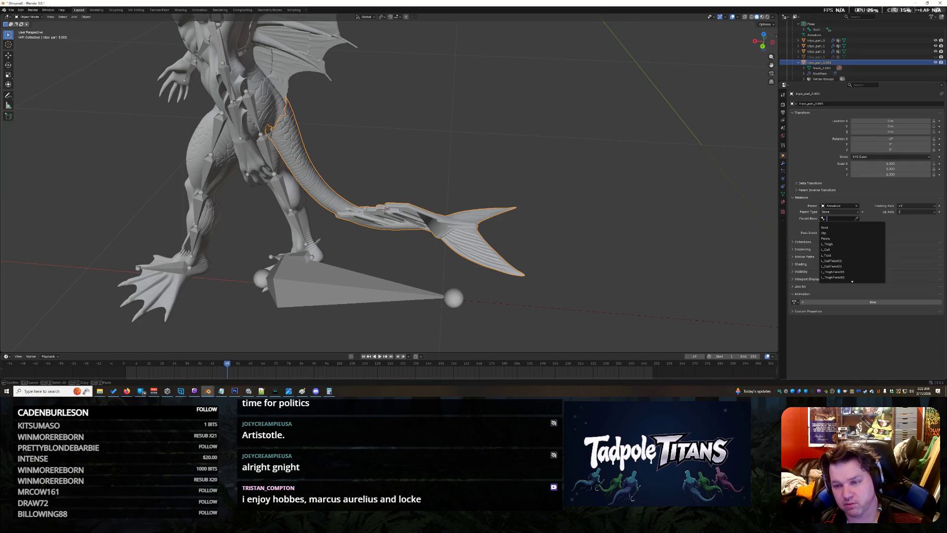
Re-parent the tail to a leg bone further down the list near R_Thigh
key(Down)
key(Down)
key(Down)
key(Down)
key(Down)
key(Down)
key(Down)
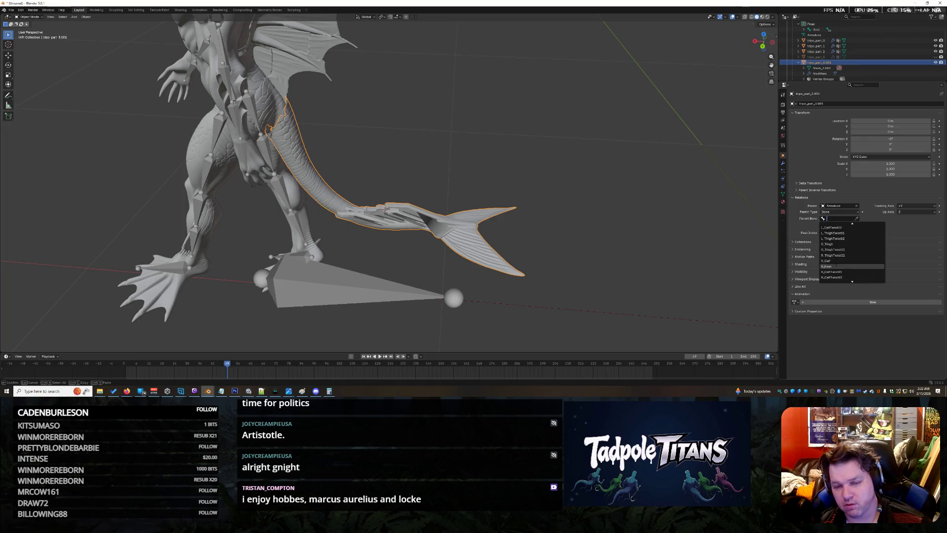
click(836, 265)
scroll(524, 203, down, 4)
mouse_move(478, 235)
mouse_down()
mouse_move(550, 213)
mouse_move(489, 224)
mouse_up()
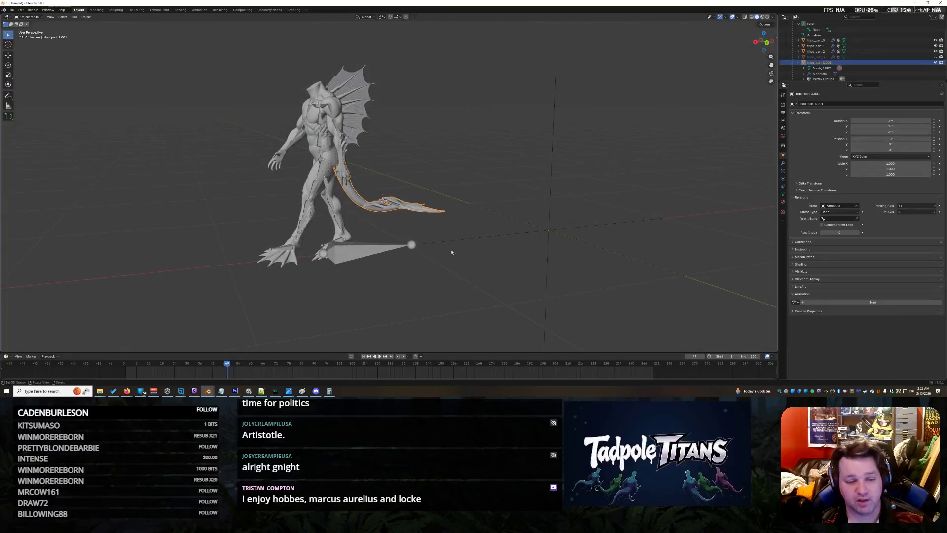
scroll(489, 224, up, 3)
scroll(420, 257, up, 3)
scroll(400, 257, up, 2)
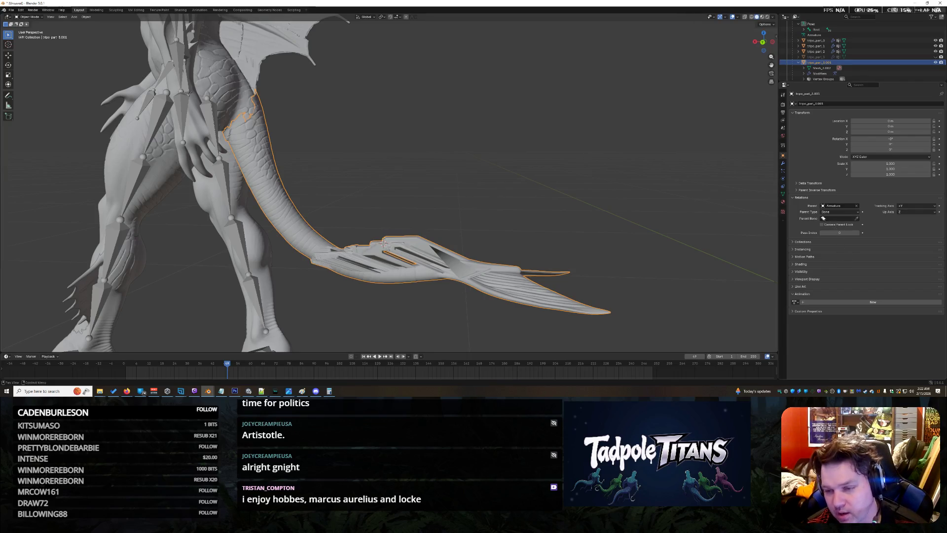
Switch the armature into pose mode, hiding the creature model
key(ctrl+z)
key(ctrl+z)
key(ctrl+z)
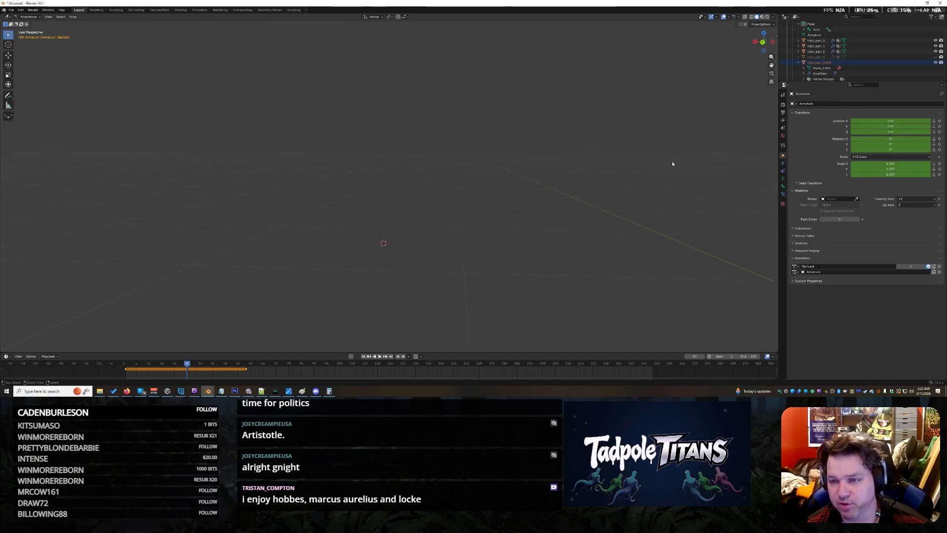
key(ctrl+z)
key(ctrl+z)
key(ctrl+z)
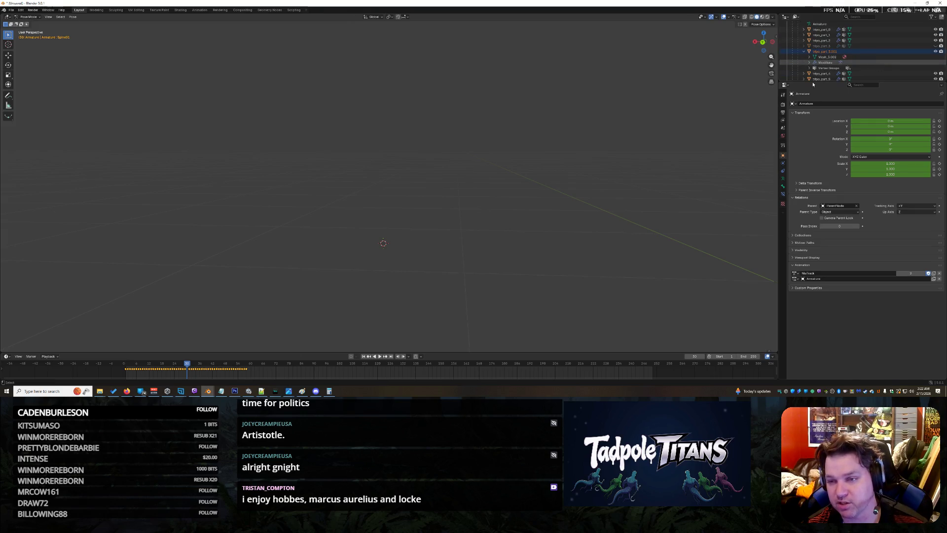
Bring the hidden creature model back and rewind the animation to its first frame
key(ctrl+z)
key(ctrl+z)
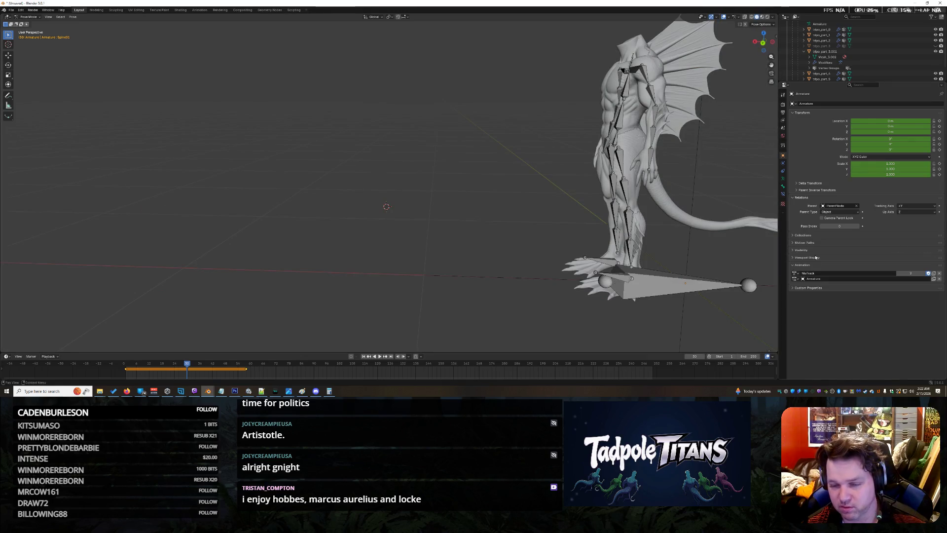
drag(710, 185, 575, 172)
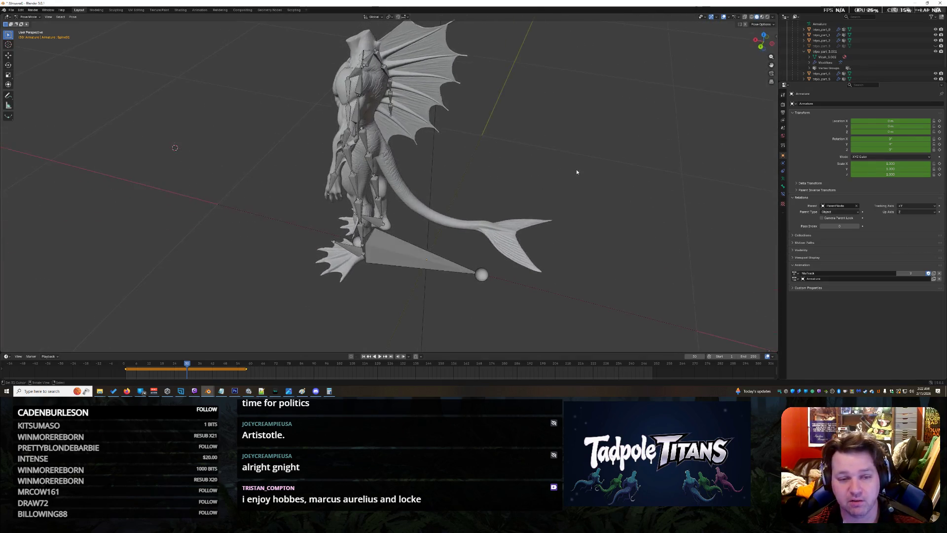
scroll(575, 171, up, 2)
scroll(591, 173, up, 1)
scroll(596, 173, up, 1)
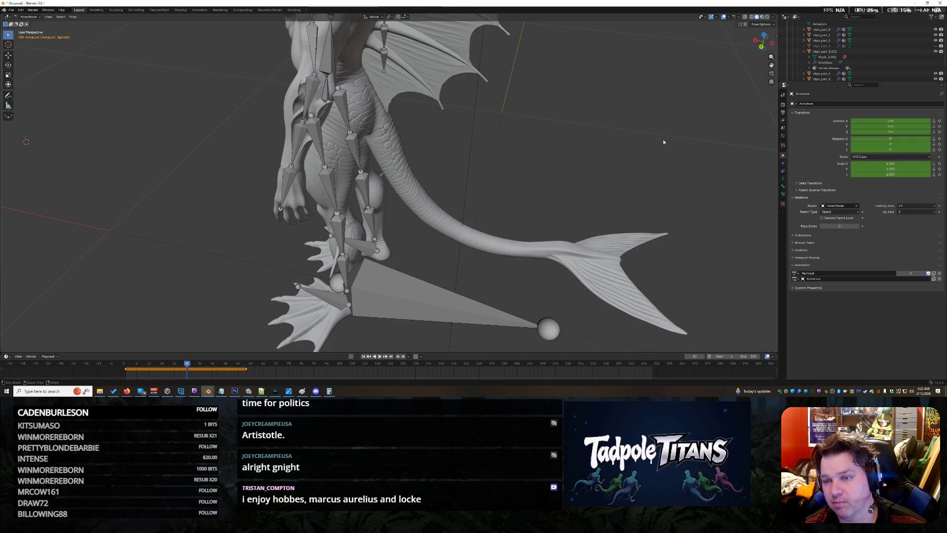
key(shift+Left)
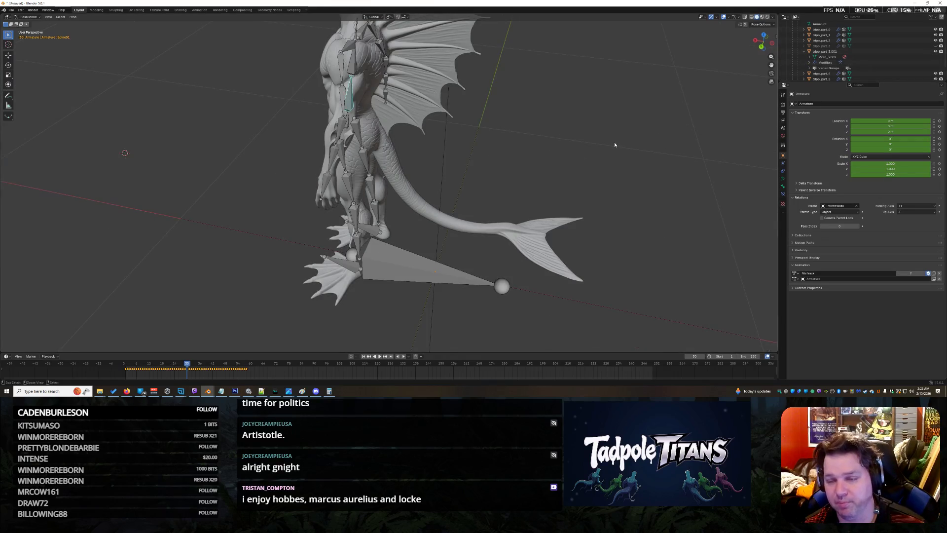
Select the tail mesh, enter edit mode on it and open the File menu
click(494, 158)
key(Tab)
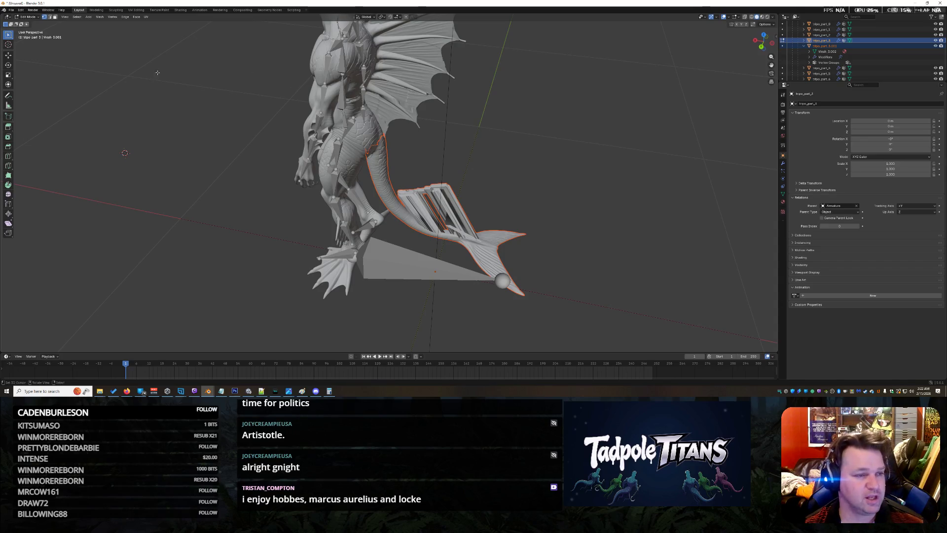
click(11, 10)
mouse_move(22, 15)
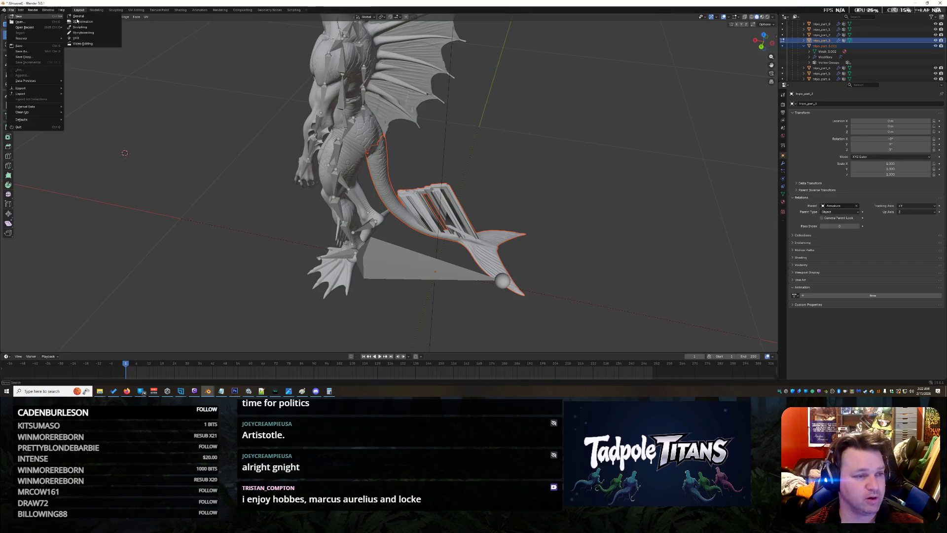
Start a new General scene, discarding unsaved changes, and delete the default cube
click(86, 23)
click(480, 204)
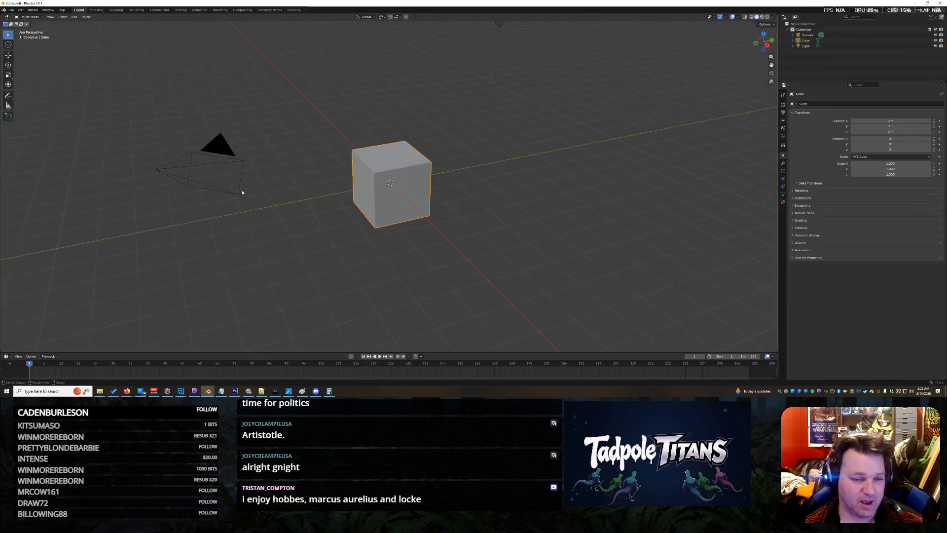
key(Delete)
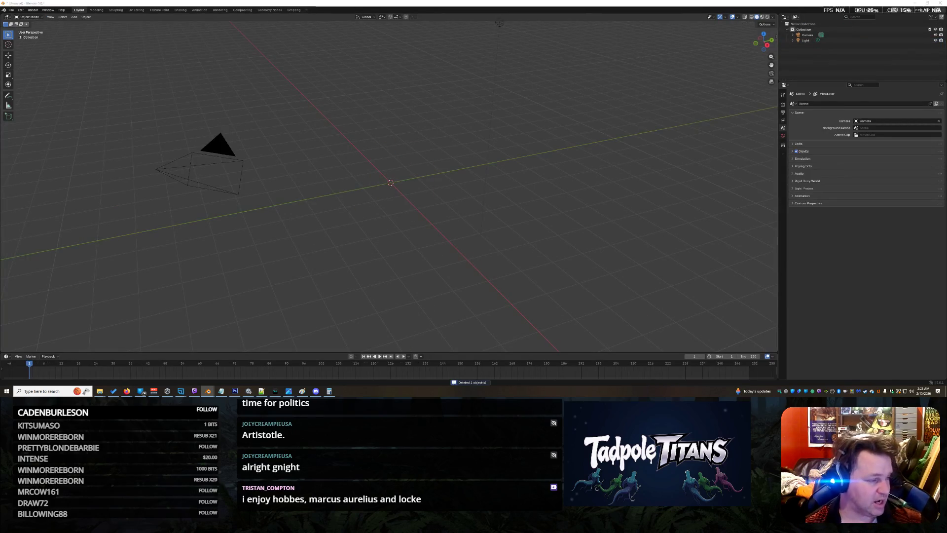
Import the creature FBX body file by drag-and-drop and select the tail fin piece
drag(95, 200, 300, 197)
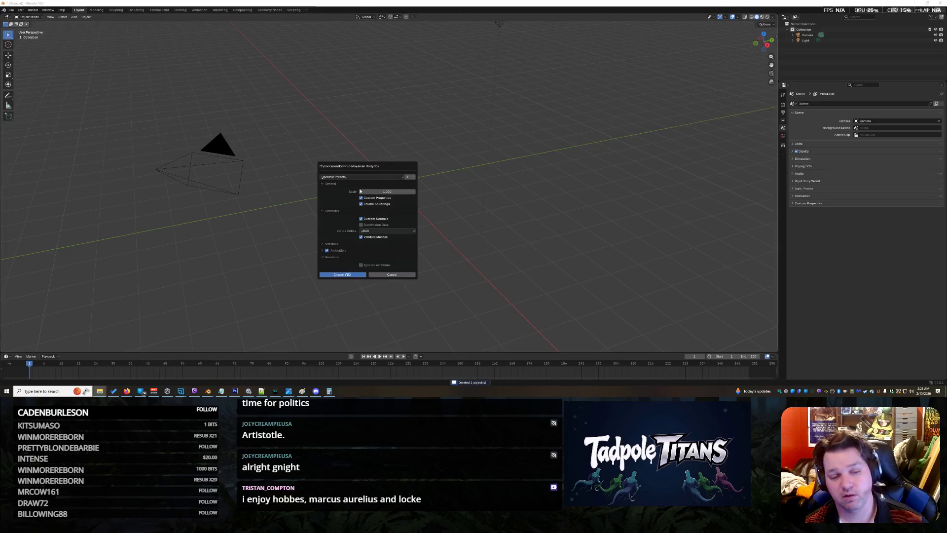
click(351, 277)
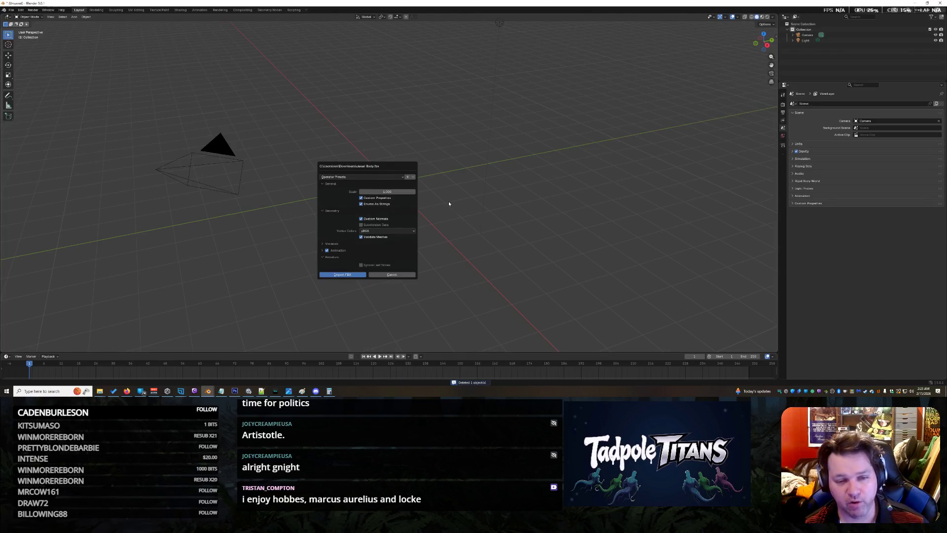
scroll(397, 178, up, 5)
mouse_move(396, 179)
mouse_down()
mouse_move(449, 216)
mouse_move(445, 175)
mouse_move(540, 236)
mouse_move(538, 198)
mouse_up()
scroll(448, 216, up, 2)
click(427, 109)
scroll(541, 236, down, 3)
scroll(538, 201, up, 2)
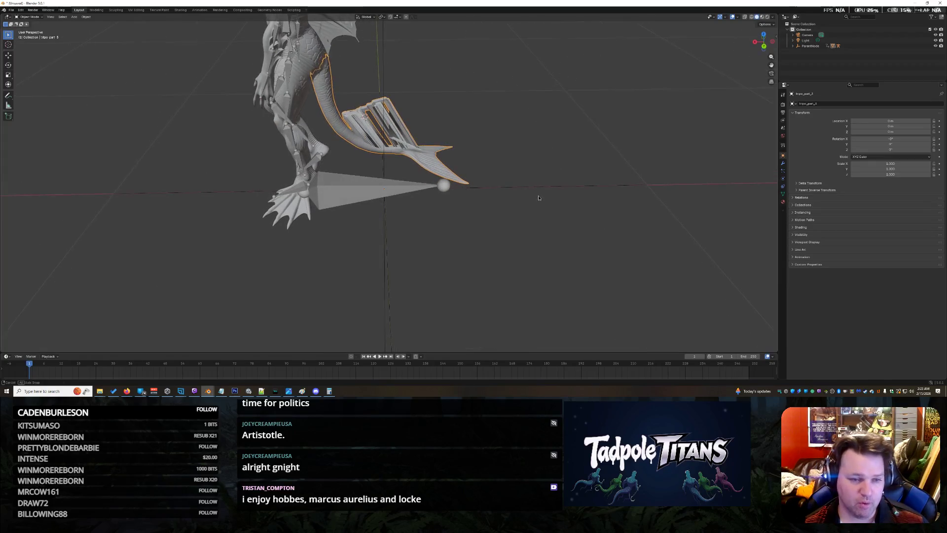
Nudge the tail fin with Grab twice, resetting its location with Alt+G each time
key(g)
click(440, 132)
key(alt+g)
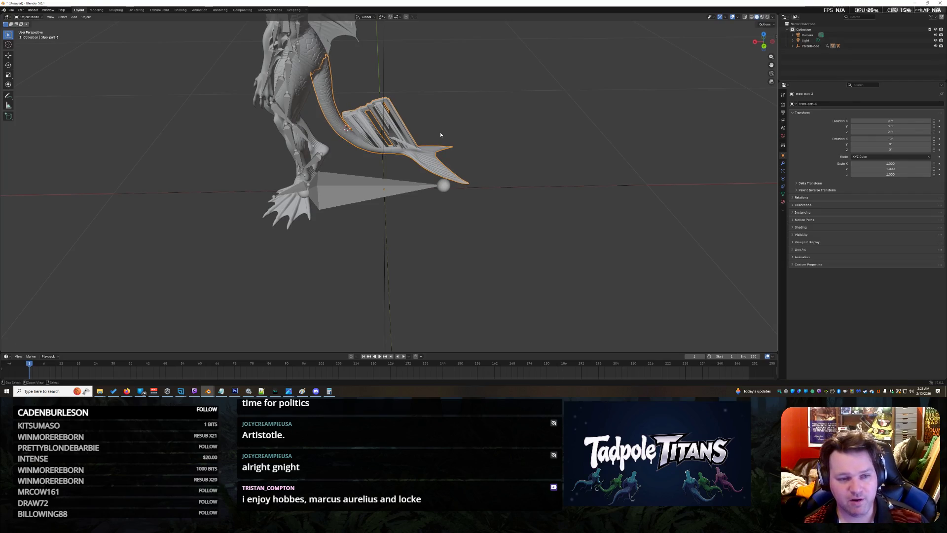
key(g)
click(417, 153)
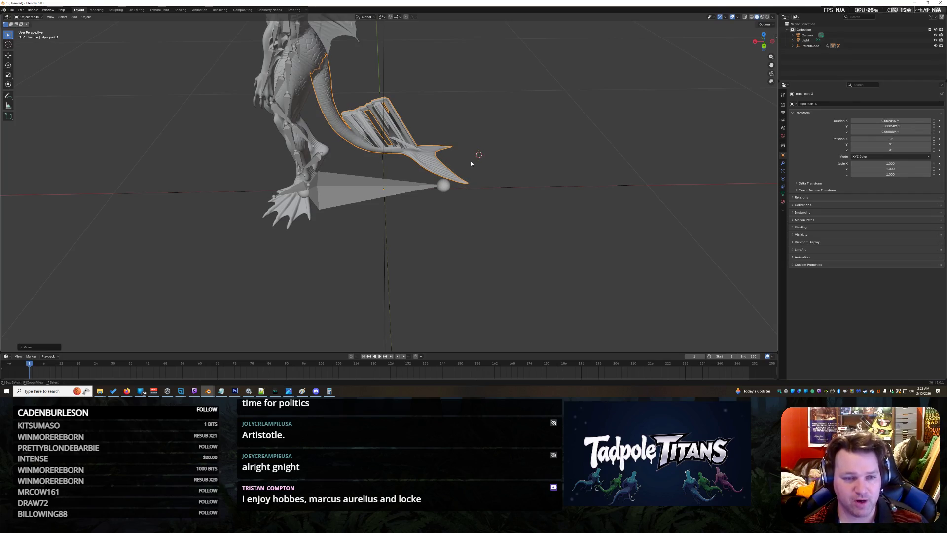
key(alt+g)
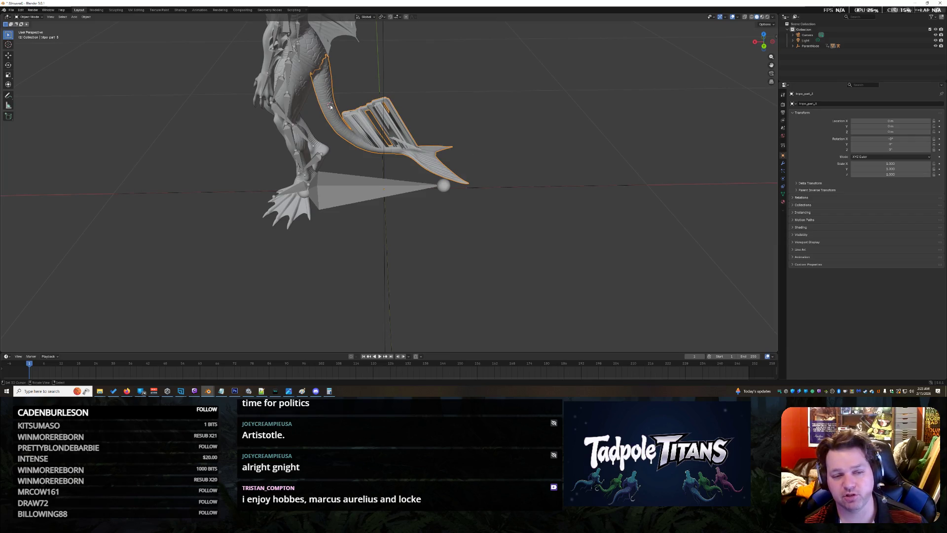
Expand the Outliner hierarchy to the Armature's tail fin mesh and show its Modifier Properties
click(793, 41)
click(797, 51)
click(812, 62)
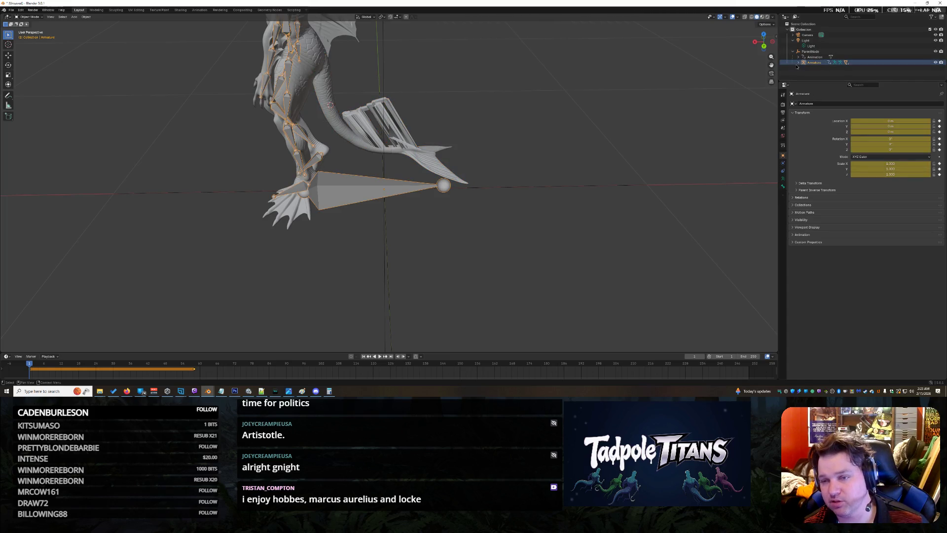
click(797, 63)
scroll(814, 52, down, 3)
click(826, 58)
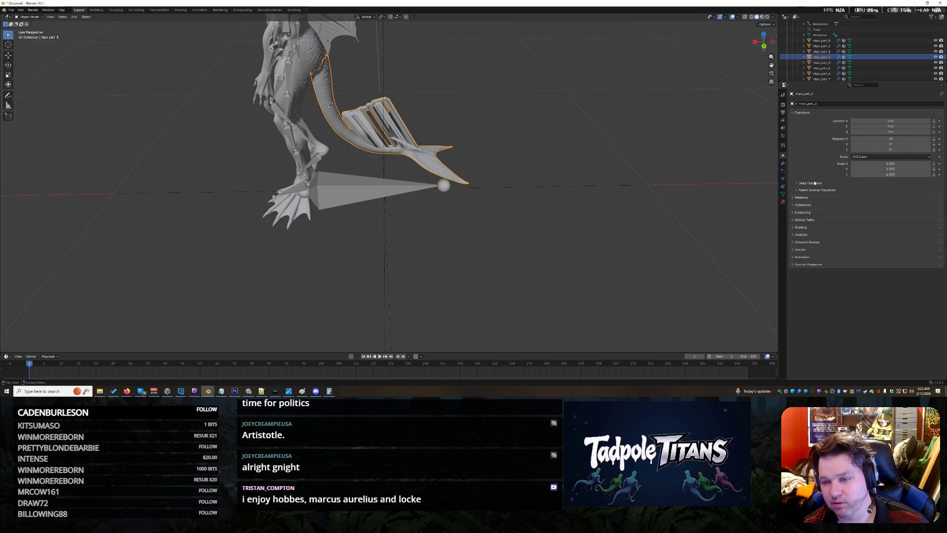
click(798, 185)
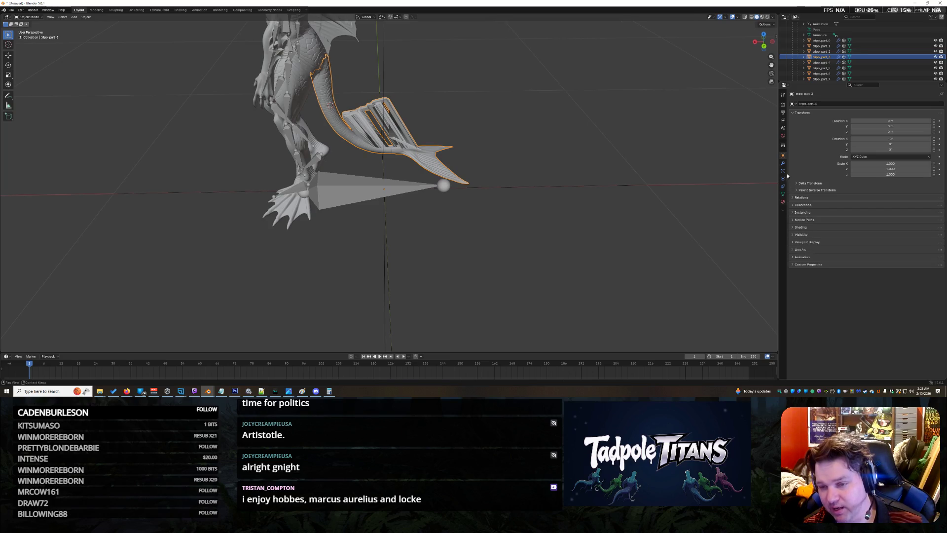
click(784, 165)
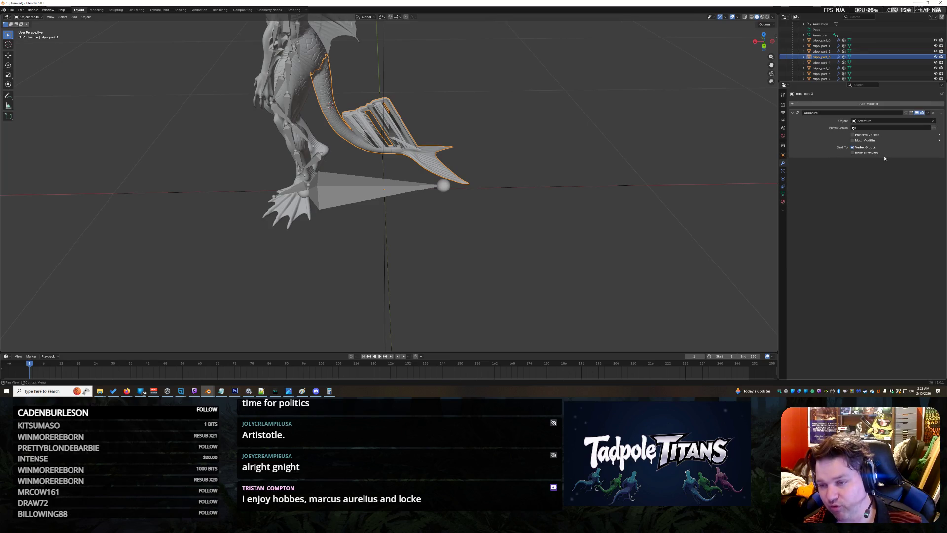
Browse the Add Modifier list without adding one, then show the Armature modifier's Vertex Group choices
click(869, 103)
mouse_move(818, 110)
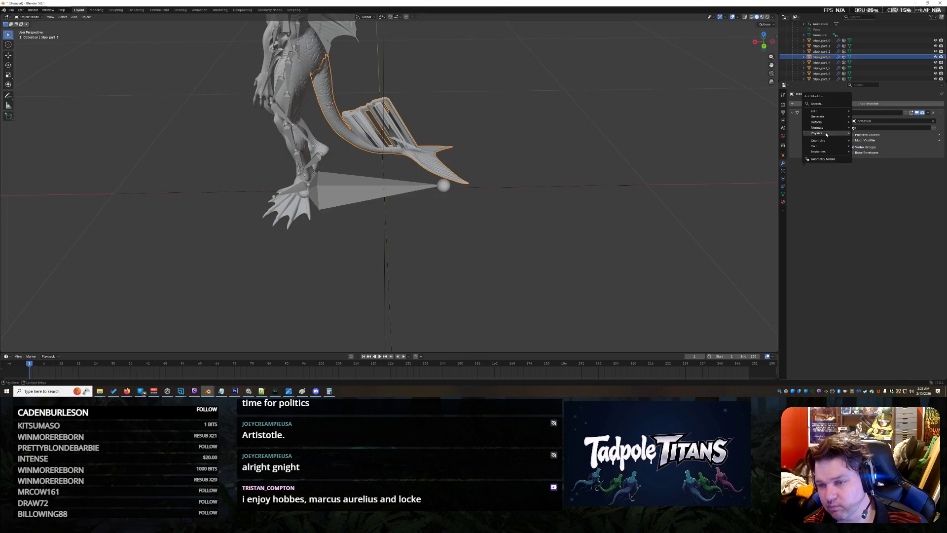
key(Escape)
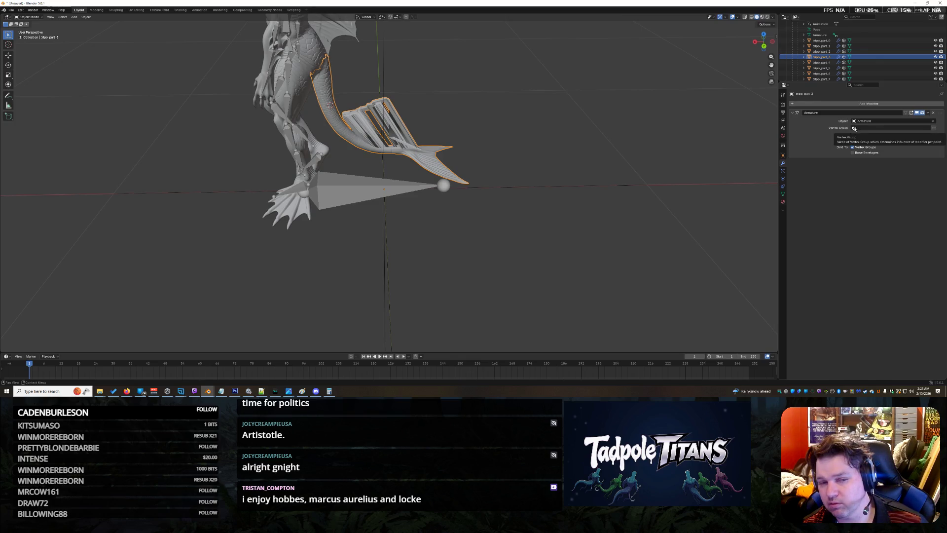
click(854, 128)
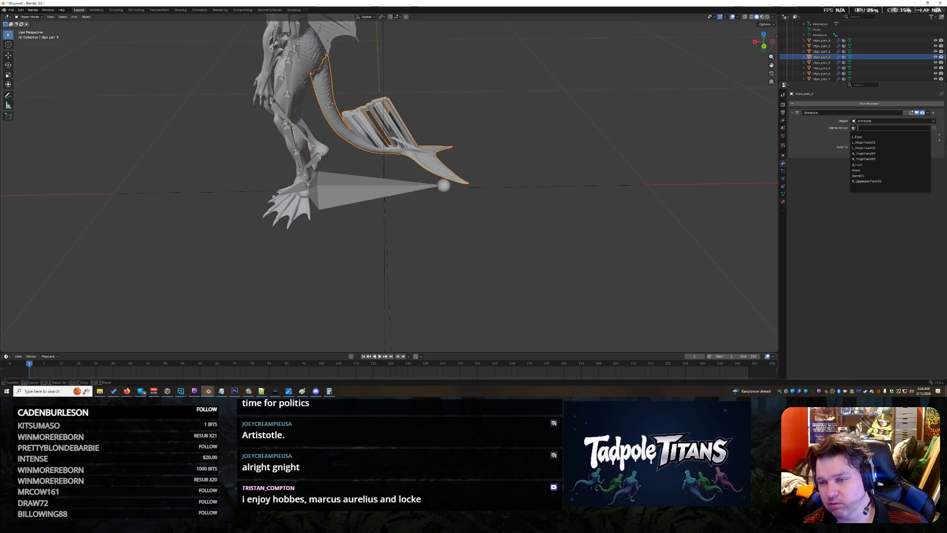
Limit the Armature modifier to vertex group Spine02, play back to test, then clear the group
click(865, 176)
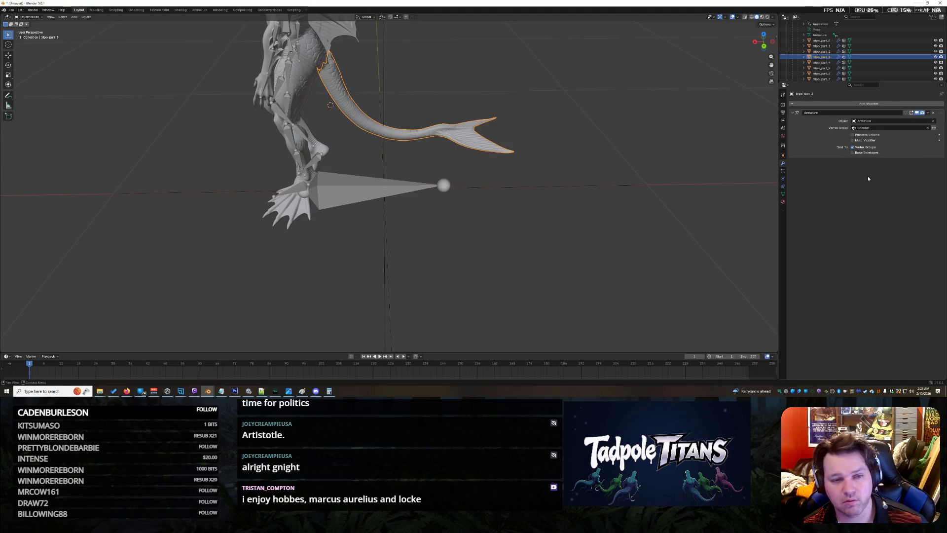
mouse_move(562, 157)
mouse_down()
mouse_move(507, 169)
mouse_move(527, 133)
mouse_up()
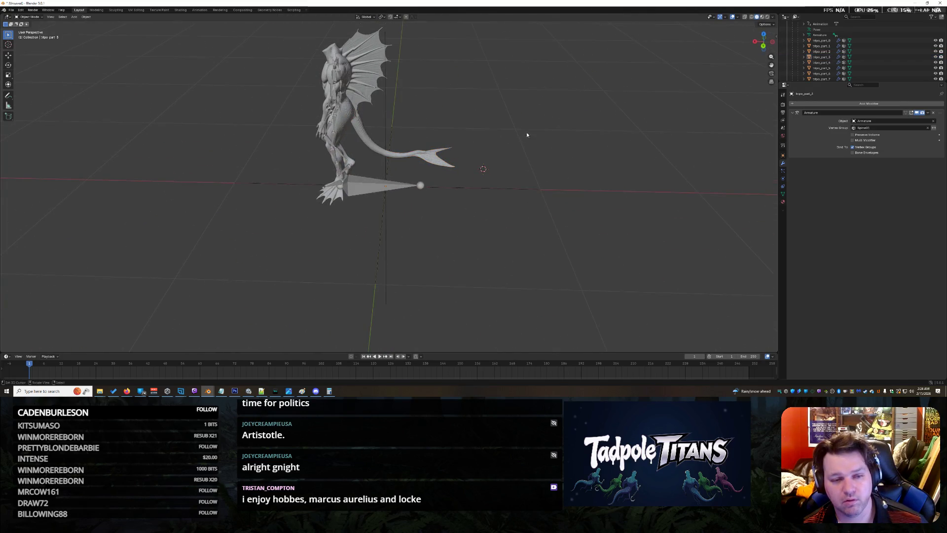
scroll(507, 131, up, 3)
scroll(508, 131, up, 2)
click(380, 355)
scroll(449, 223, down, 2)
scroll(461, 219, down, 2)
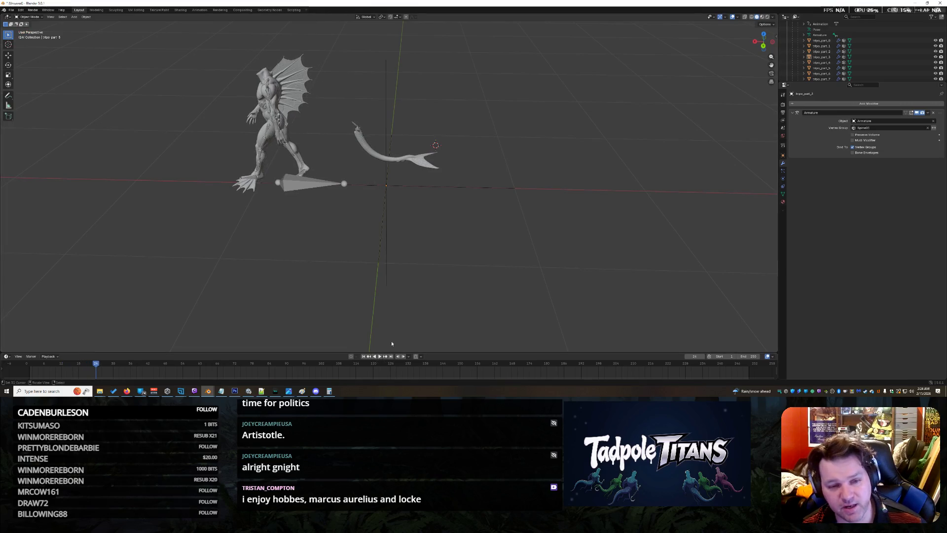
key(Escape)
scroll(553, 180, up, 2)
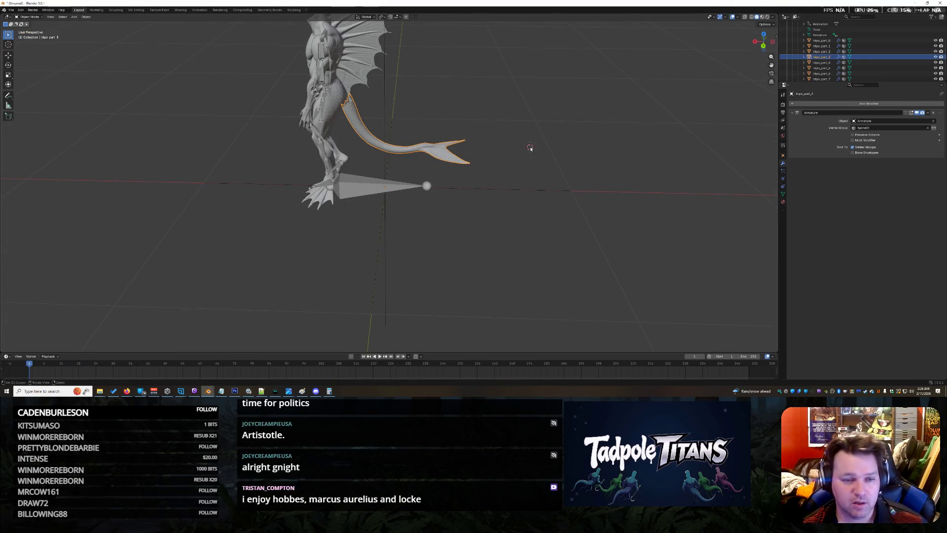
click(928, 129)
scroll(503, 178, up, 1)
scroll(513, 153, up, 1)
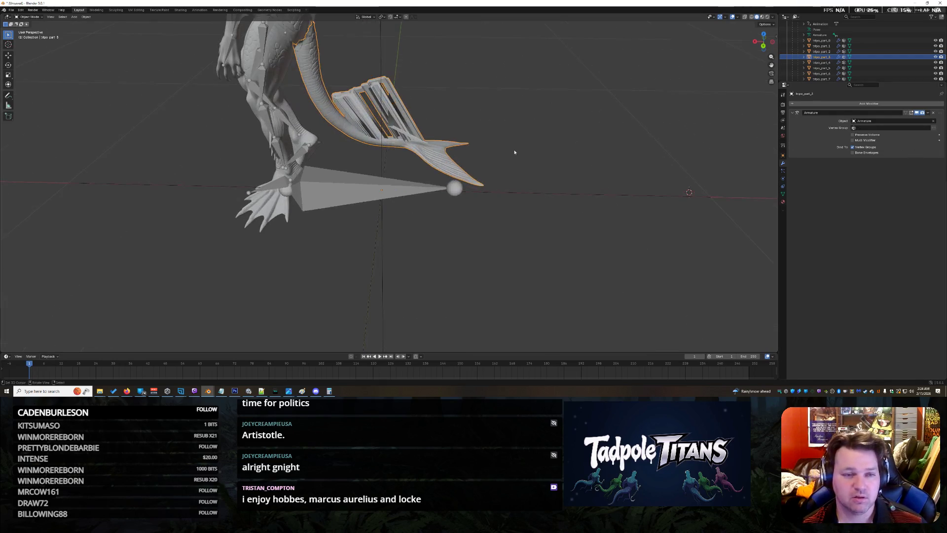
scroll(551, 139, down, 2)
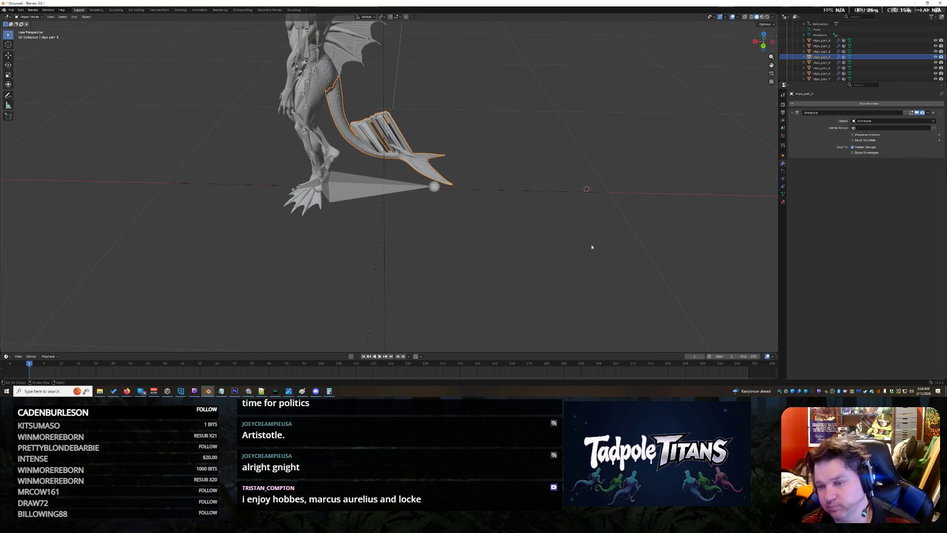
Enable Bind To Bone Envelopes on the tail's Armature modifier and inspect the deformed tail
click(853, 147)
mouse_move(598, 249)
mouse_down()
mouse_move(468, 140)
mouse_move(535, 169)
mouse_up()
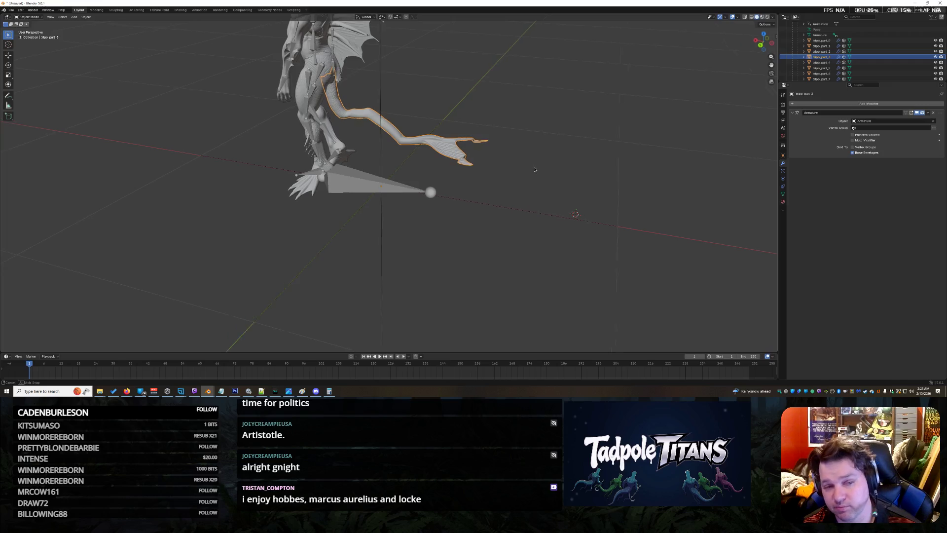
mouse_move(535, 170)
mouse_down()
mouse_move(583, 164)
mouse_move(514, 174)
mouse_up()
scroll(514, 175, up, 2)
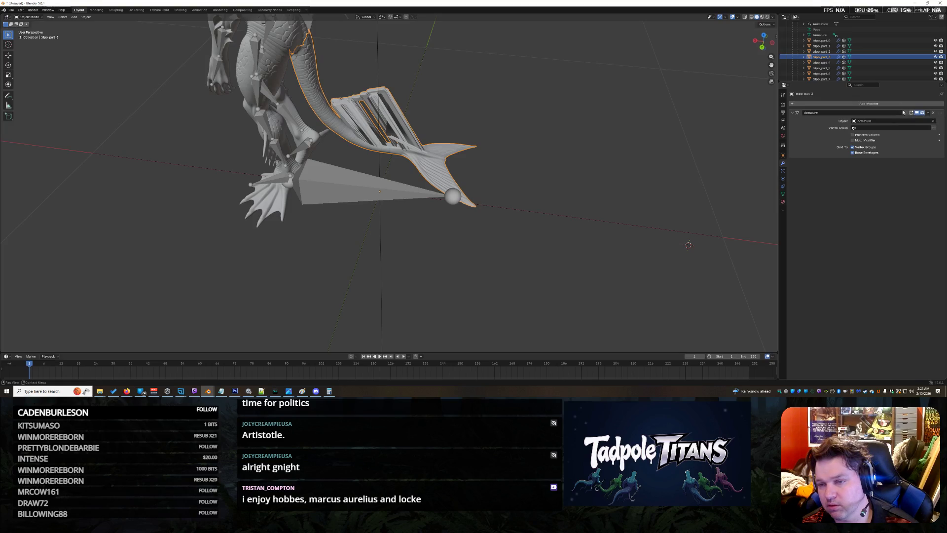
click(874, 103)
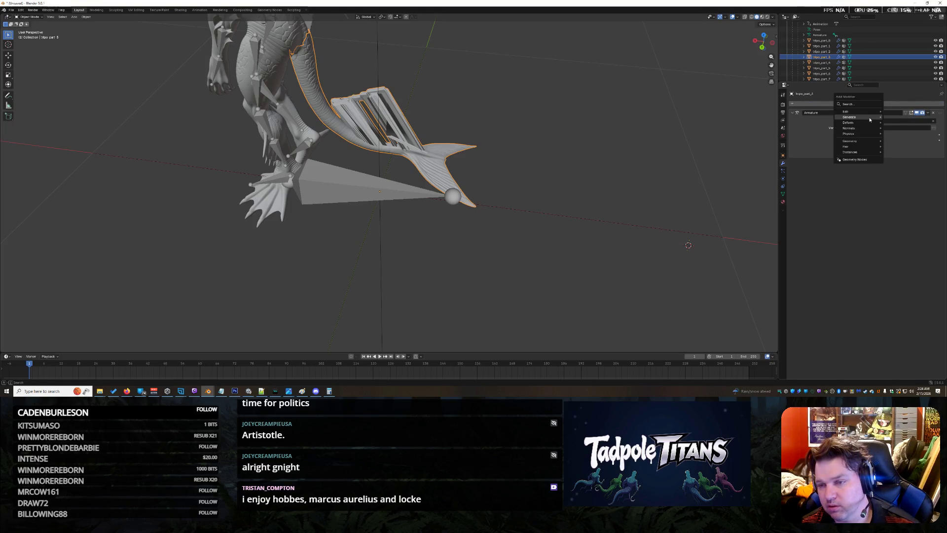
mouse_move(849, 116)
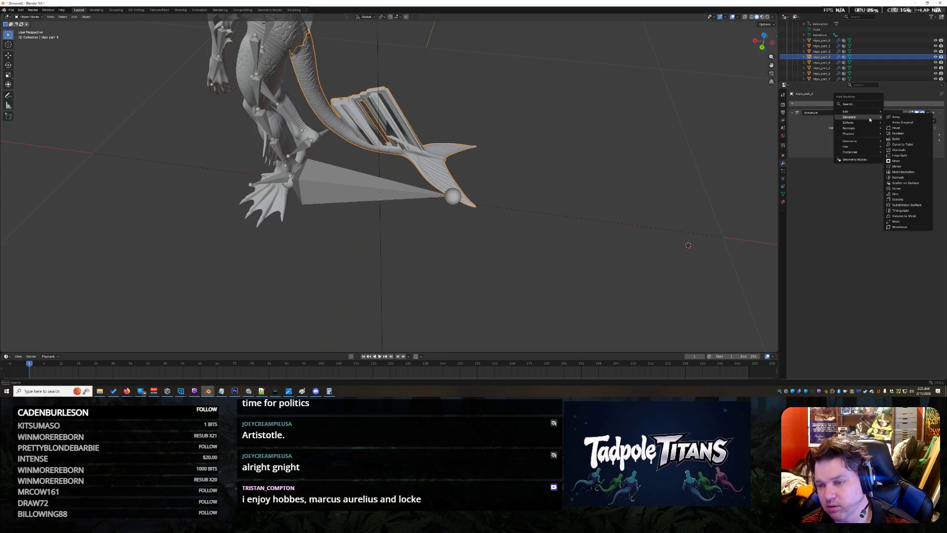
Add a Solidify then a second Armature modifier to the tail, undoing each
click(907, 201)
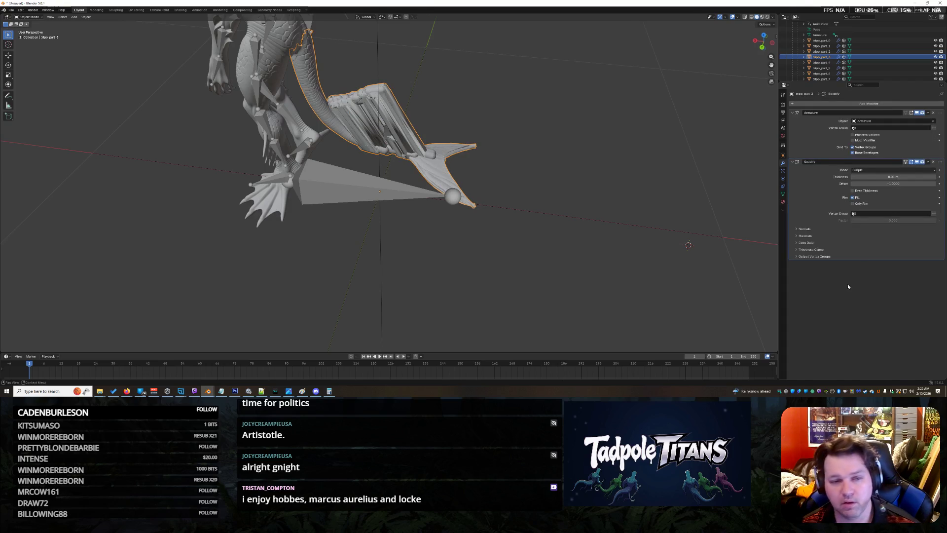
key(ctrl+z)
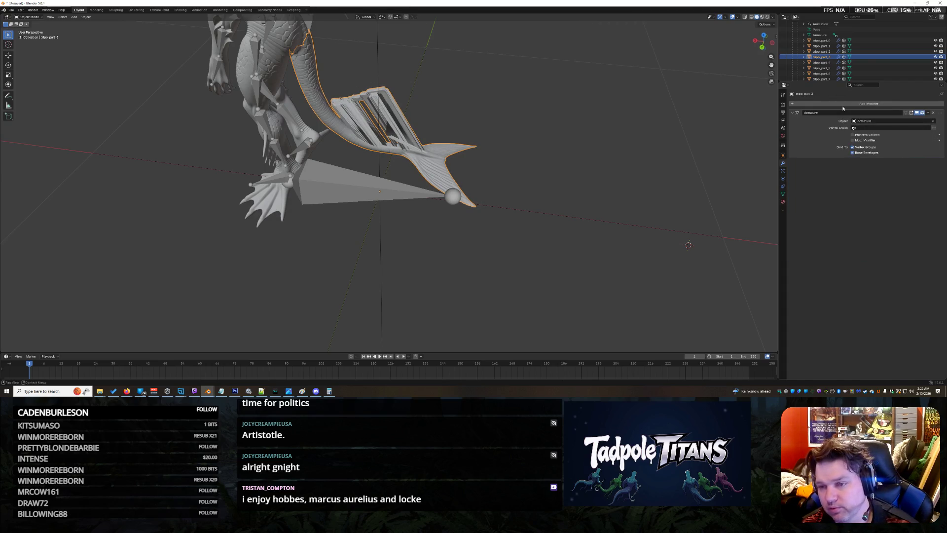
click(844, 108)
mouse_move(824, 107)
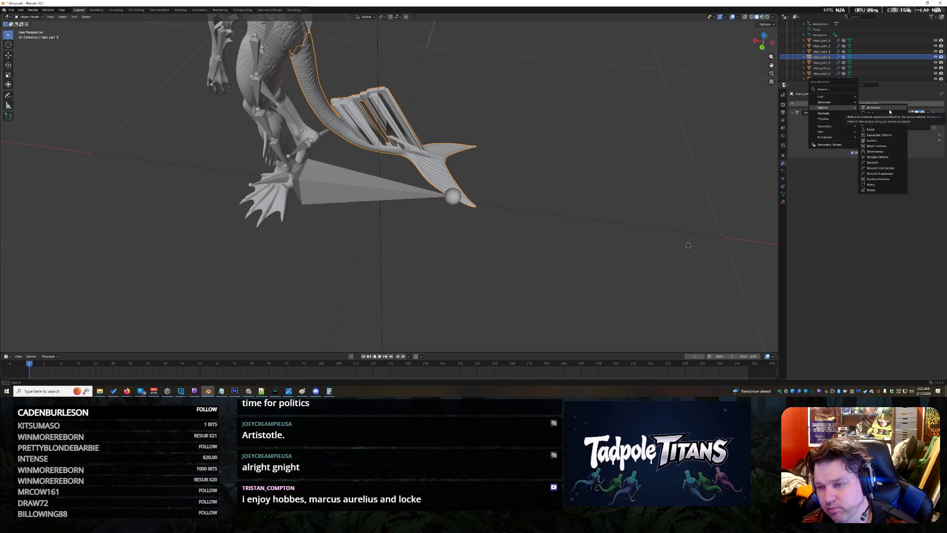
click(881, 108)
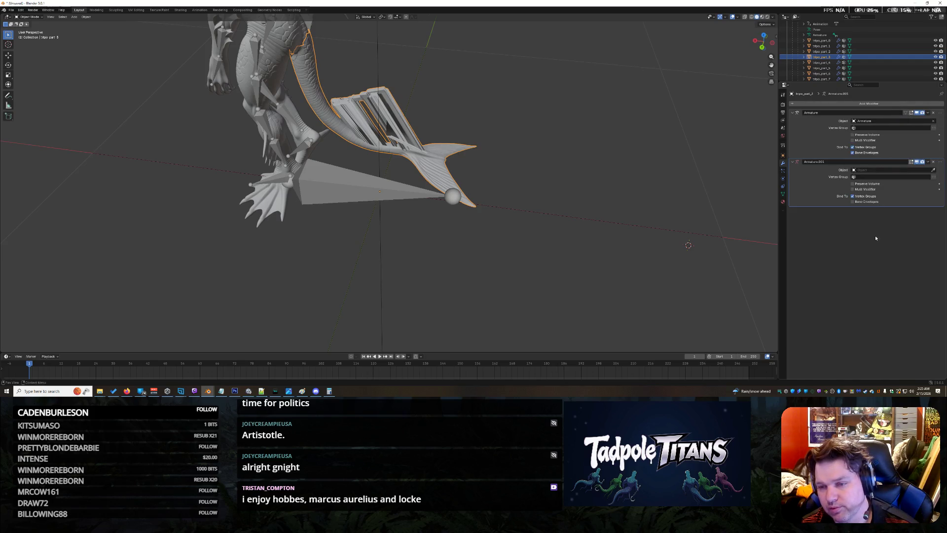
click(855, 170)
key(Escape)
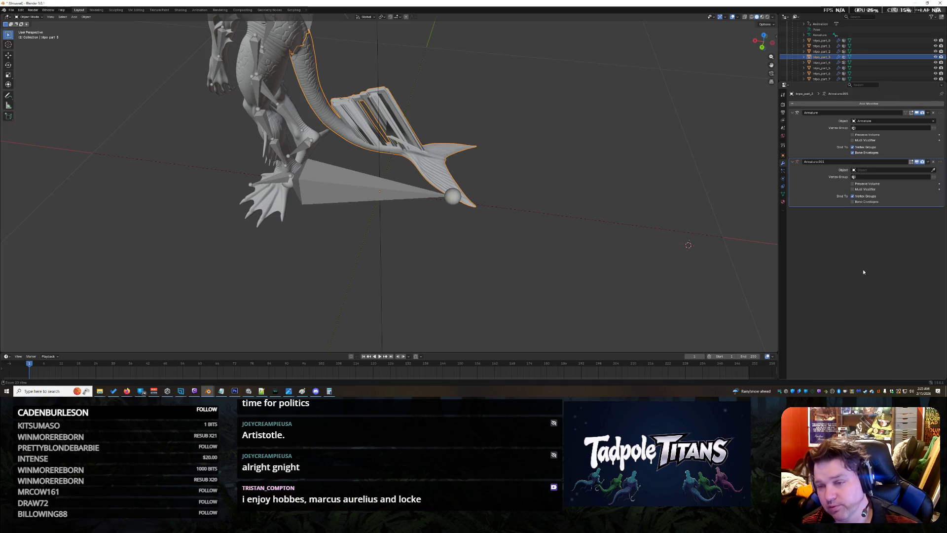
key(ctrl+z)
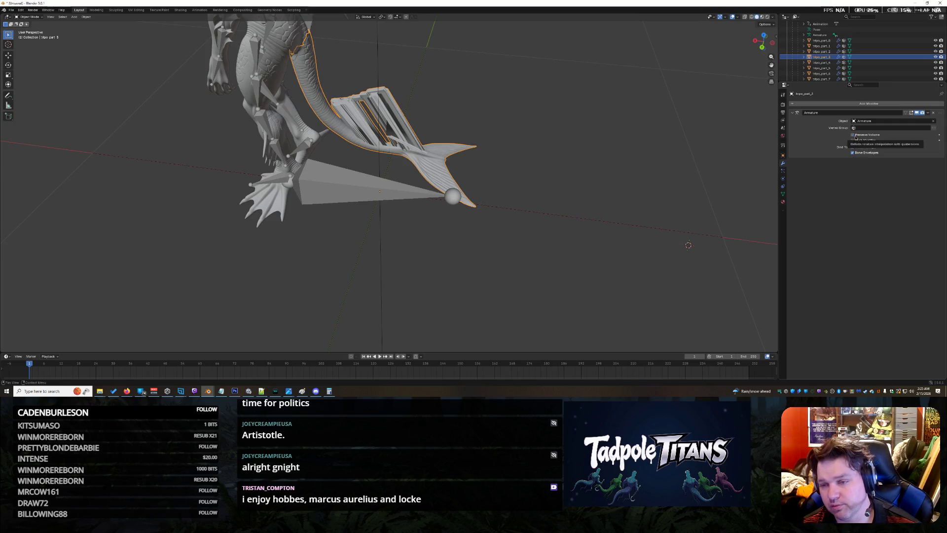
Toggle Preserve Volume on the Armature modifier to compare, leaving it off
click(852, 135)
click(853, 135)
click(853, 135)
click(853, 135)
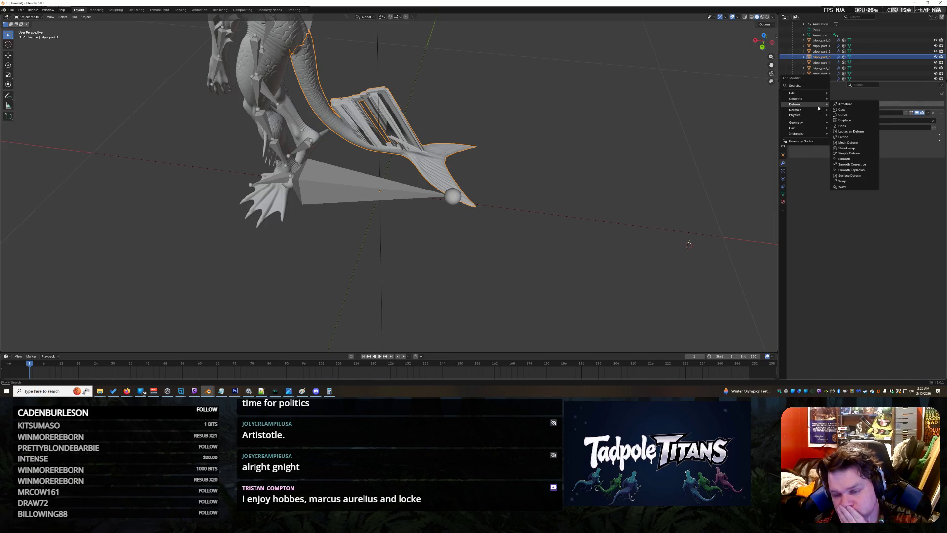
mouse_move(795, 92)
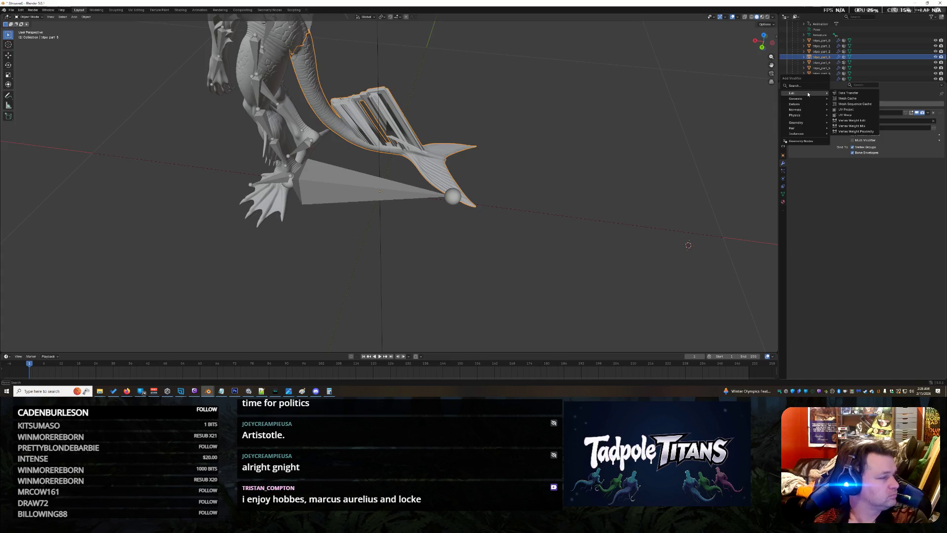
click(853, 167)
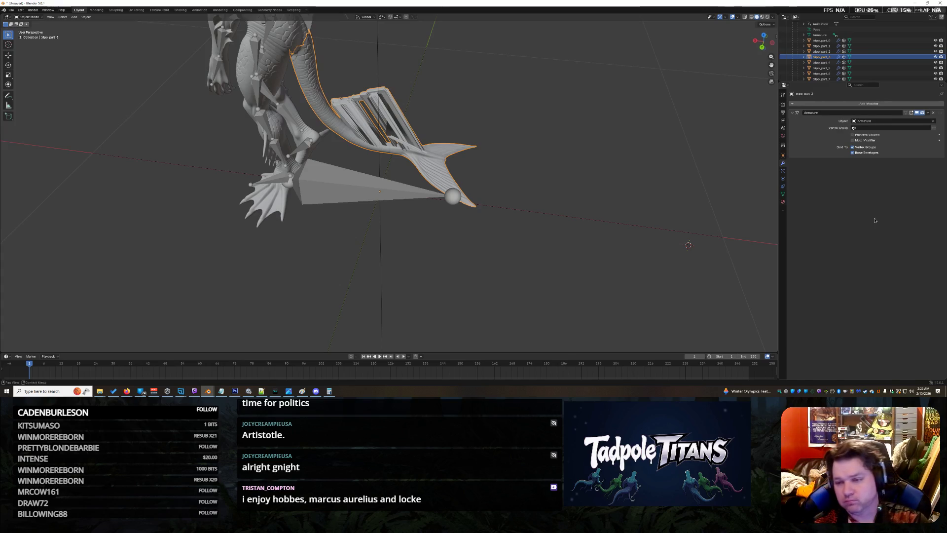
click(856, 128)
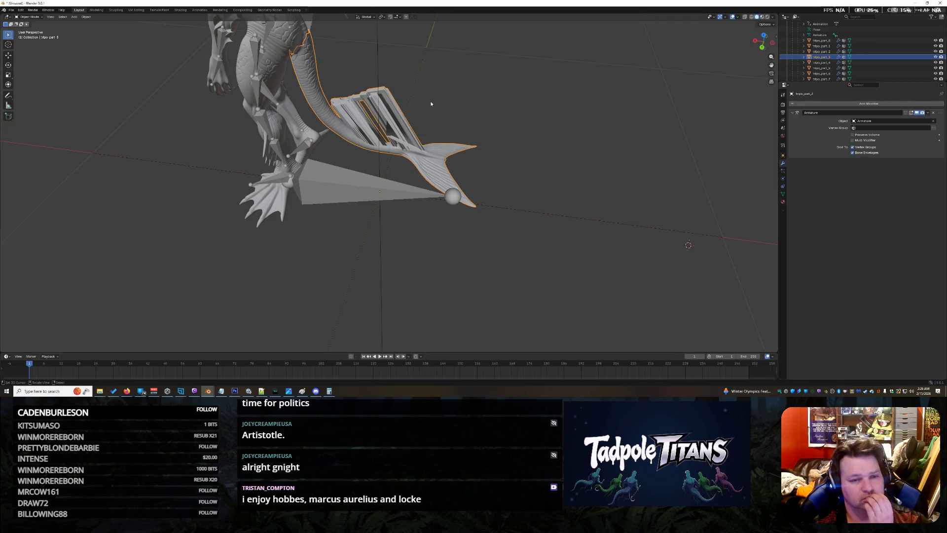
mouse_move(743, 198)
mouse_down()
mouse_move(422, 72)
mouse_move(459, 97)
mouse_move(536, 192)
mouse_up()
scroll(536, 191, up, 5)
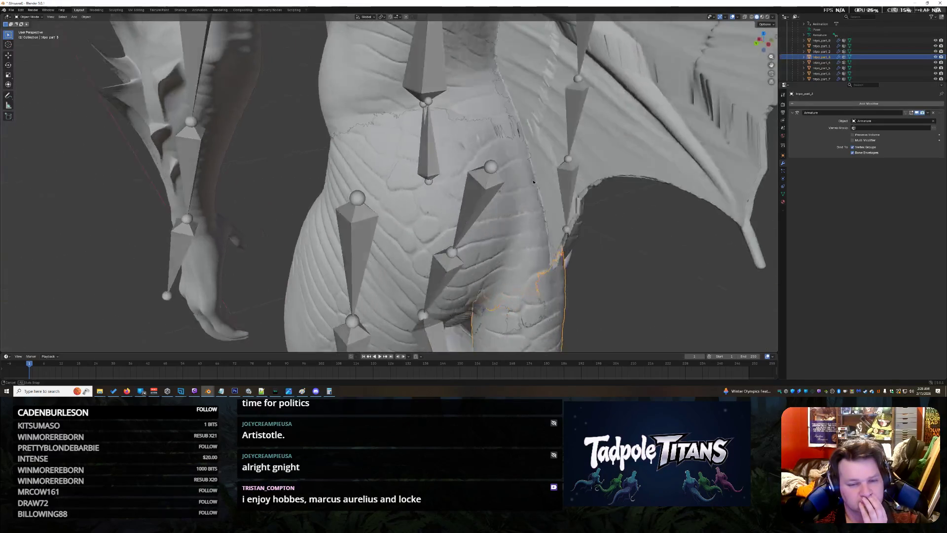
Select the hip-and-thigh mesh tripo_part_4 and show the viewport Add menu
mouse_move(535, 190)
mouse_down()
mouse_move(550, 164)
mouse_move(581, 189)
mouse_up()
scroll(581, 187, down, 3)
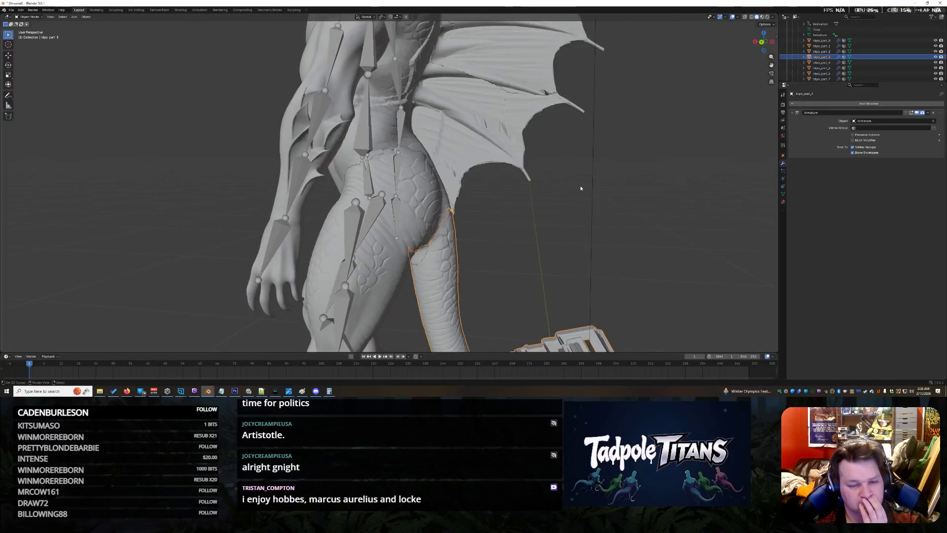
scroll(507, 227, up, 3)
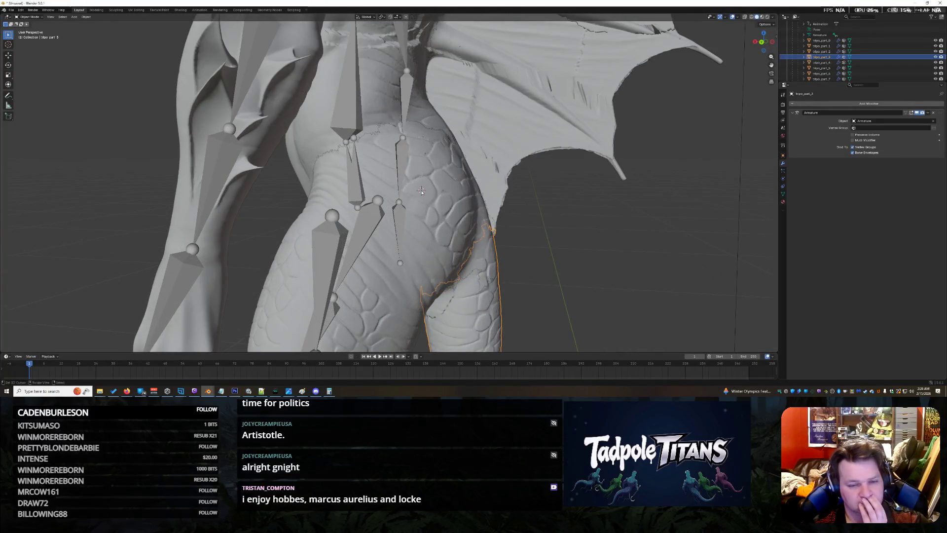
click(466, 196)
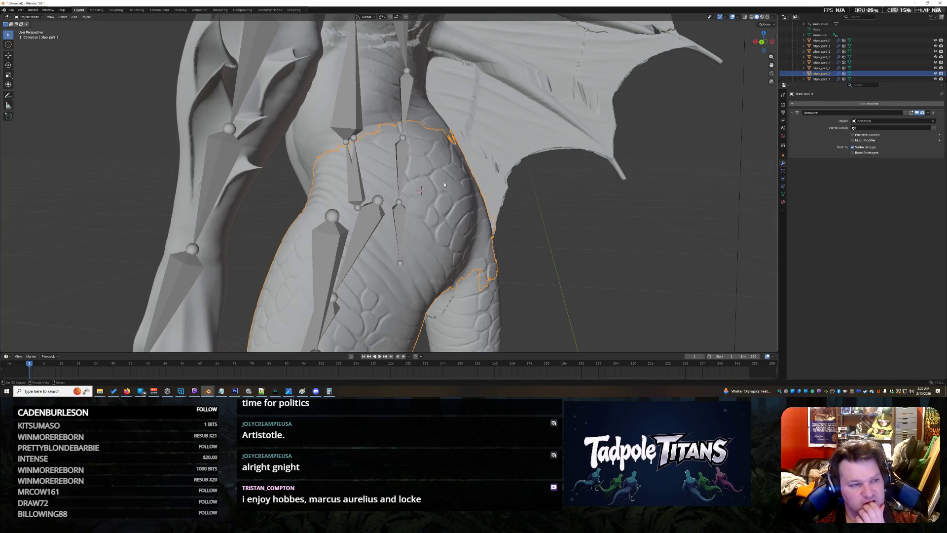
click(74, 17)
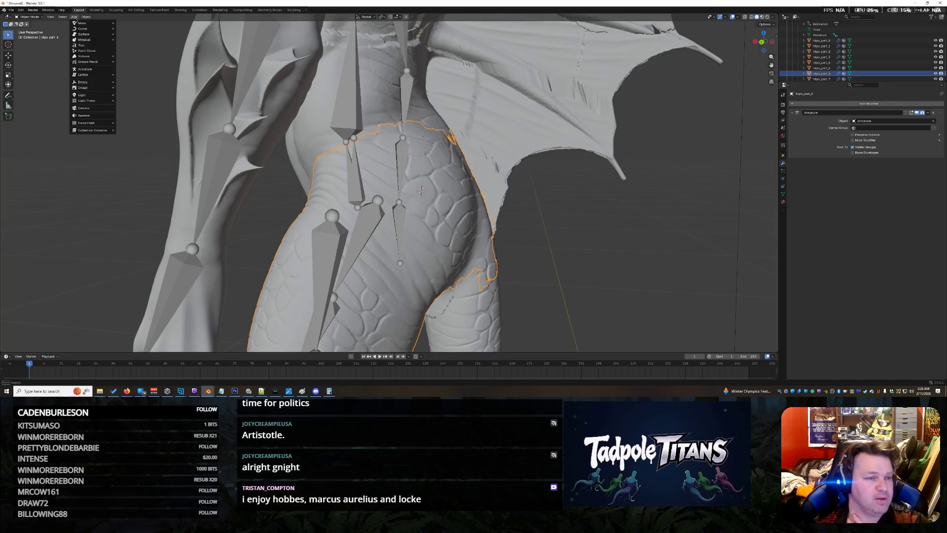
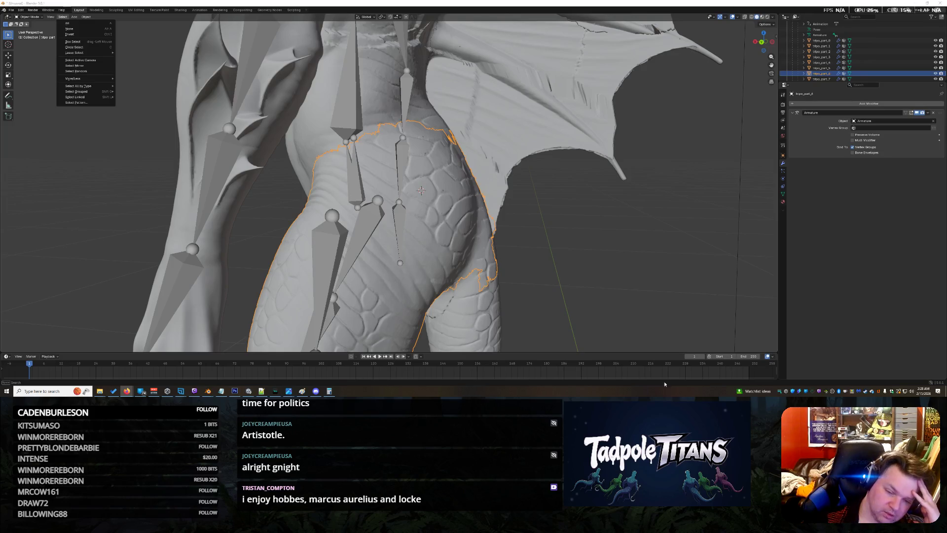
Orbit the viewport to view the creature's front, legs and tail fin
mouse_move(607, 312)
mouse_down()
mouse_move(543, 215)
mouse_move(723, 187)
mouse_up()
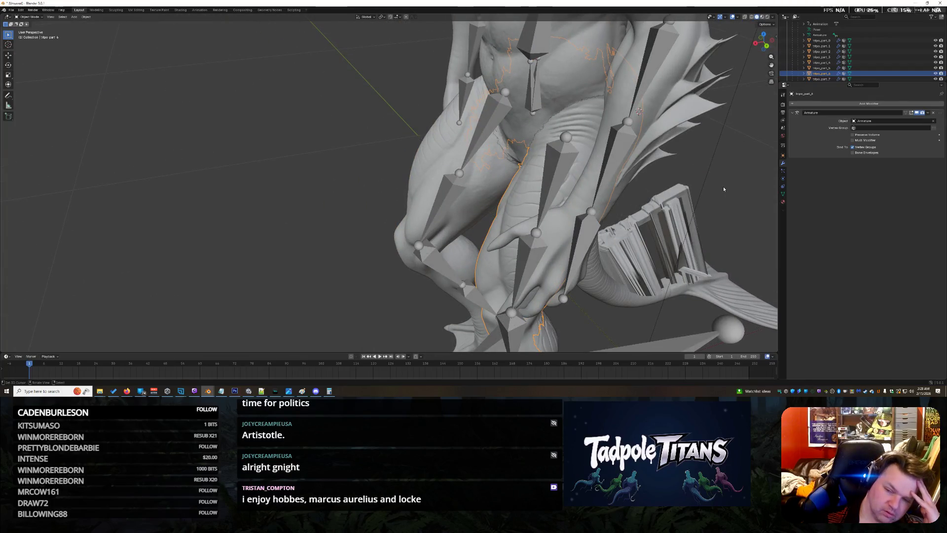
mouse_move(721, 183)
mouse_down()
mouse_move(317, 35)
mouse_move(480, 159)
mouse_up()
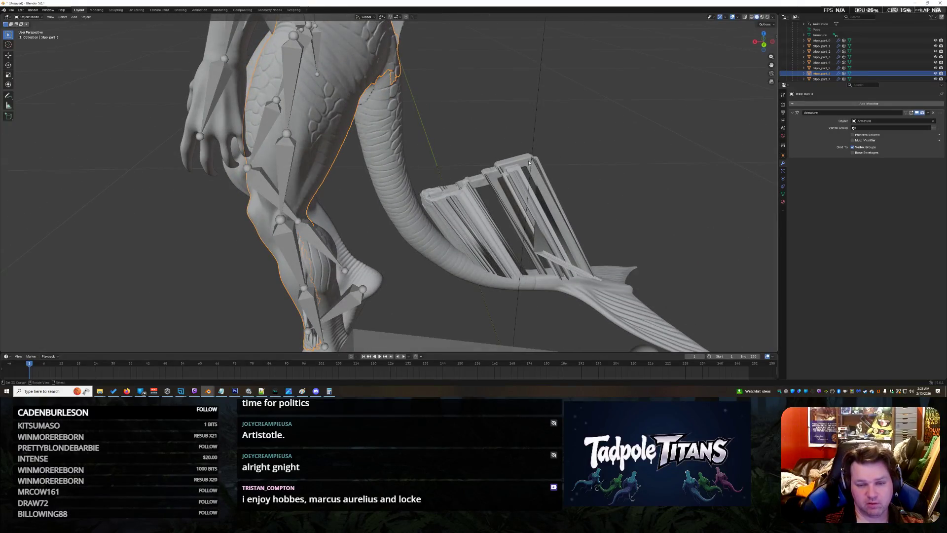
scroll(525, 158, down, 3)
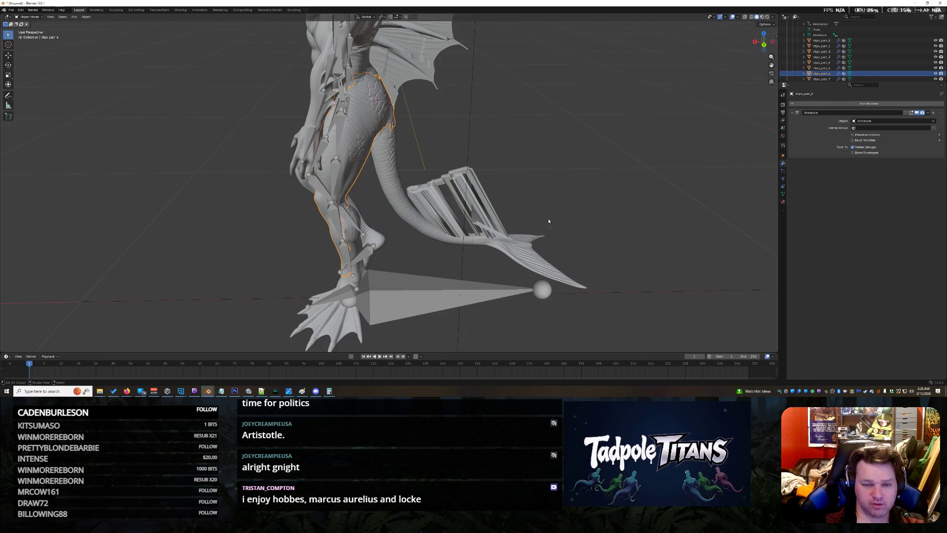
scroll(548, 218, up, 3)
scroll(534, 142, up, 3)
scroll(534, 144, down, 3)
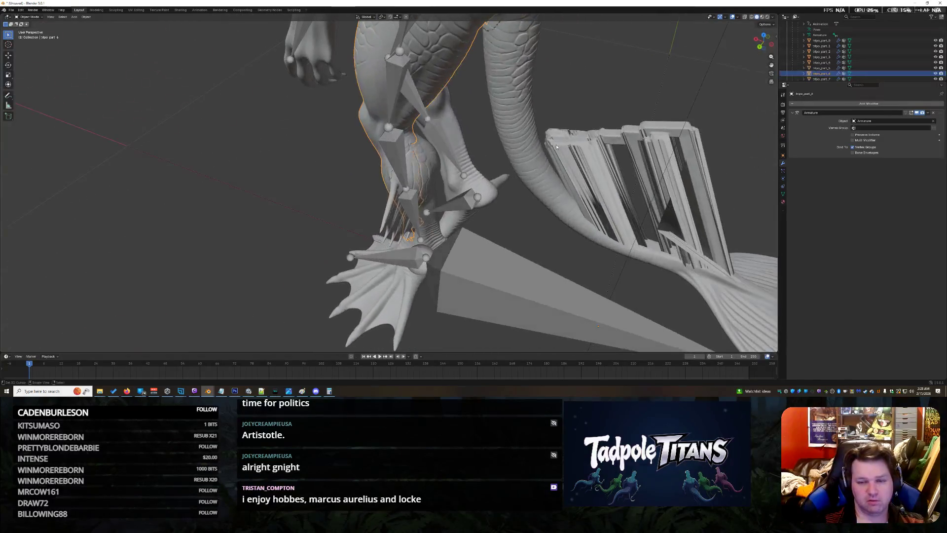
scroll(558, 147, down, 2)
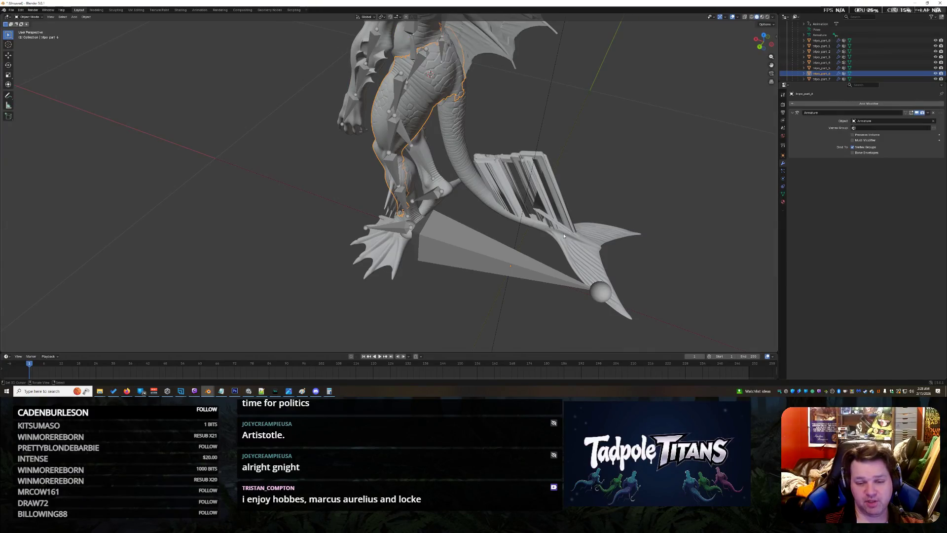
Select the tail fin mesh and the armature, orbiting closer to the dragon's legs
click(598, 293)
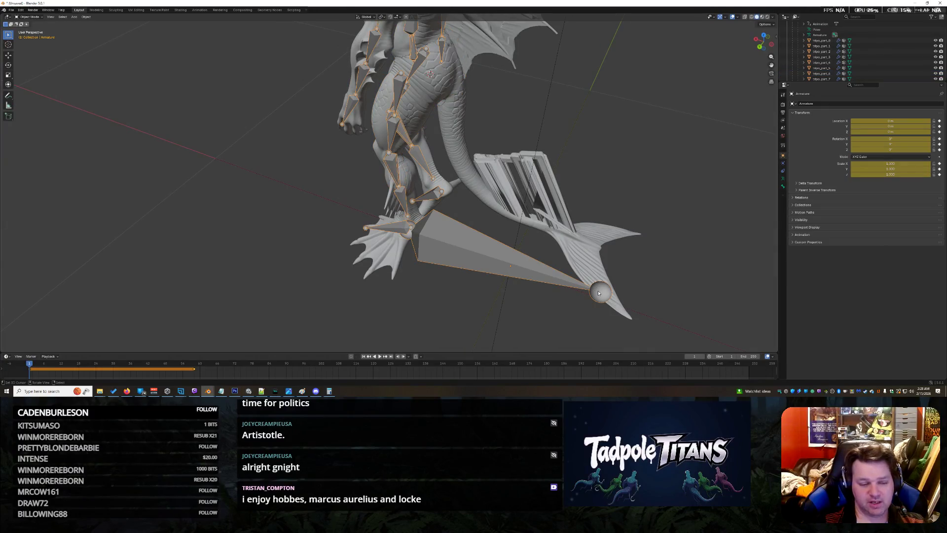
click(601, 294)
click(552, 288)
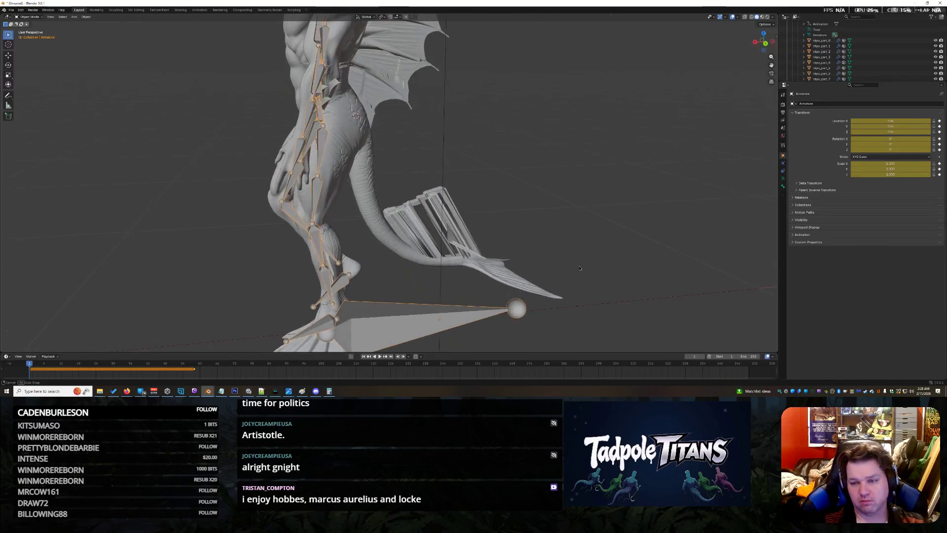
mouse_move(552, 287)
mouse_down()
mouse_move(545, 273)
mouse_move(567, 276)
mouse_move(502, 144)
mouse_up()
scroll(507, 140, down, 5)
scroll(549, 226, up, 5)
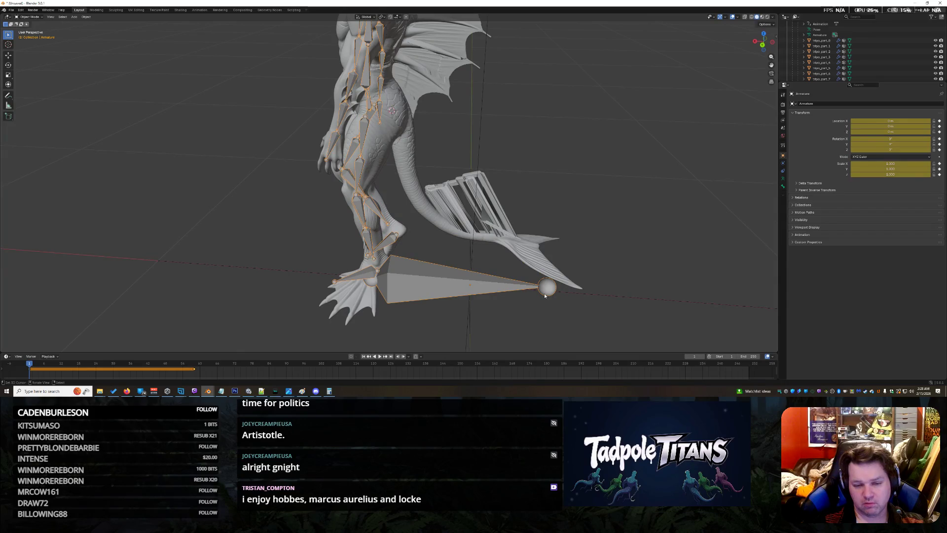
Start moving the armature with G, then cancel the accidental move
key(shift+space)
key(g)
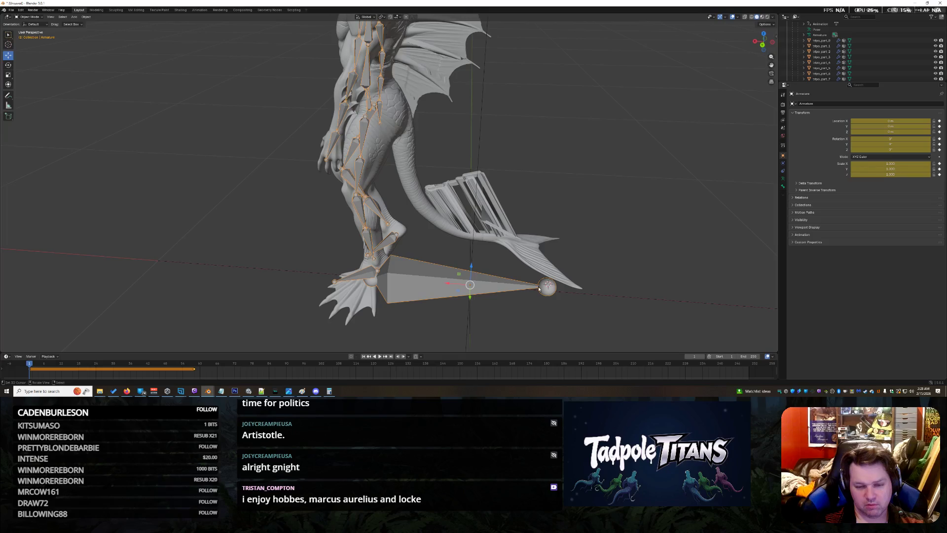
key(r)
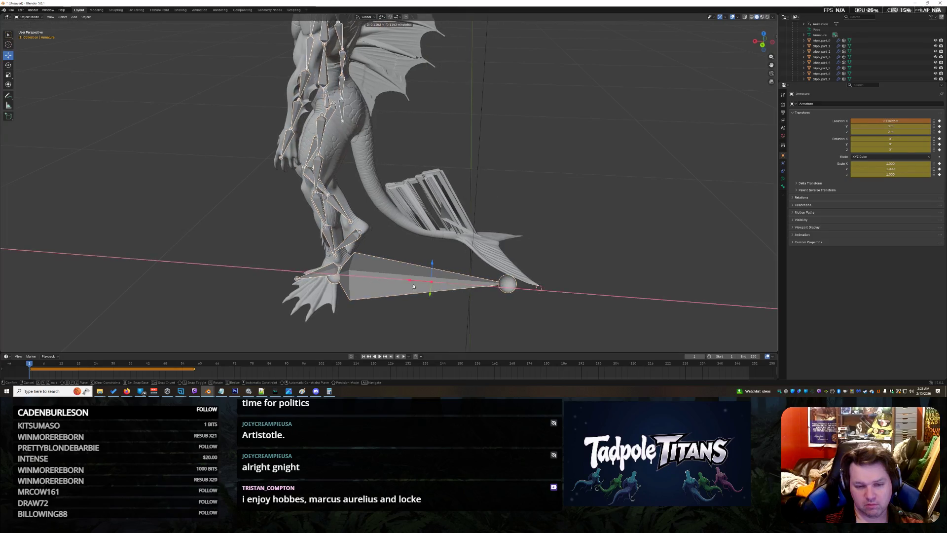
key(Escape)
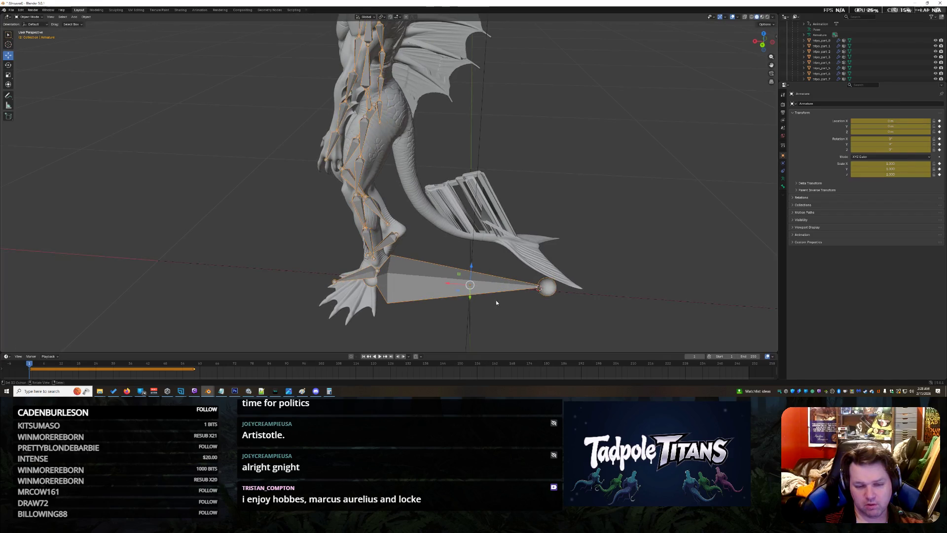
scroll(884, 59, down, 2)
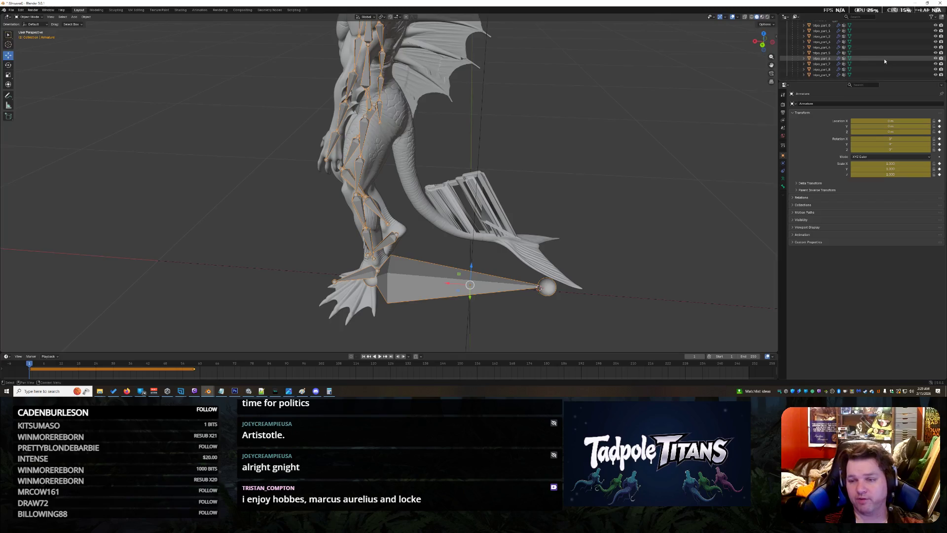
scroll(557, 294, down, 3)
scroll(506, 259, up, 3)
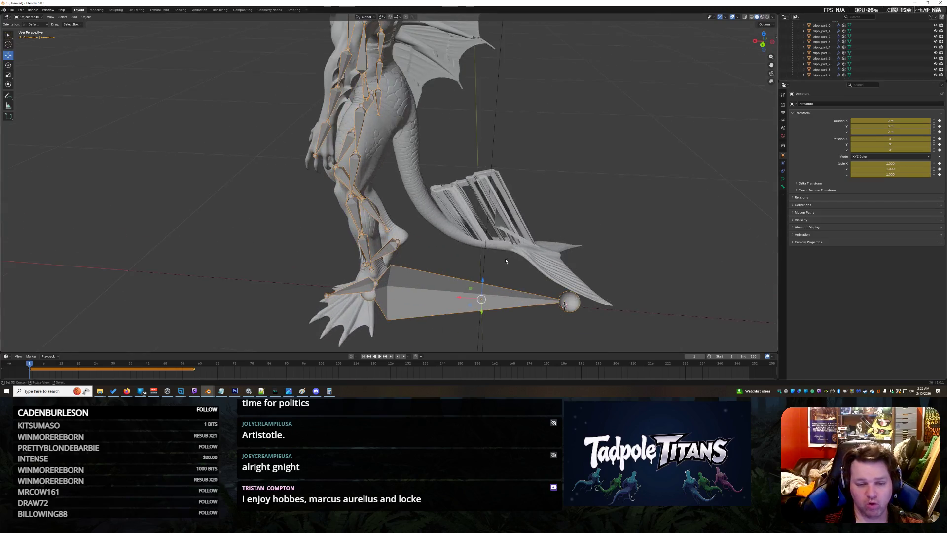
Check the foot mesh's binding, reselect the armature and list its interaction modes
click(371, 296)
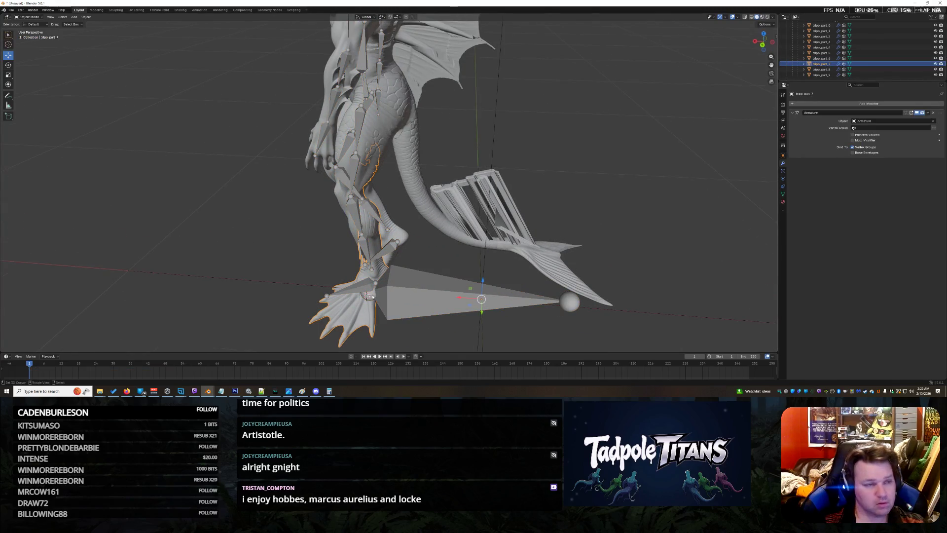
click(368, 295)
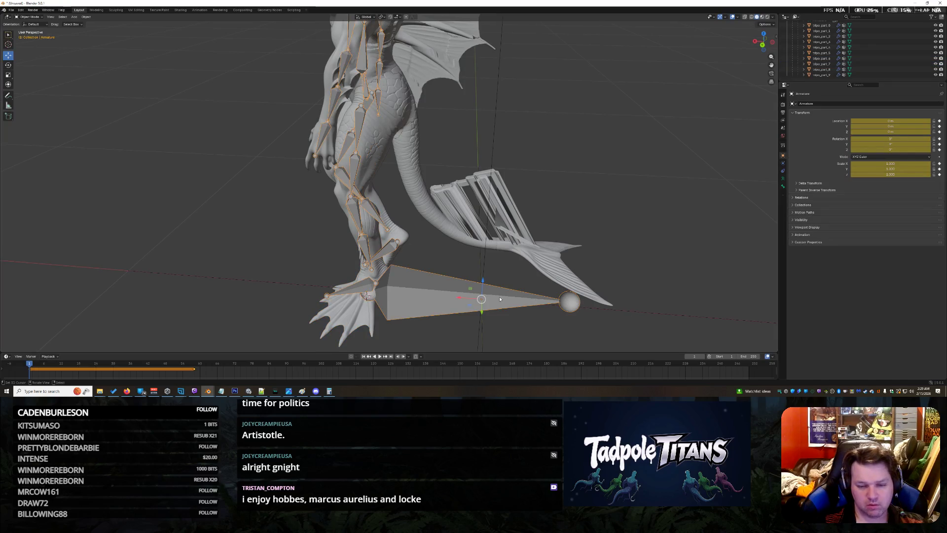
click(30, 17)
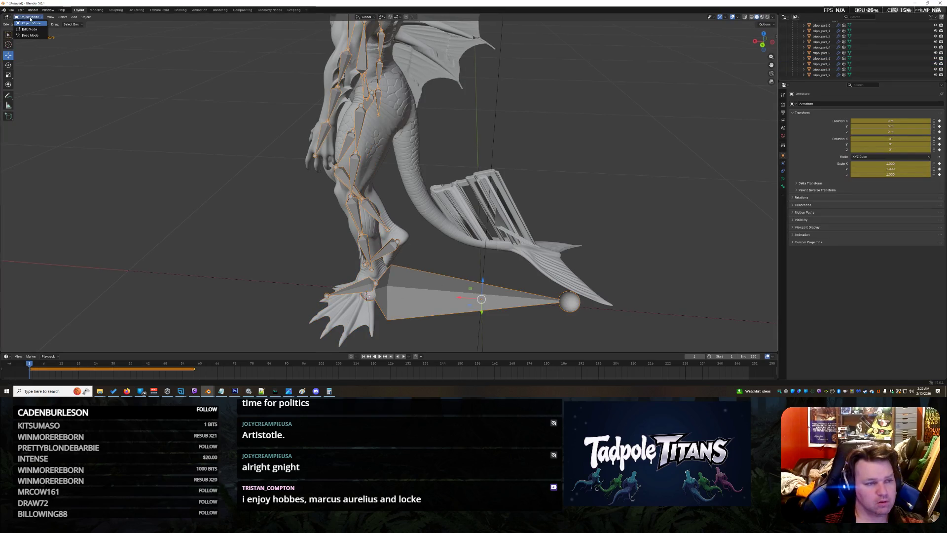
In Edit Mode, move the root bone's tip toward the feet, then return to Object Mode
click(29, 28)
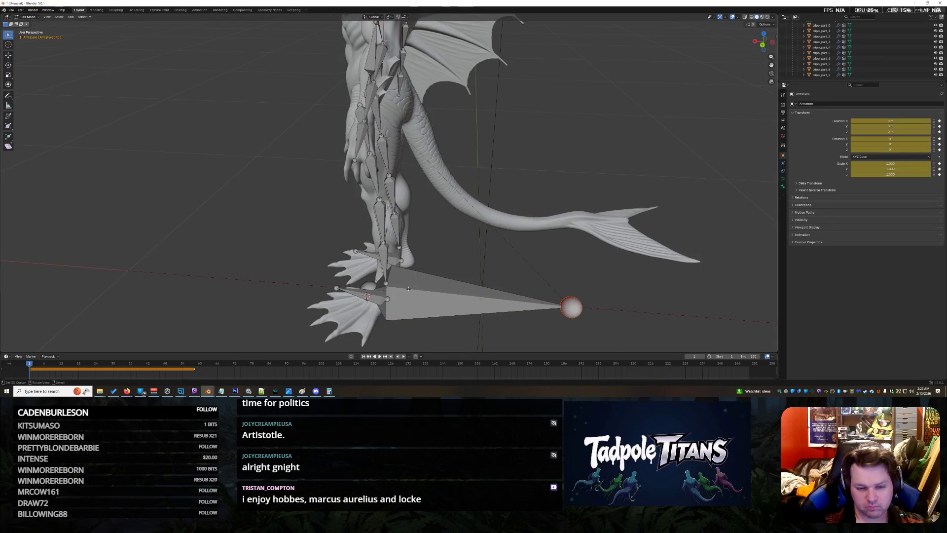
click(8, 55)
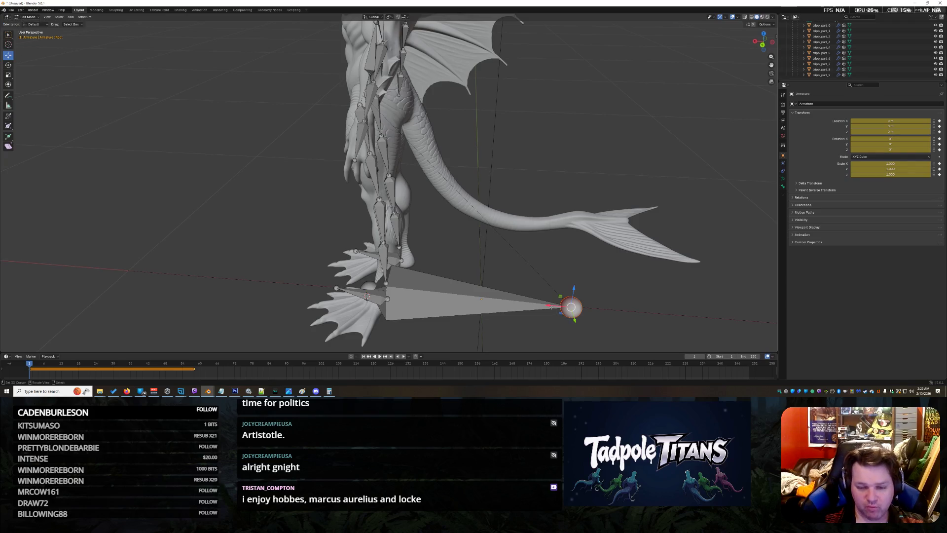
drag(548, 306, 446, 301)
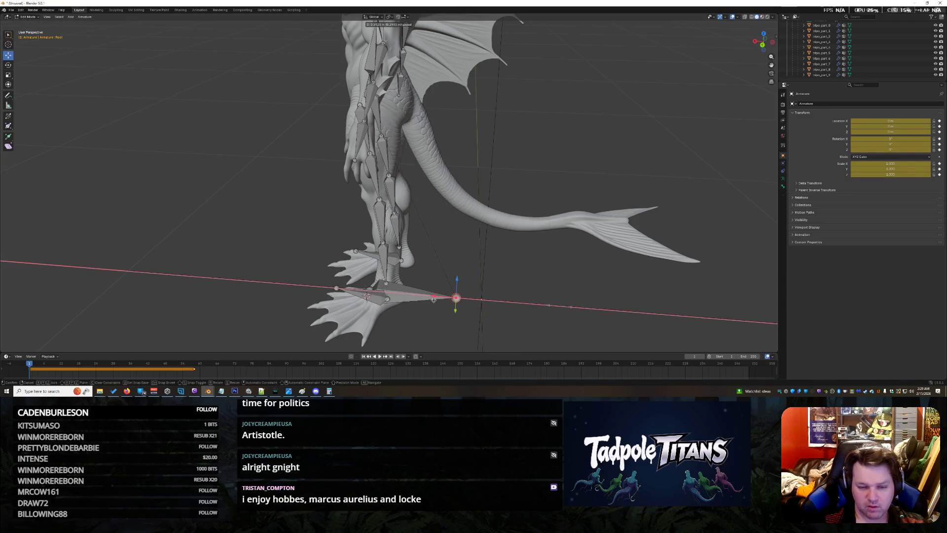
scroll(389, 182, down, 3)
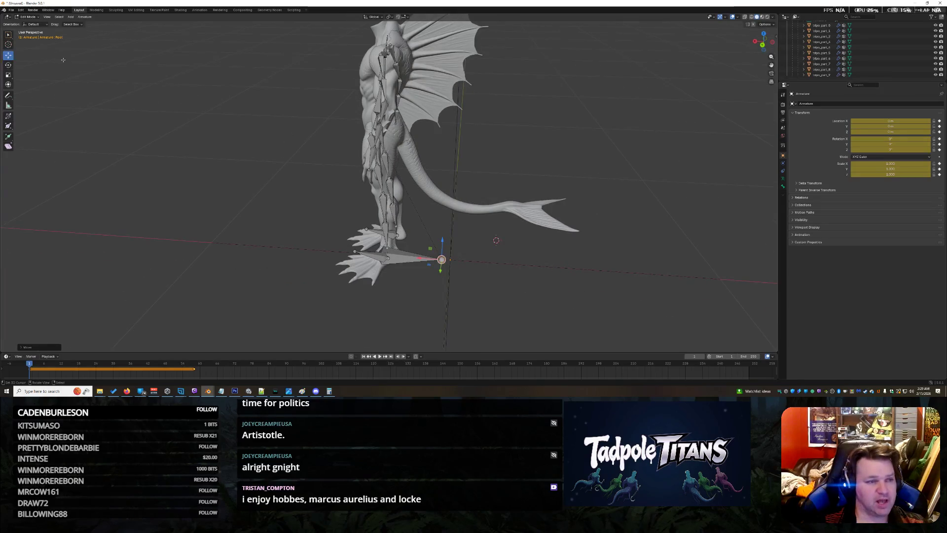
click(28, 16)
click(30, 23)
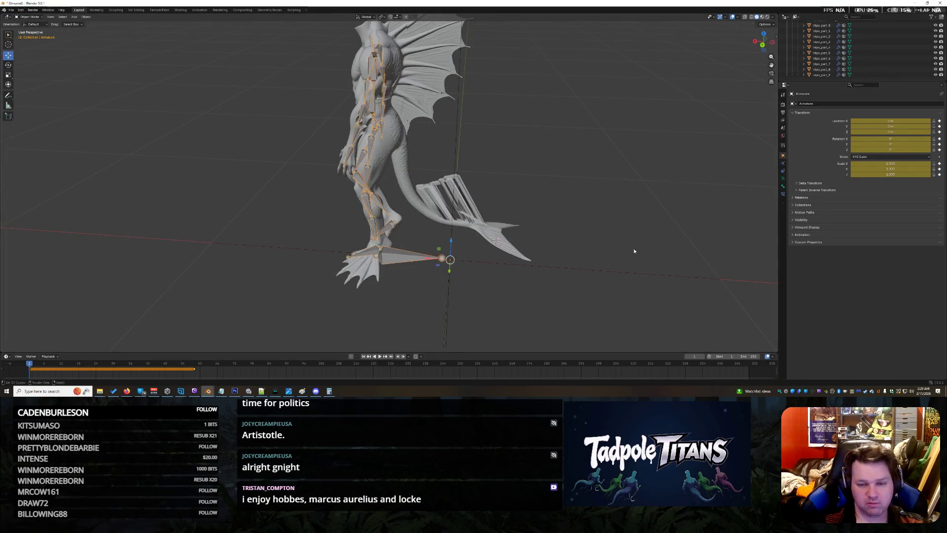
scroll(623, 252, up, 3)
Undo the root bone move and return the armature to Object Mode
key(Tab)
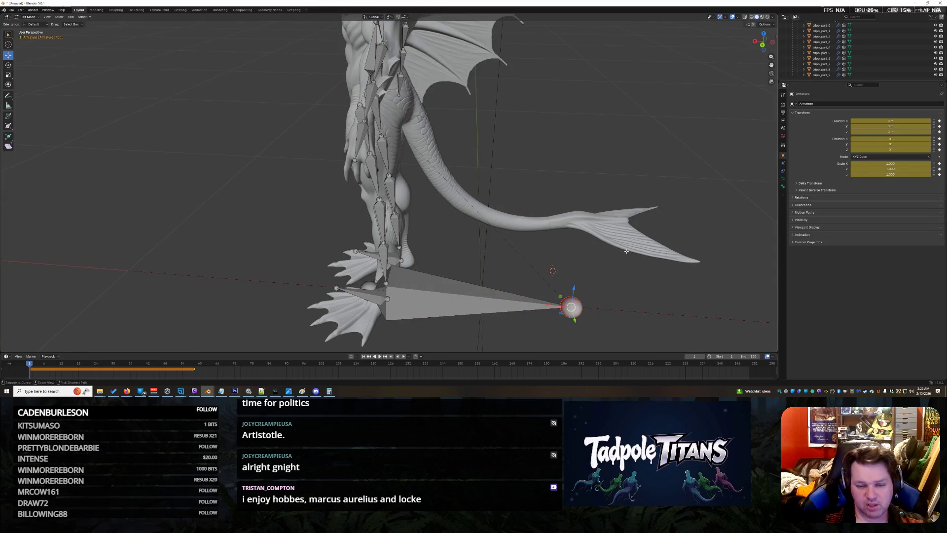
click(37, 18)
click(30, 22)
scroll(543, 150, down, 3)
Select the tail mesh to show its Armature modifier while orbiting around the creature
drag(612, 159, 512, 152)
drag(499, 151, 511, 209)
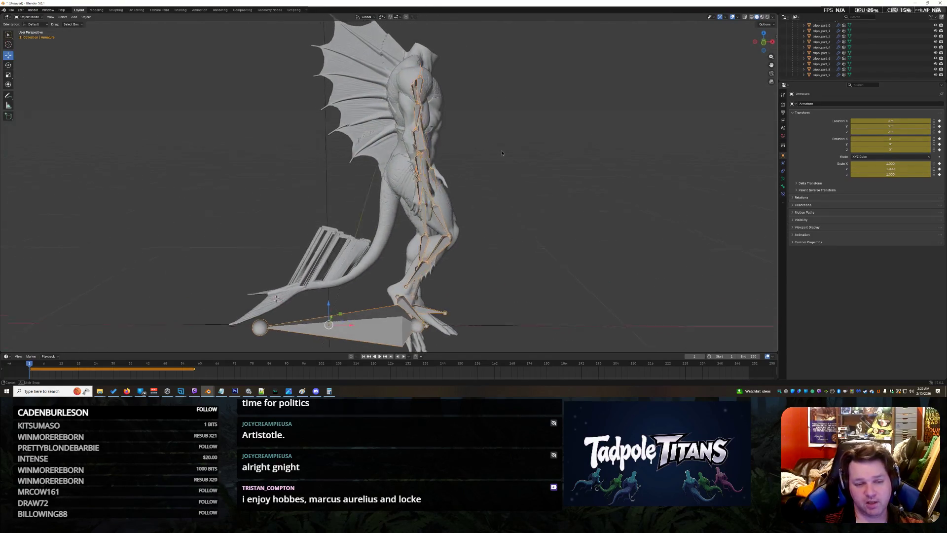
click(459, 198)
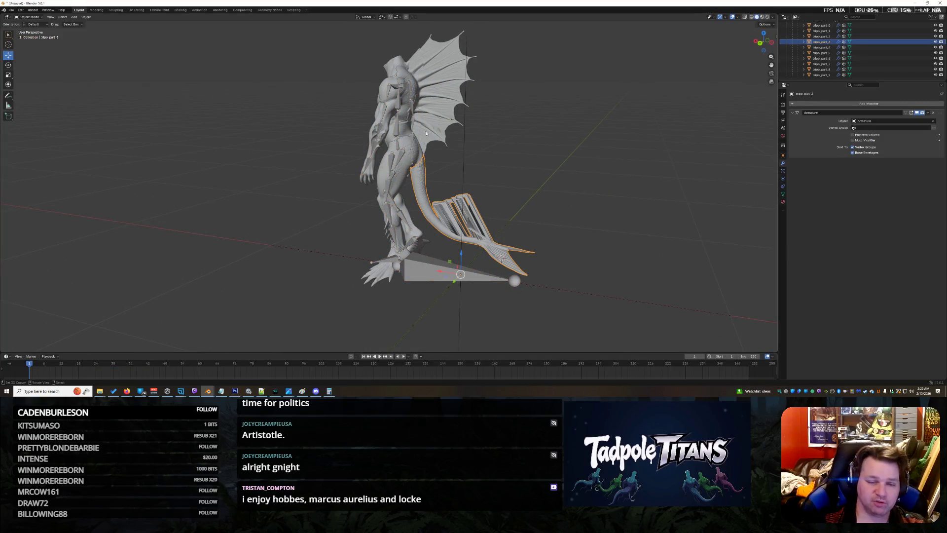
scroll(527, 190, up, 3)
scroll(559, 187, up, 2)
scroll(583, 147, up, 2)
scroll(584, 147, down, 5)
scroll(599, 167, up, 2)
scroll(614, 193, up, 2)
scroll(640, 208, up, 2)
drag(655, 202, 656, 209)
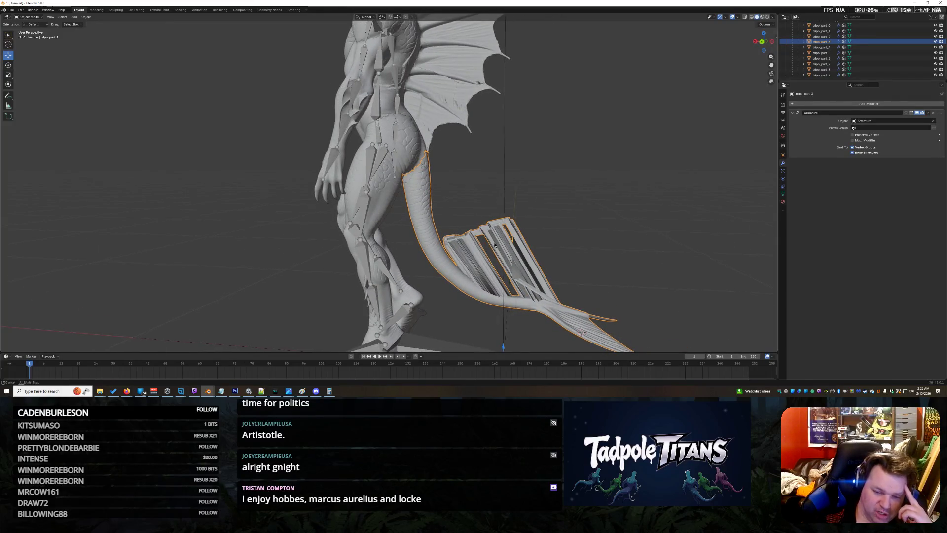
drag(494, 244, 510, 223)
scroll(526, 189, up, 3)
mouse_move(526, 189)
mouse_down()
mouse_move(475, 256)
mouse_move(556, 268)
mouse_up()
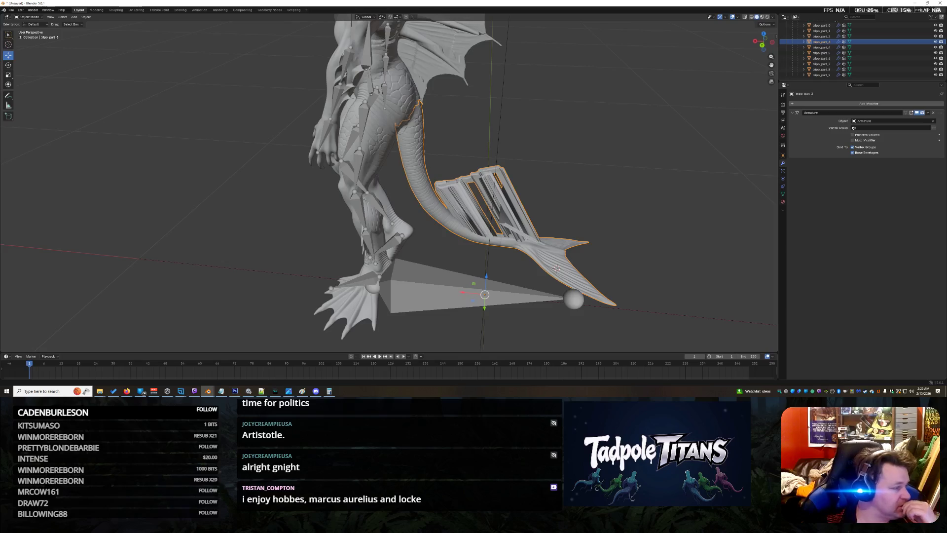